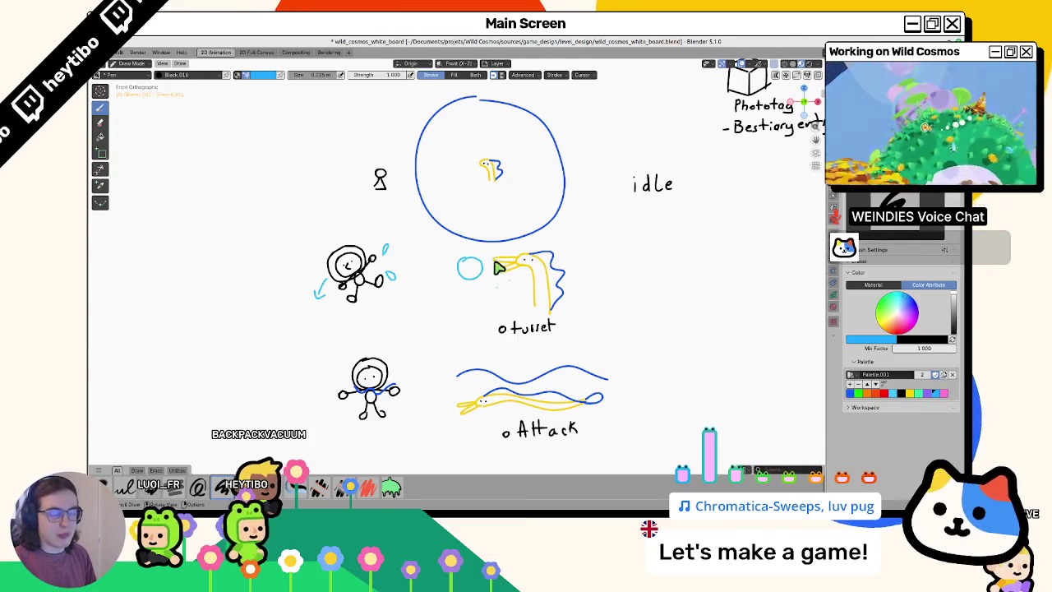
Test-move the light-blue circle, cancel, and draw a cyan wave under the floating astronaut
key("Tab")
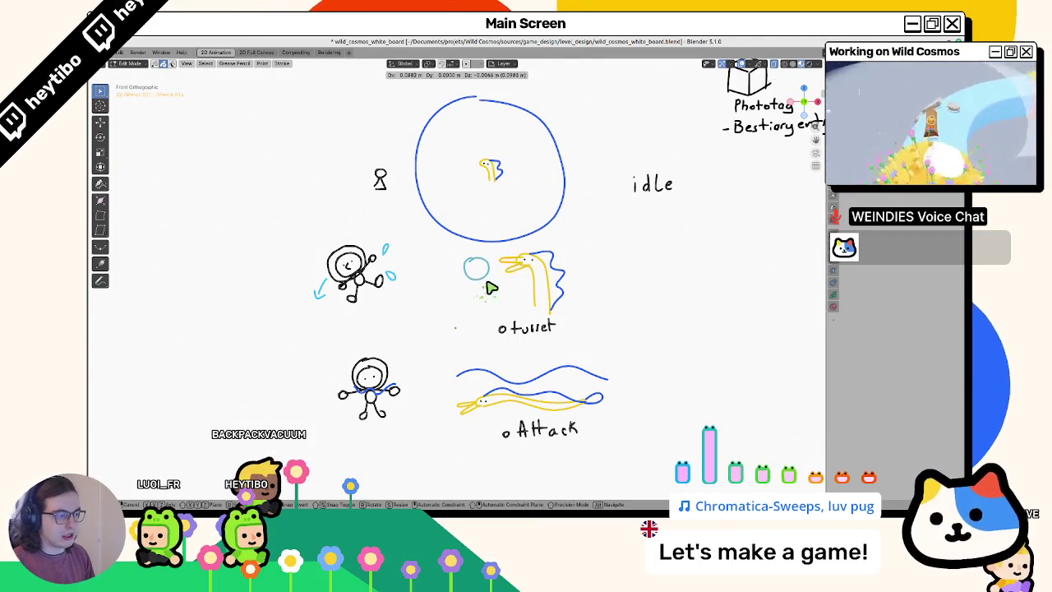
key("g")
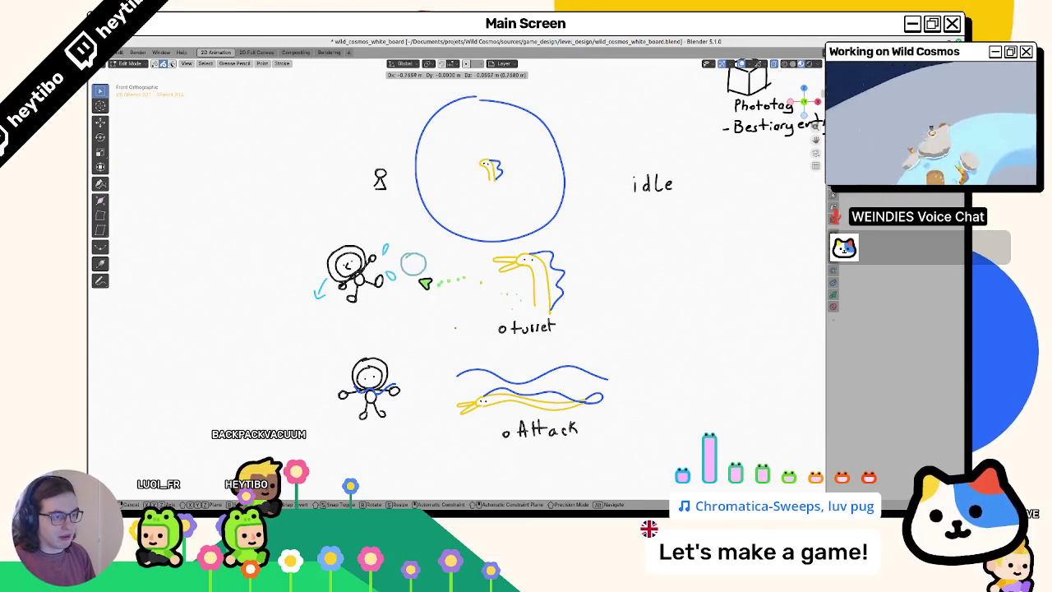
key("Escape")
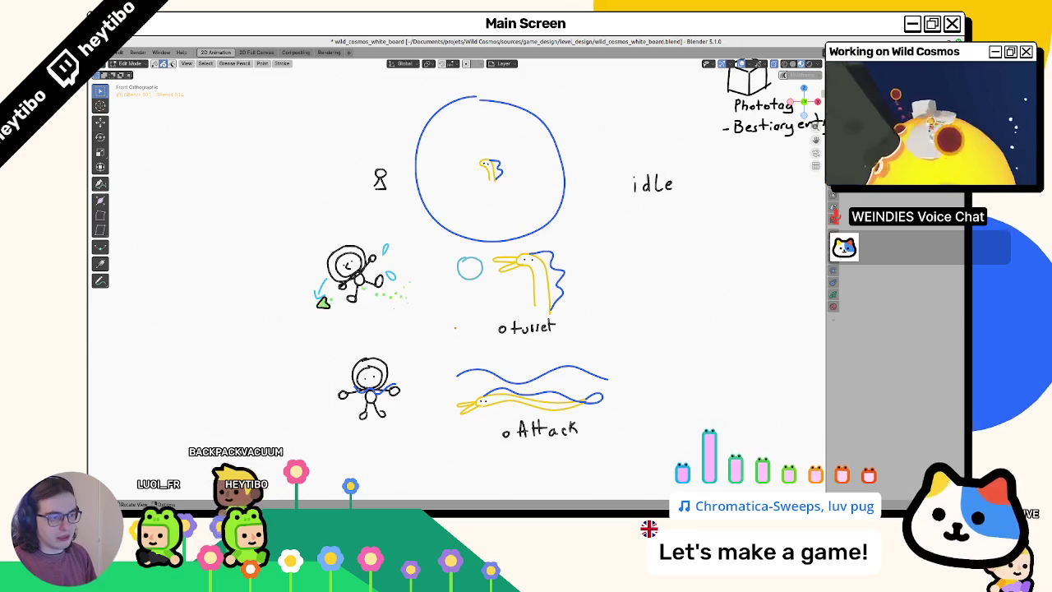
key("Tab")
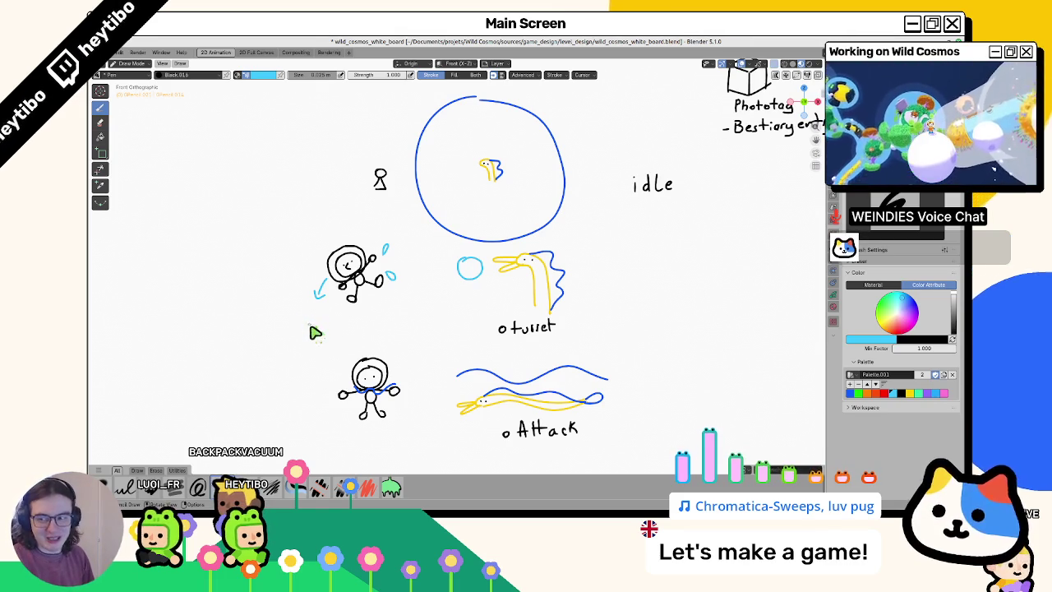
left_click_drag(313, 309, 363, 311)
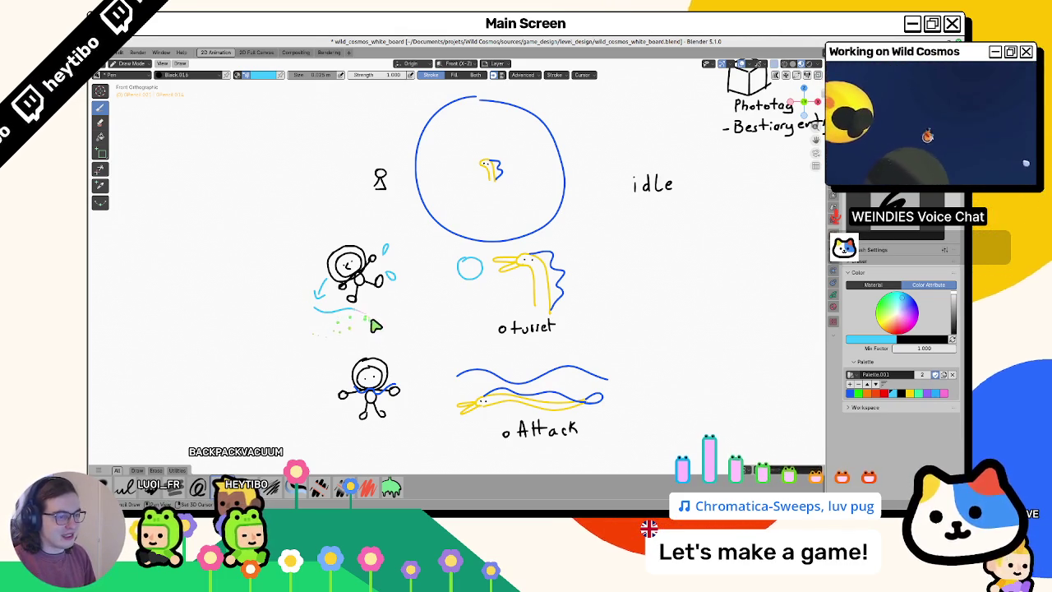
Move the small figure sketch inside the big circle
key("Tab")
key("g")
key("x")
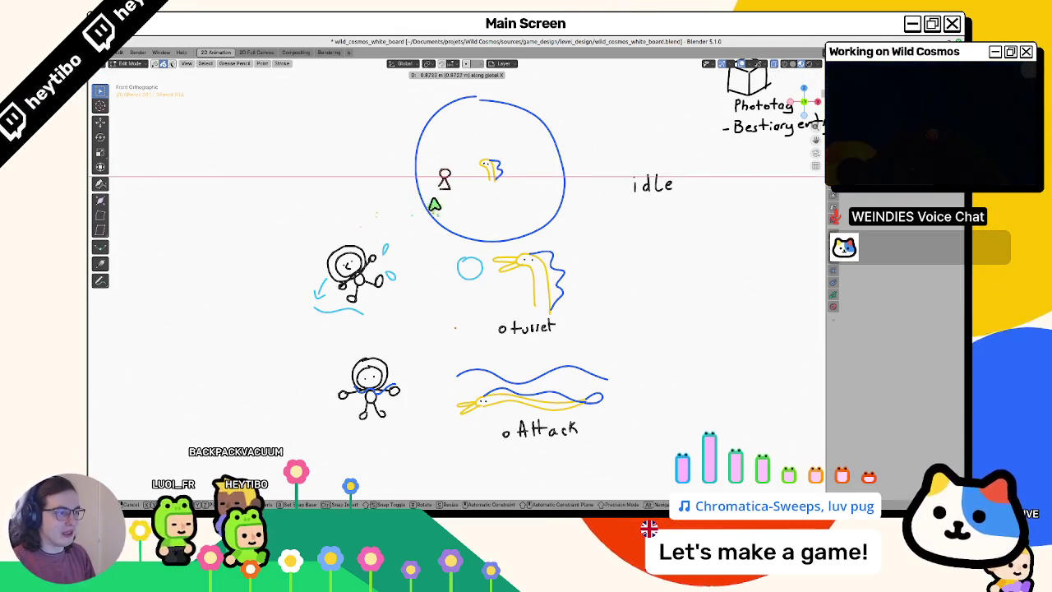
key("x")
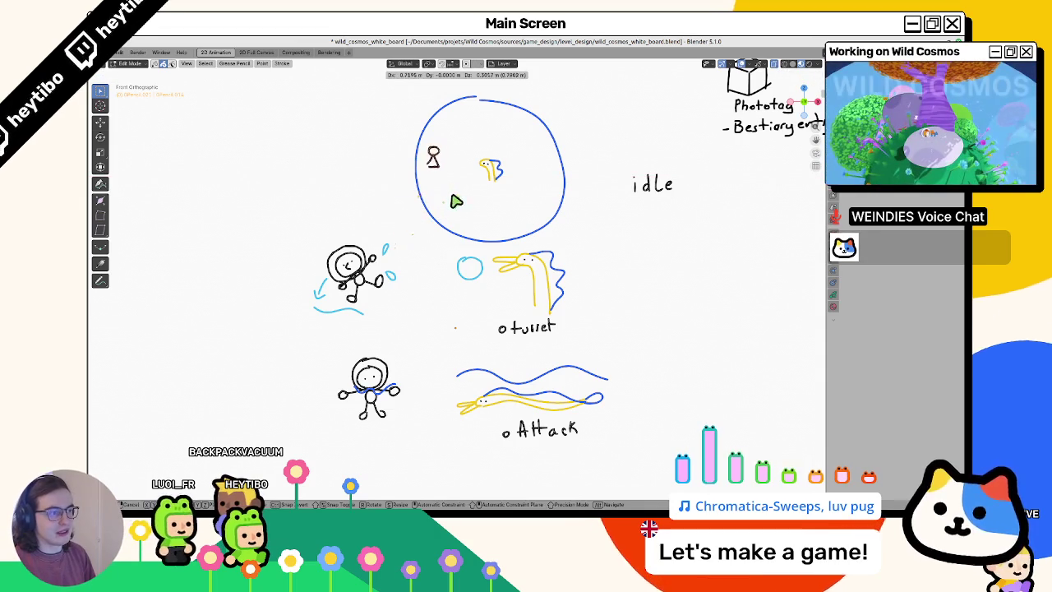
left_click(451, 208)
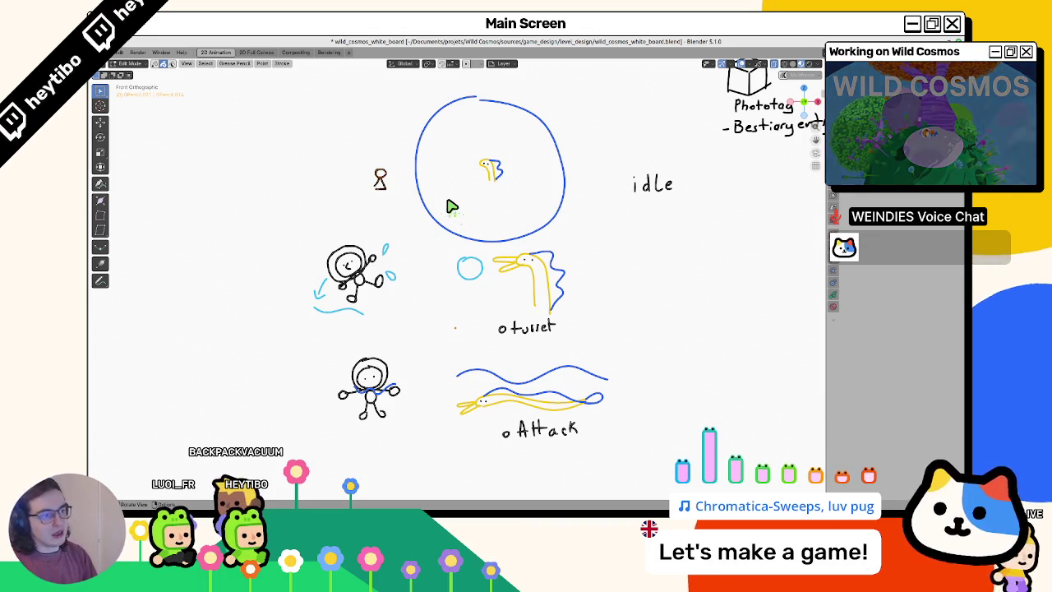
Try a sideways move of the Attack drawing, cancel it, and save wild_cosmos_white_board.blend
key("g")
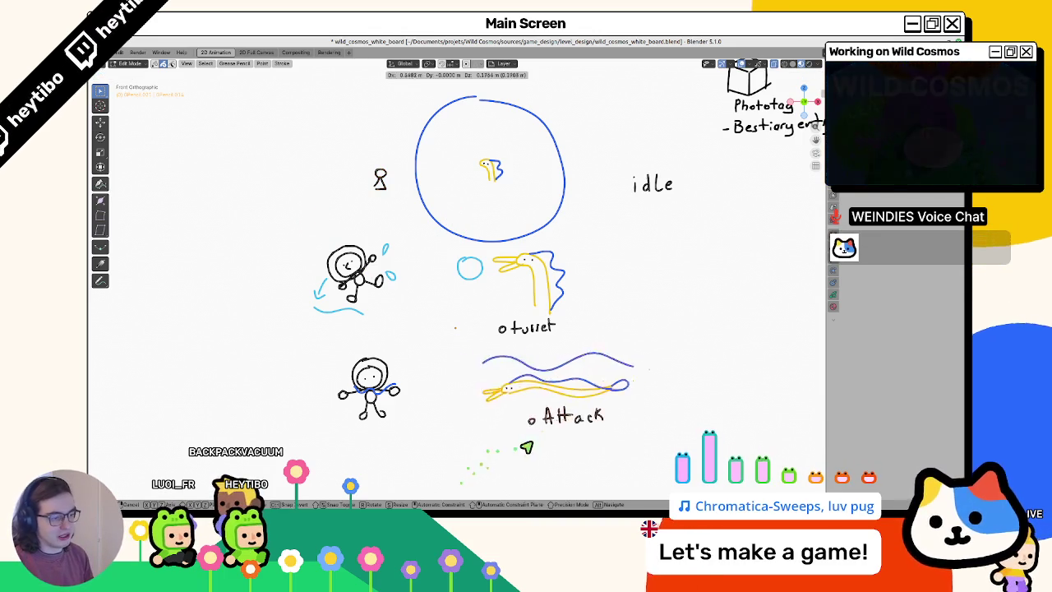
key("x")
key("Escape")
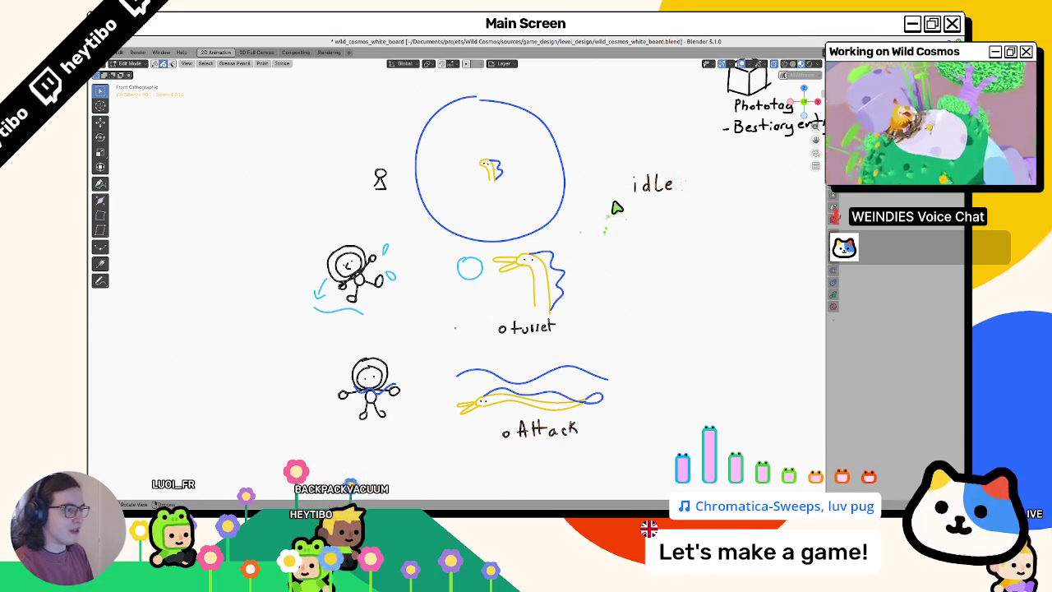
key("Tab")
key("ctrl+s")
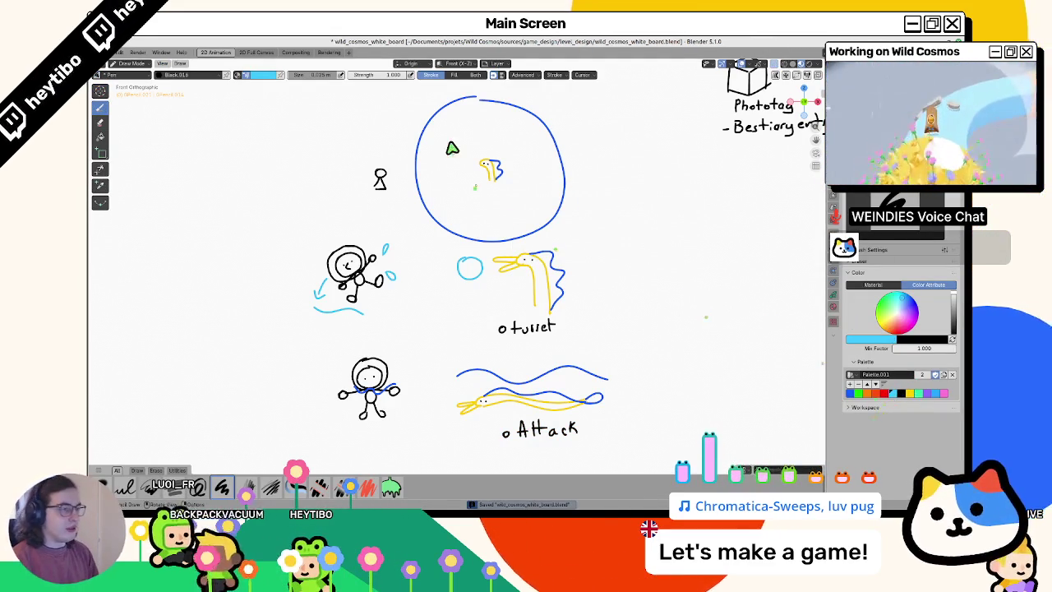
Try a large circle around the blue circle, undo it, and draw a vertical line over the eel
mouse_move(479, 102)
left_mouse_down()
mouse_move(578, 136)
mouse_move(421, 160)
mouse_move(481, 225)
mouse_move(439, 227)
left_mouse_up()
key("ctrl+z")
key("ctrl+z")
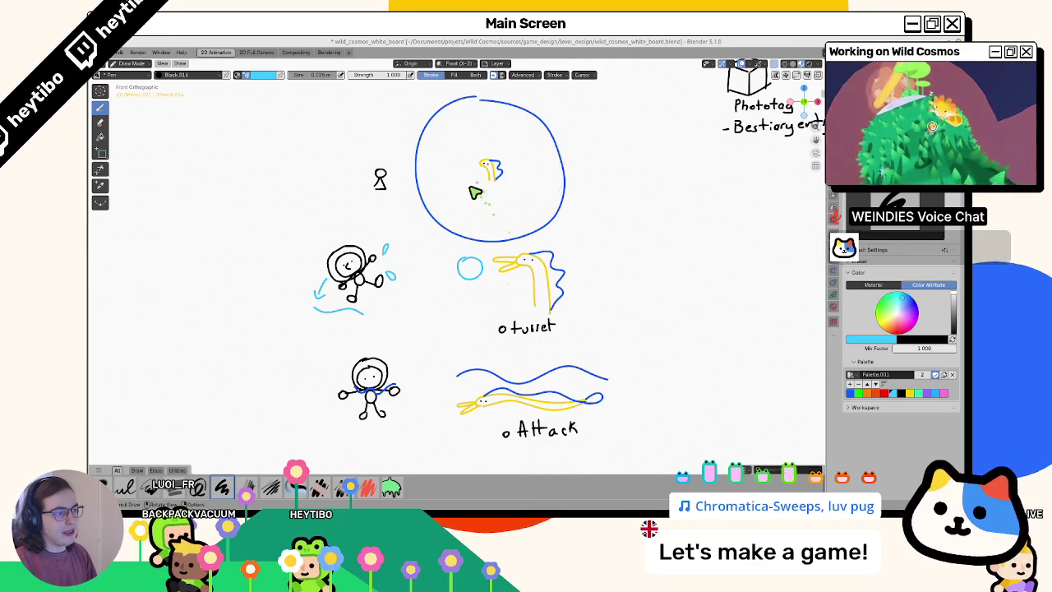
left_click_drag(517, 369, 526, 426)
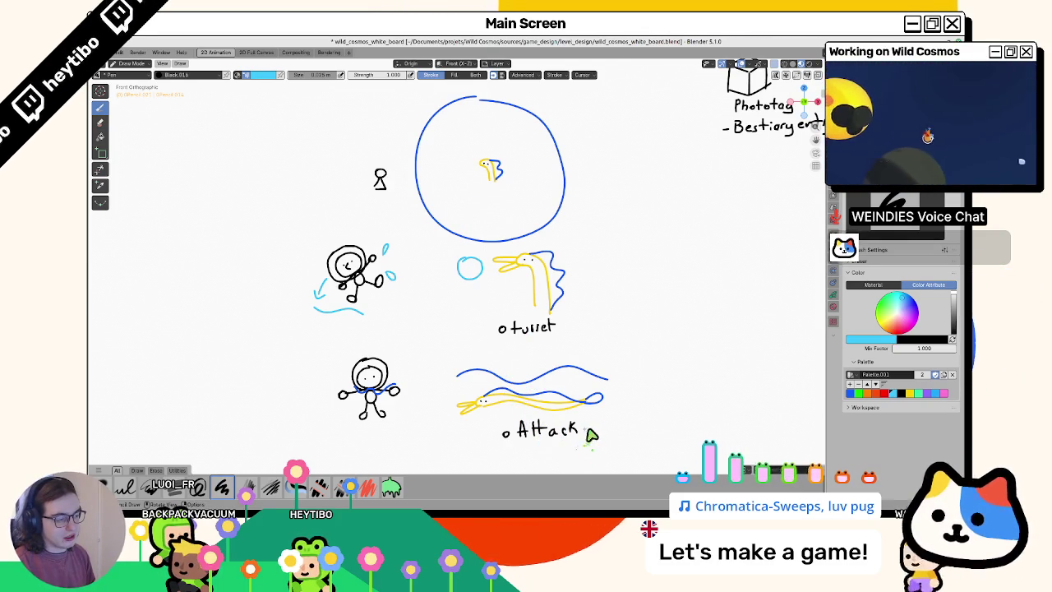
Box-select the eel strokes and move the small stick figure left, out of the big circle
key("Tab")
left_click_drag(608, 381, 450, 415)
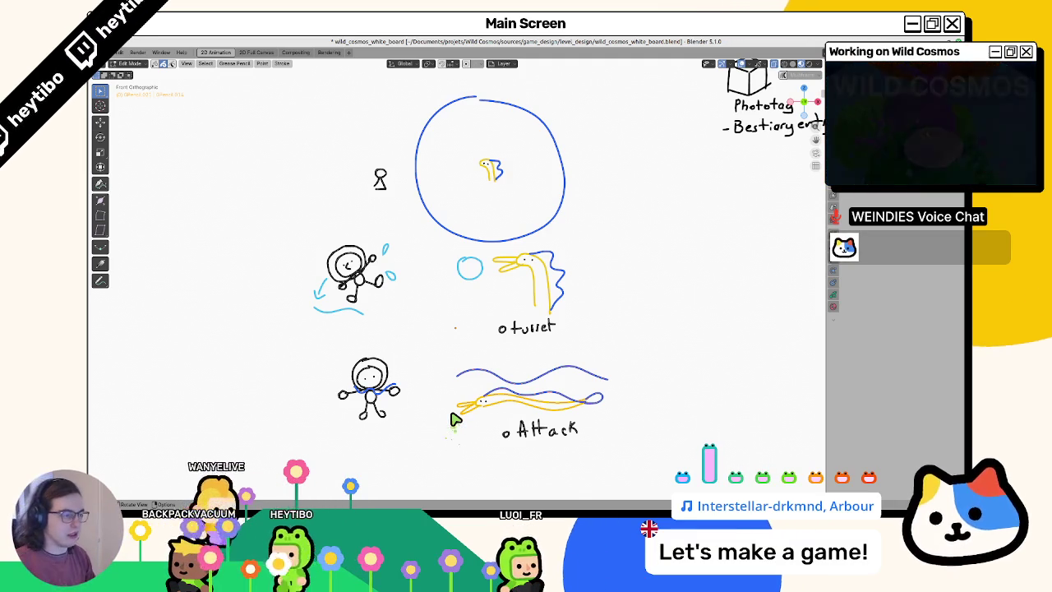
scroll(425, 301, "up", 5)
scroll(420, 306, "down", 3)
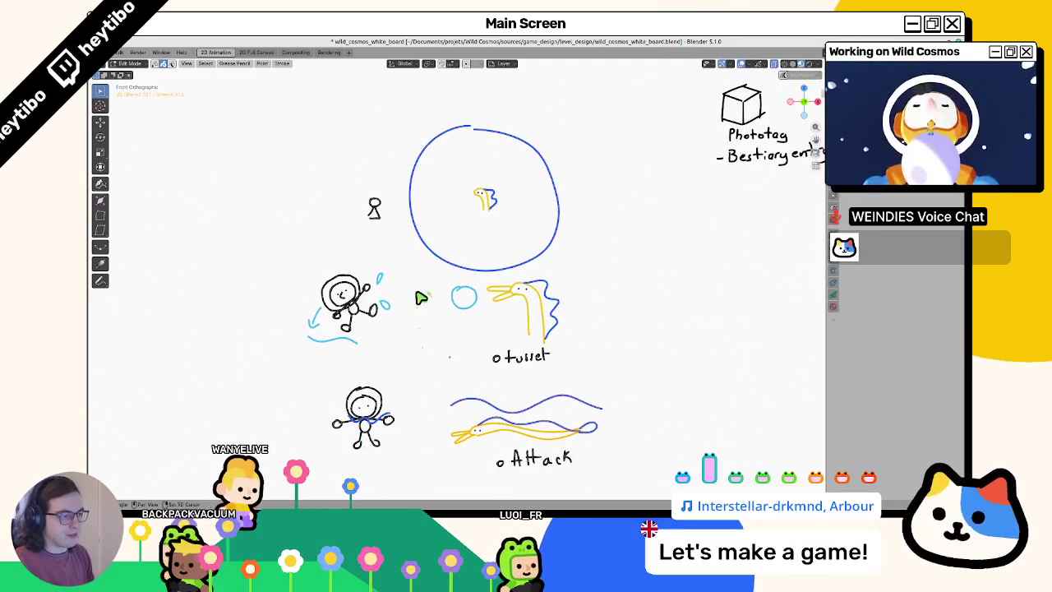
key("g")
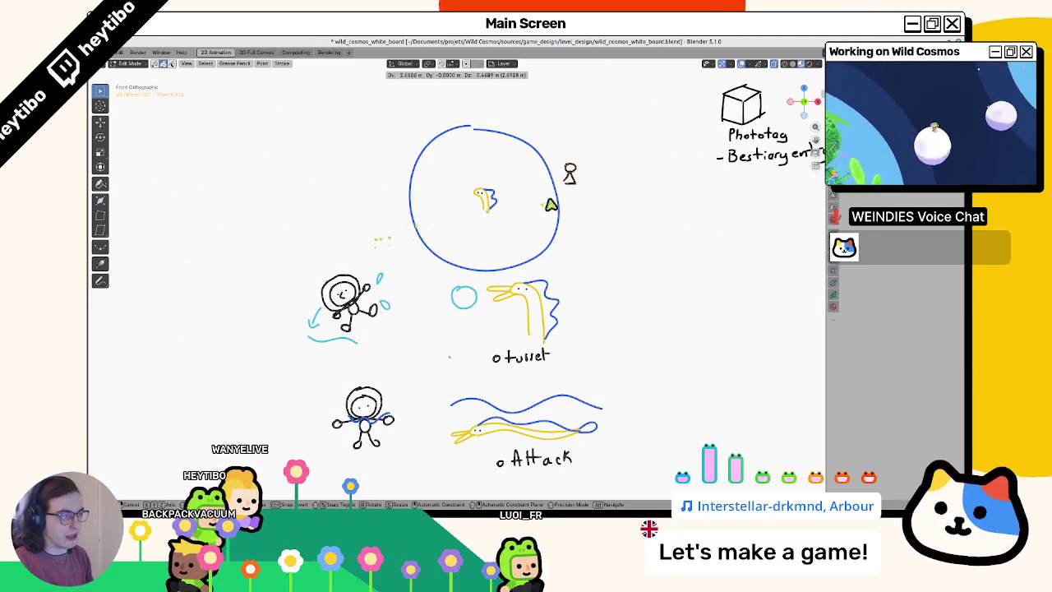
left_click(373, 242)
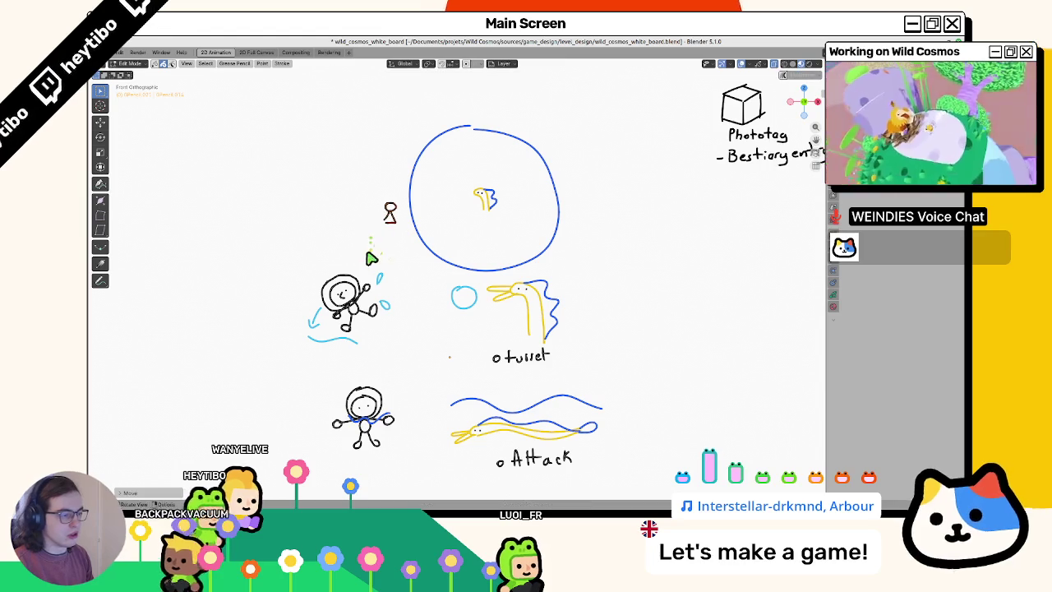
key("Tab")
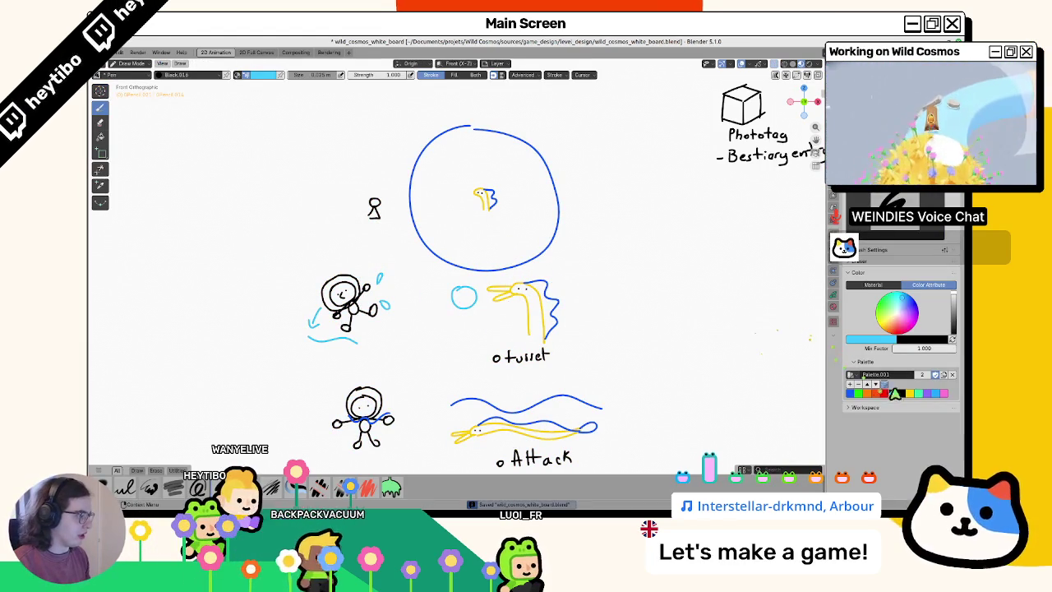
Switch to black and finish handwriting 'iDle', shifting it to the right
left_click(892, 392)
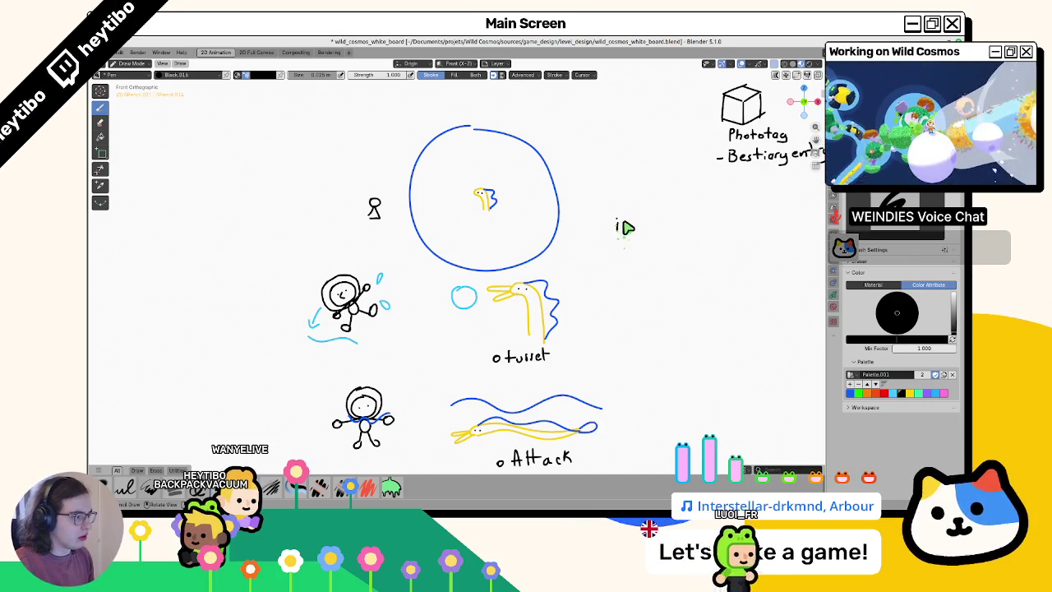
mouse_move(635, 216)
left_mouse_down()
mouse_move(633, 231)
mouse_move(776, 239)
left_mouse_up()
key("Tab")
key("Tab")
Handwrite 'Root' with an L-shaped connector down to iDle, undoing the extra branch
scroll(552, 255, "right", 3)
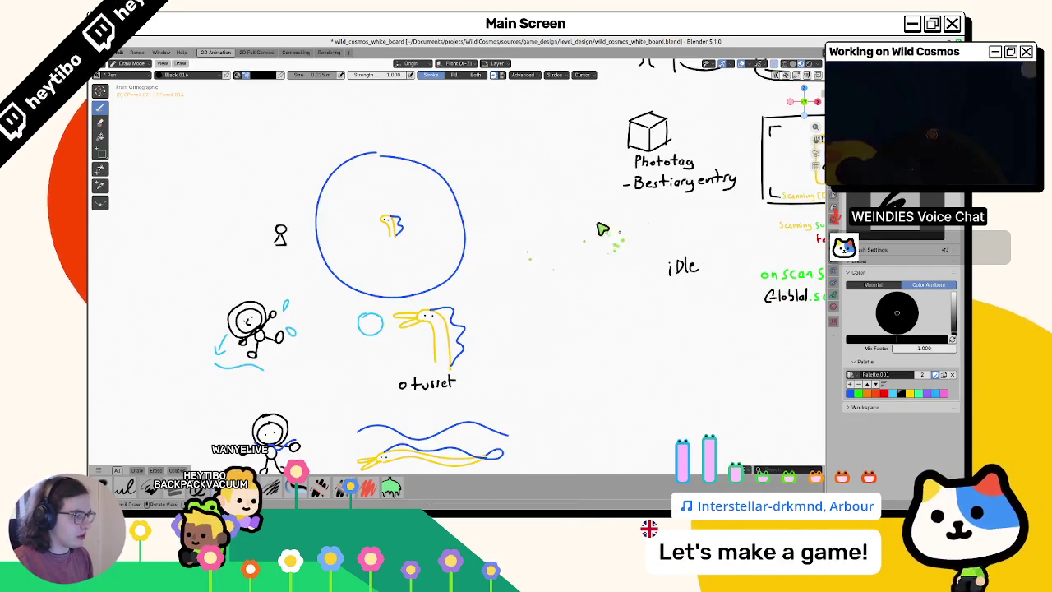
mouse_move(602, 215)
left_mouse_down()
mouse_move(603, 229)
mouse_move(616, 221)
left_mouse_up()
left_click_drag(625, 220, 631, 227)
mouse_move(627, 220)
left_mouse_down()
mouse_move(672, 254)
mouse_move(563, 248)
mouse_move(557, 259)
left_mouse_up()
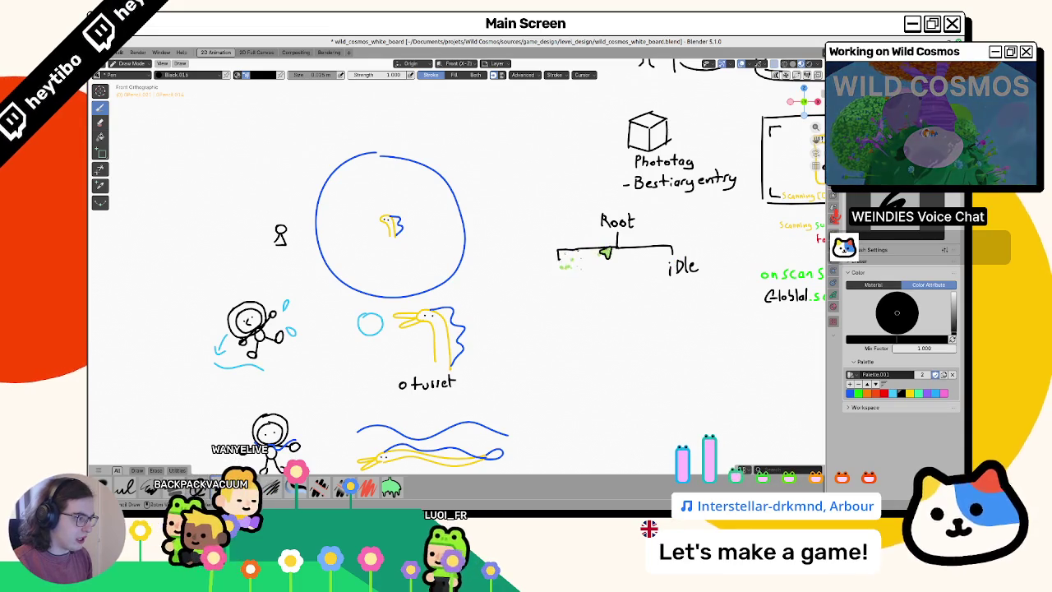
key("ctrl+z")
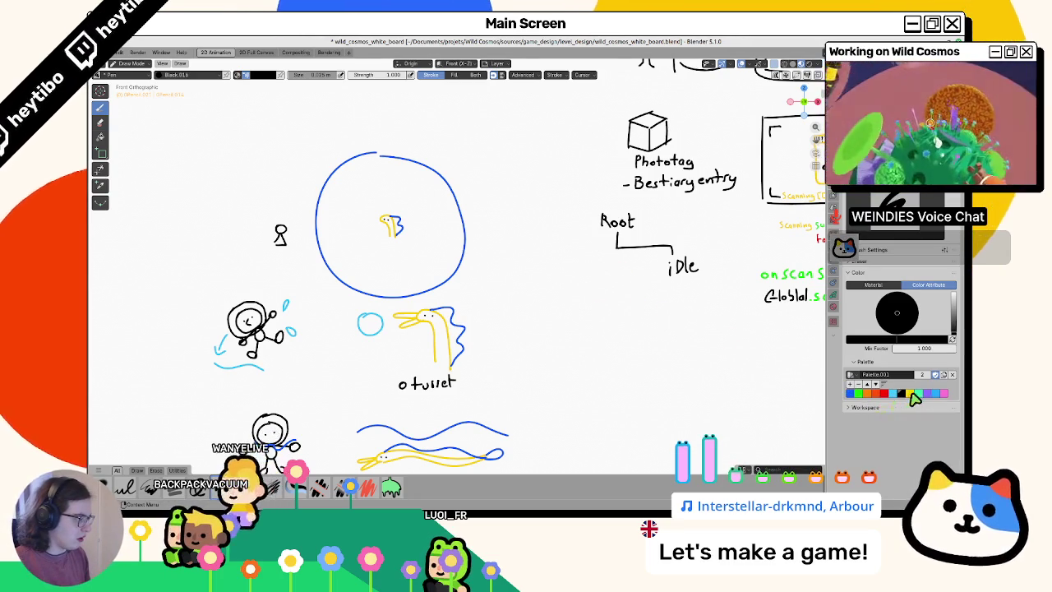
Handwrite 'player in territory' in green under Root
left_click(858, 393)
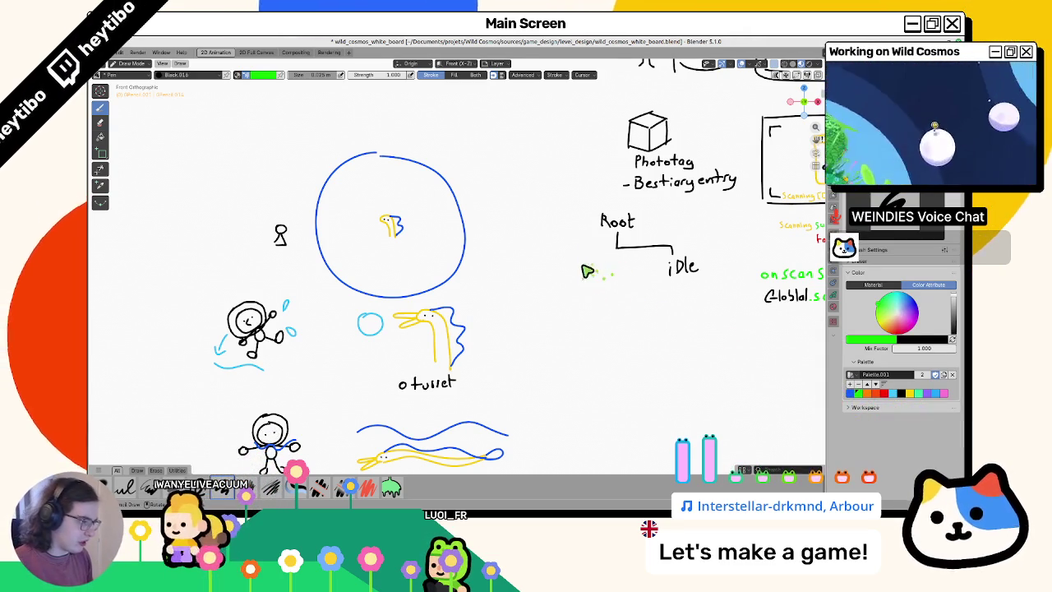
mouse_move(579, 280)
left_mouse_down()
mouse_move(585, 271)
mouse_move(611, 284)
mouse_move(621, 277)
left_mouse_up()
left_click_drag(623, 273, 630, 276)
left_click_drag(634, 276, 640, 276)
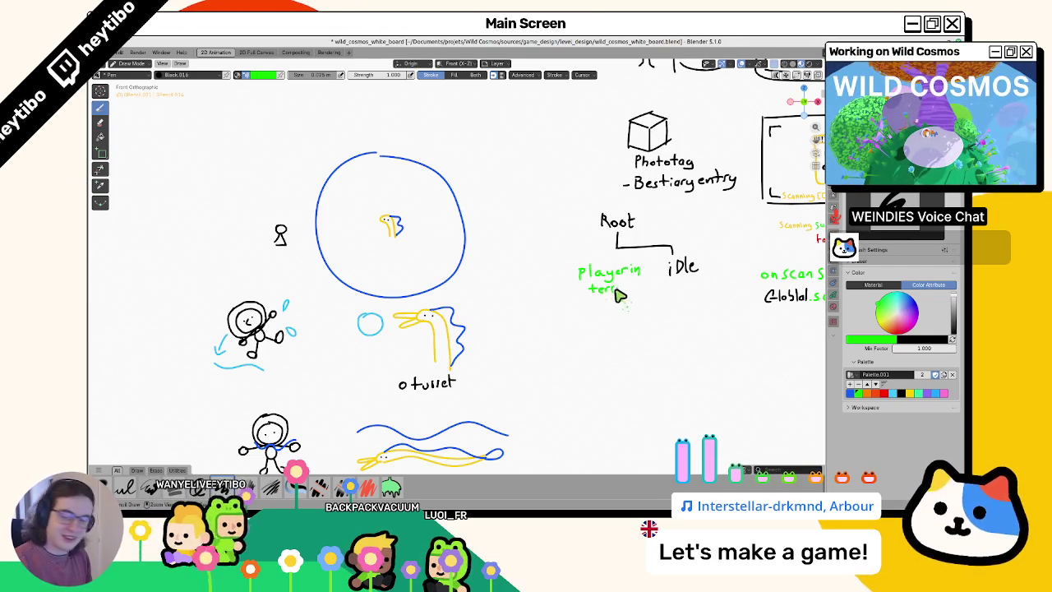
left_click_drag(618, 288, 645, 287)
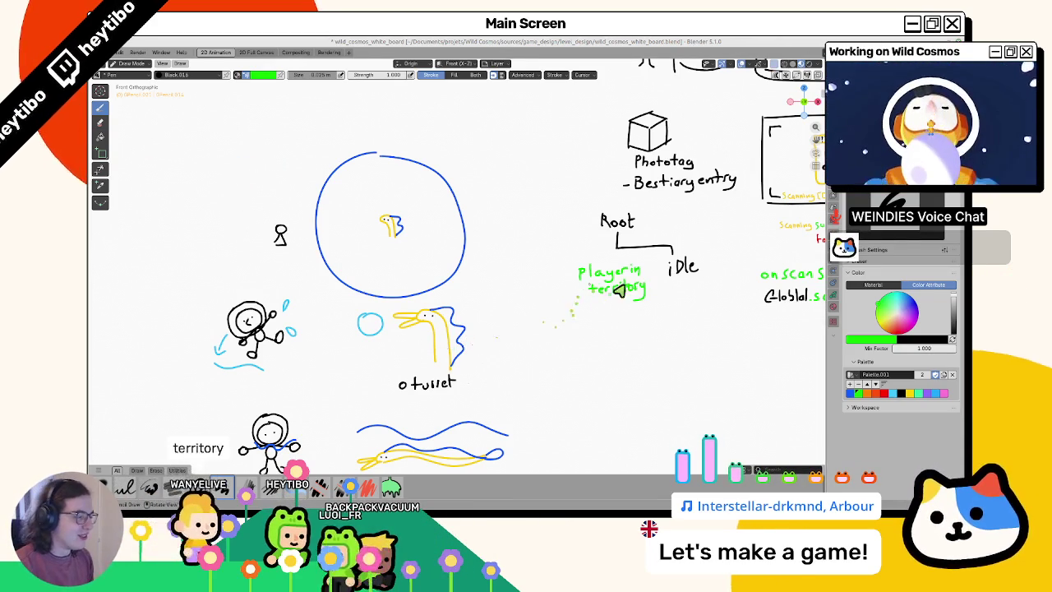
Rotate the 'player in territory' label slightly, then return to Draw Mode
key("ctrl+Tab")
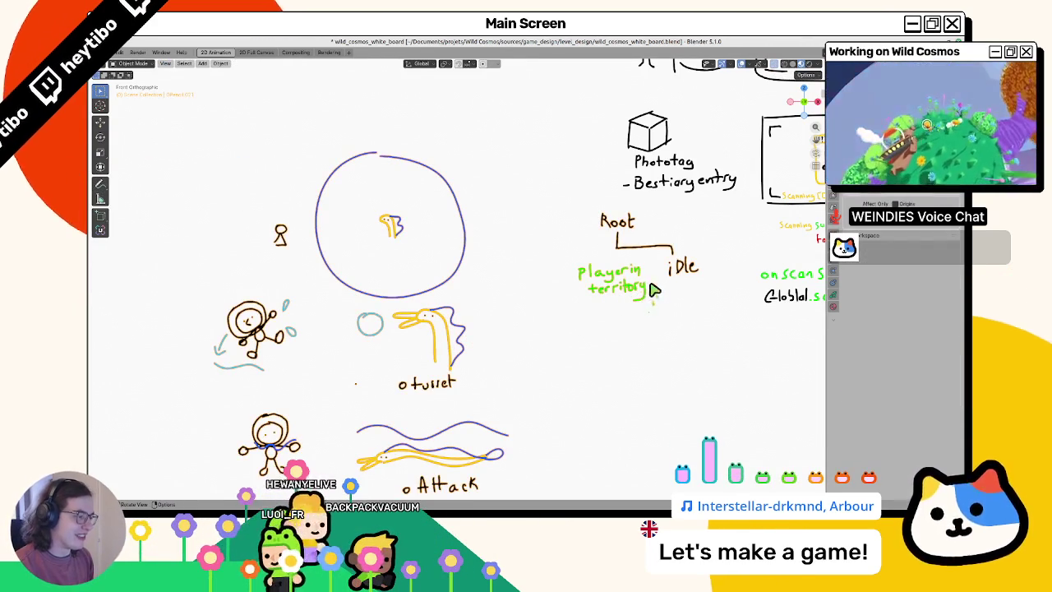
key("Tab")
key("g")
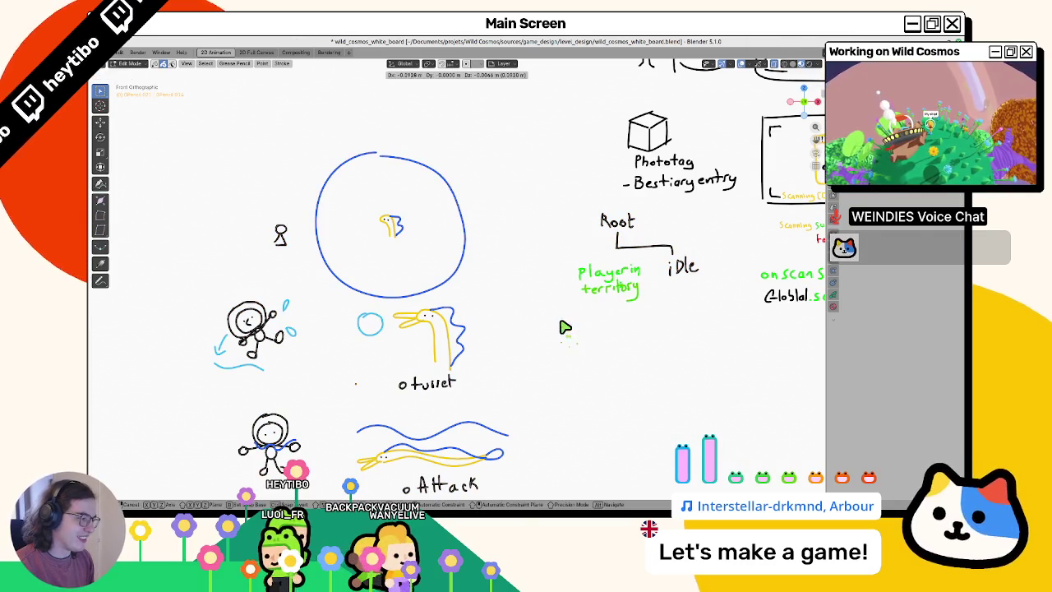
key("Escape")
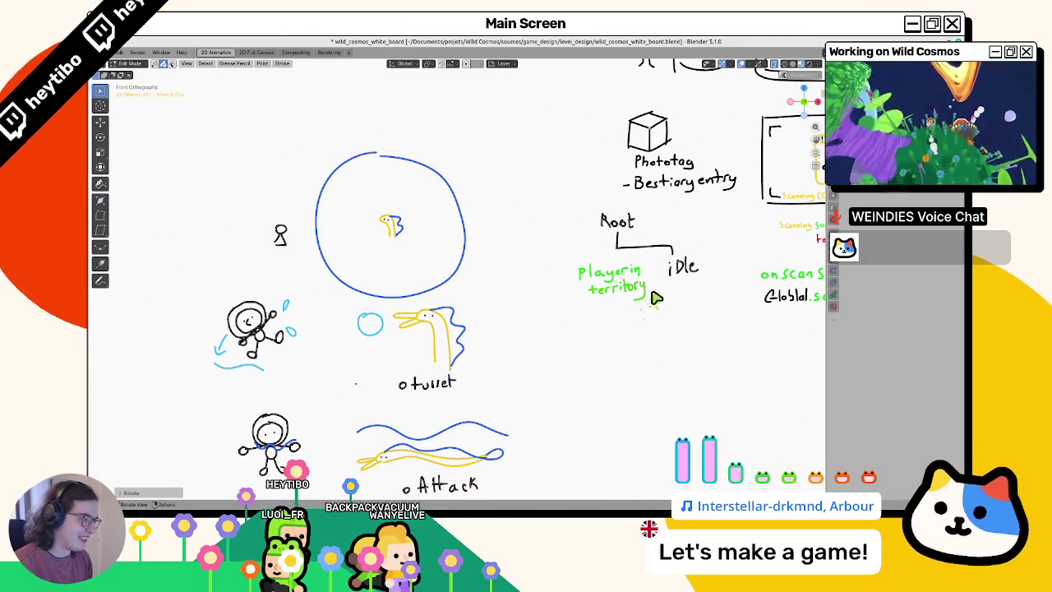
key("r")
left_click(645, 304)
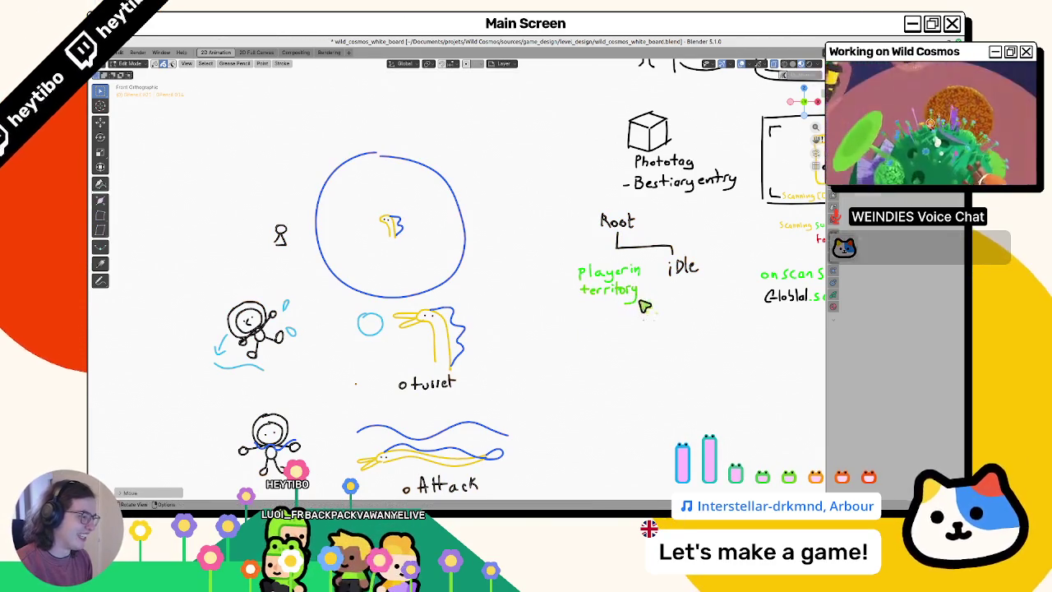
key("ctrl+Tab")
left_click(789, 321)
key("ctrl+Tab")
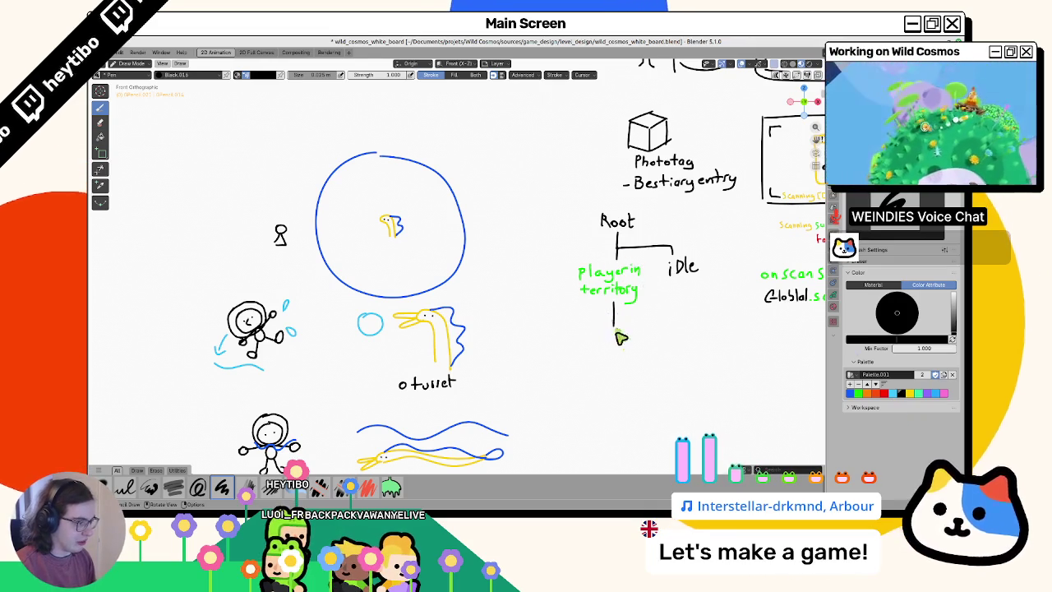
Draw a short line and branching bracket under 'player in territory', undoing the bracket strokes to redo them
left_click_drag(613, 303, 613, 326)
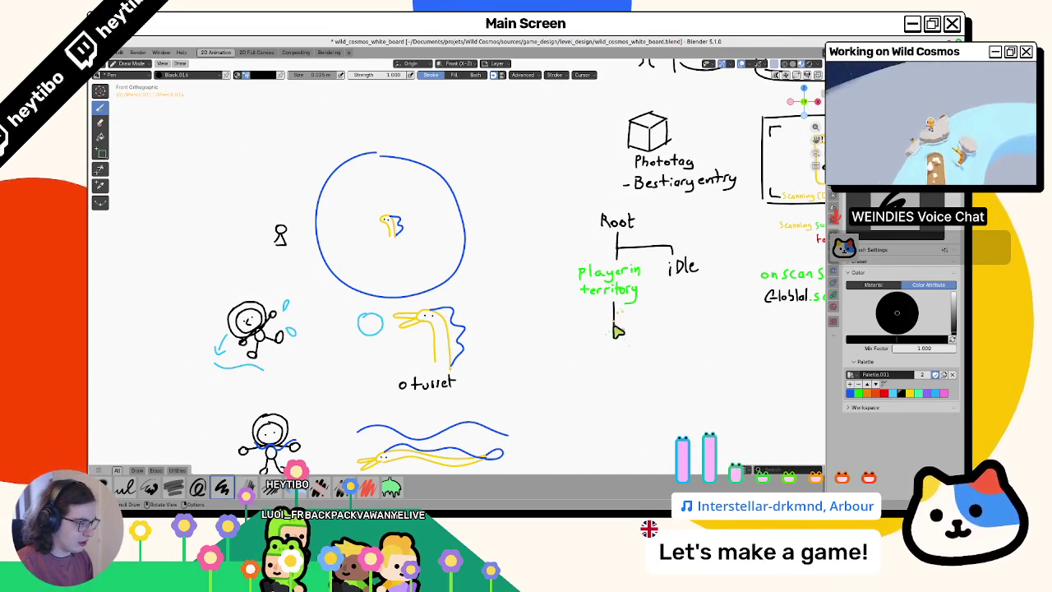
left_click_drag(588, 327, 643, 352)
left_click_drag(588, 328, 588, 353)
key("ctrl+z")
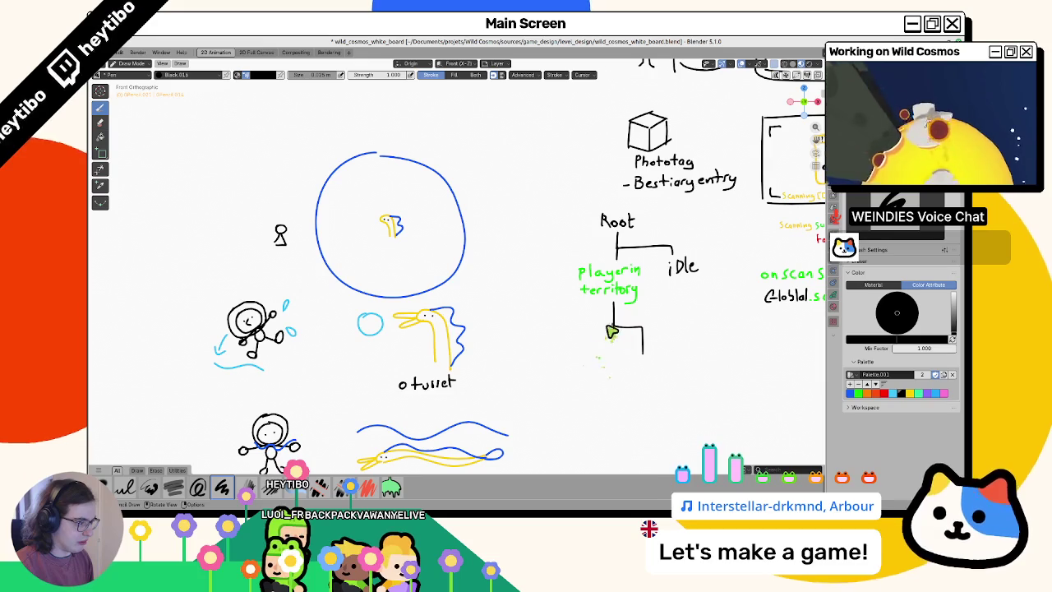
key("ctrl+z")
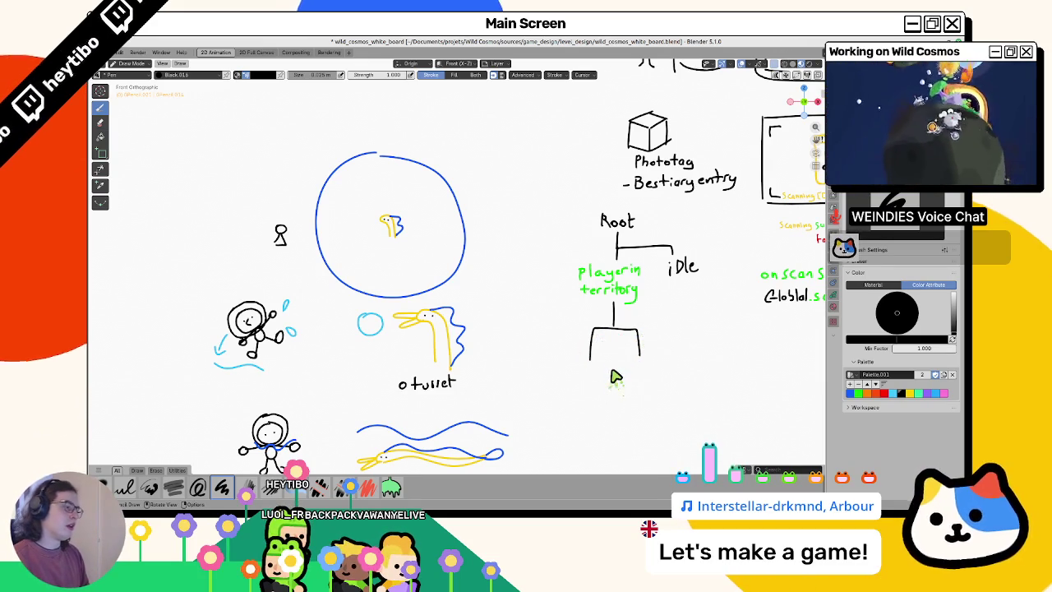
scroll(479, 358, "down", 2)
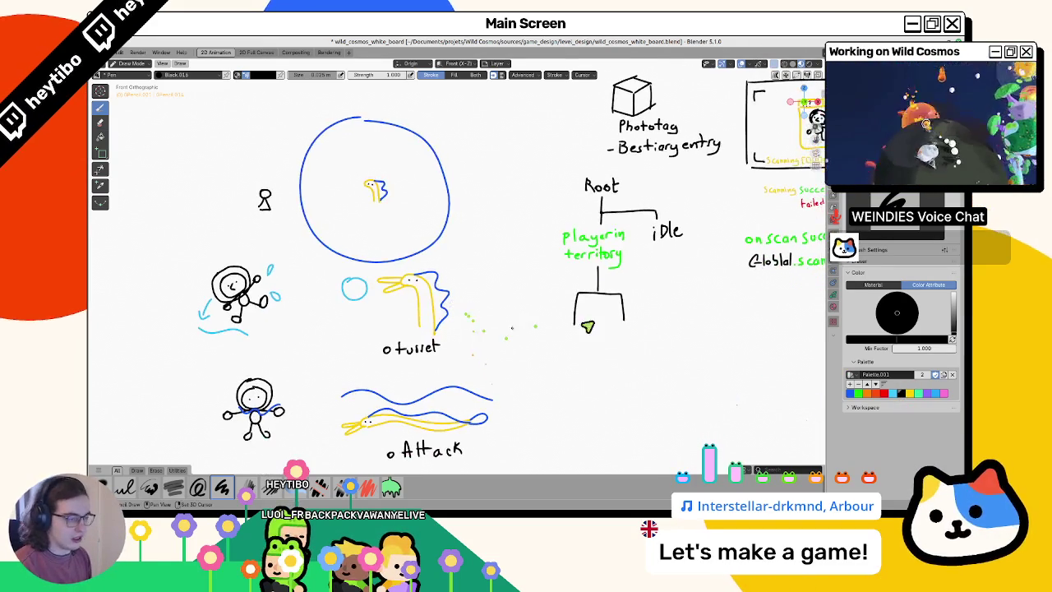
Write 'turret' under the left branch and begin writing 'Swim toward' beside Attack
mouse_move(548, 343)
left_mouse_down()
mouse_move(590, 334)
mouse_move(653, 350)
mouse_move(657, 332)
mouse_move(669, 347)
left_mouse_up()
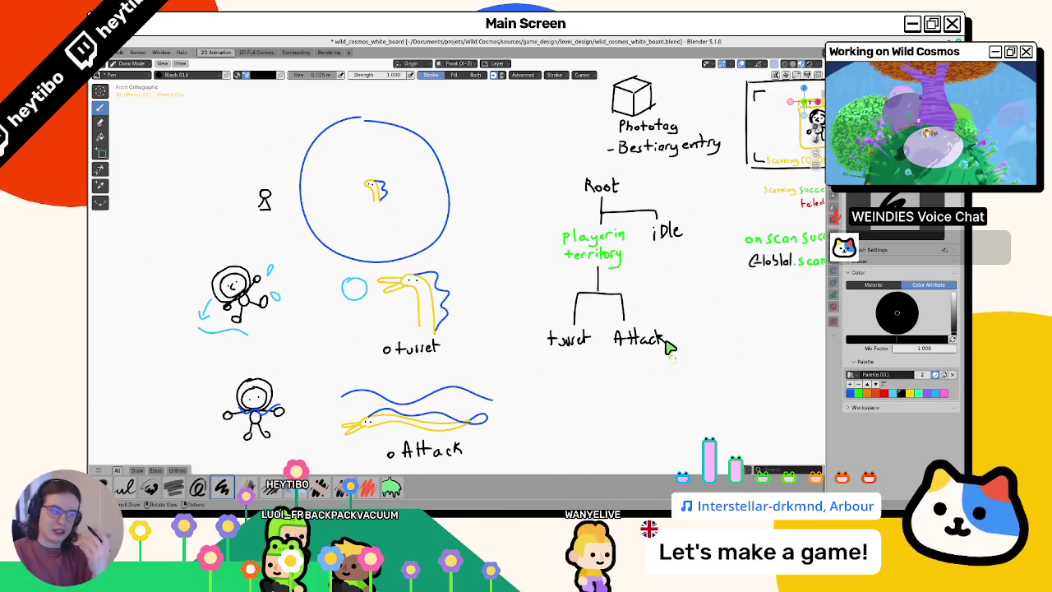
mouse_move(564, 258)
left_mouse_down()
mouse_move(523, 281)
mouse_move(504, 277)
left_mouse_up()
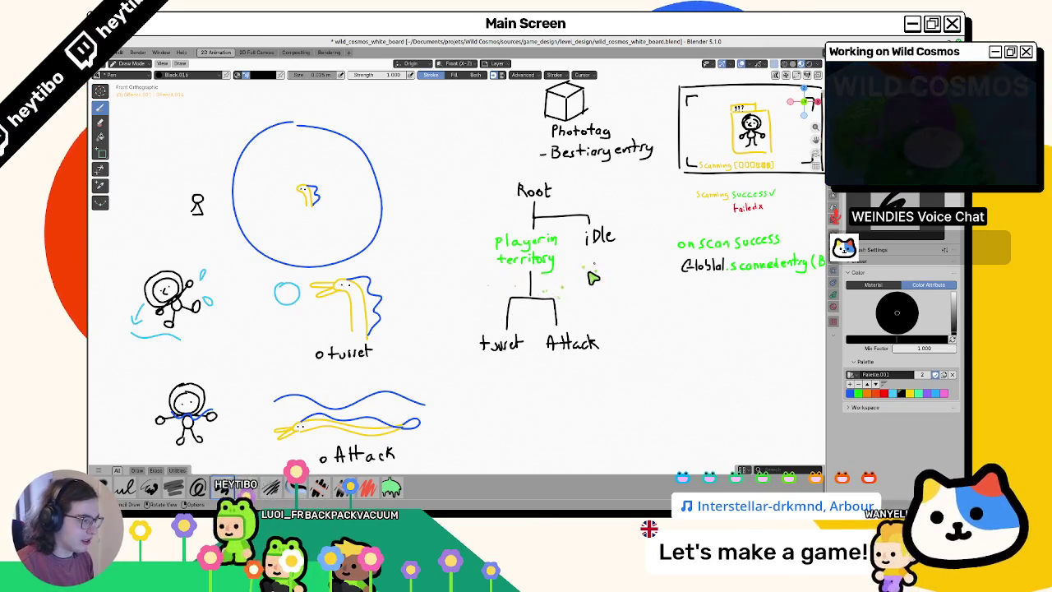
mouse_move(599, 281)
left_mouse_down()
mouse_move(592, 294)
mouse_move(614, 280)
mouse_move(637, 290)
mouse_move(598, 305)
mouse_move(649, 293)
left_mouse_up()
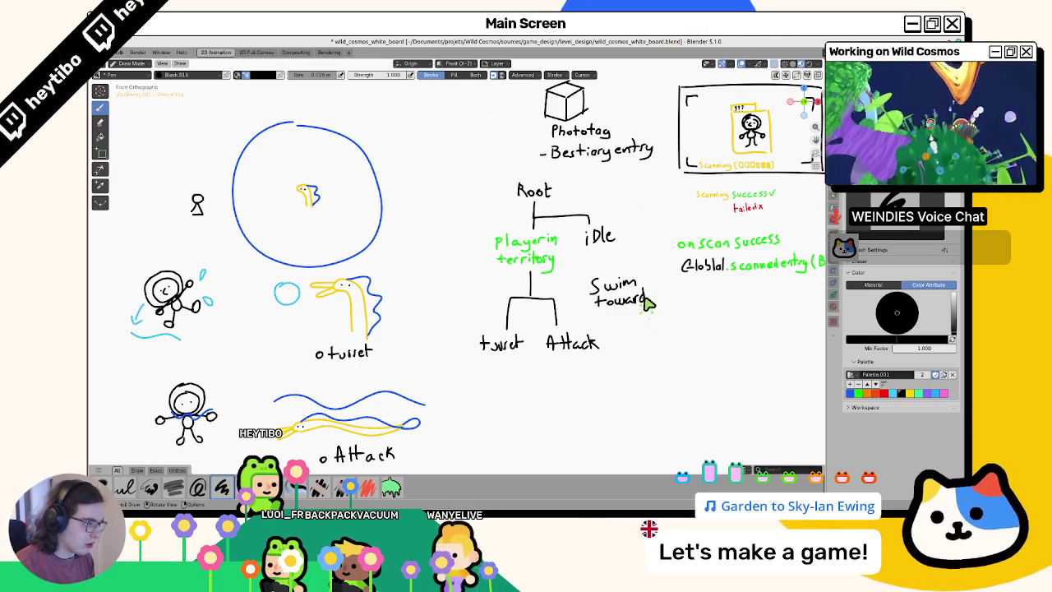
Move the 'Swim toward' strokes into place to the right of the Attack branch
key("Tab")
key("g")
key("Tab")
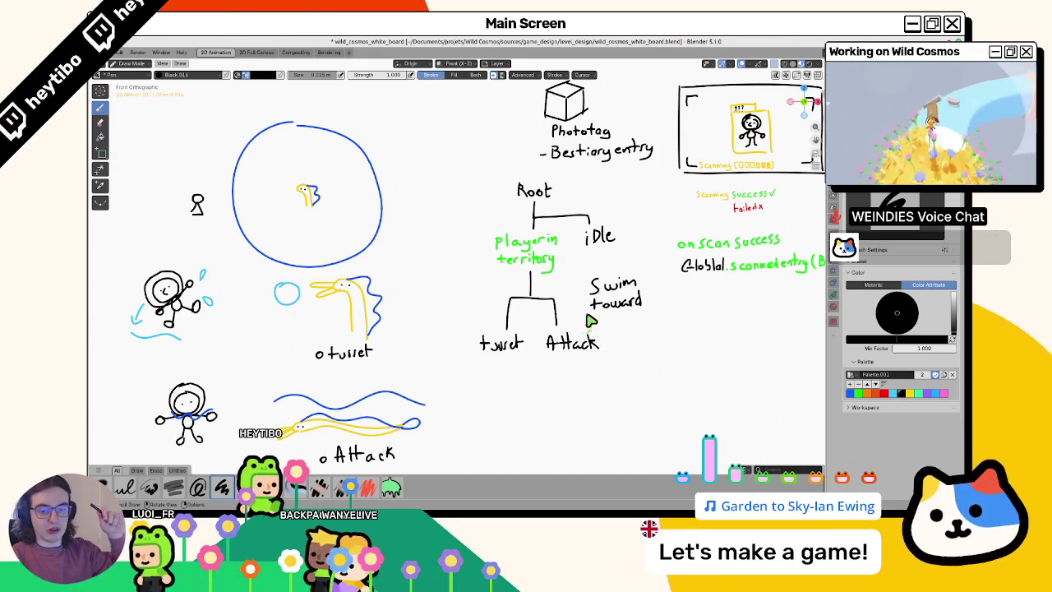
key("Tab")
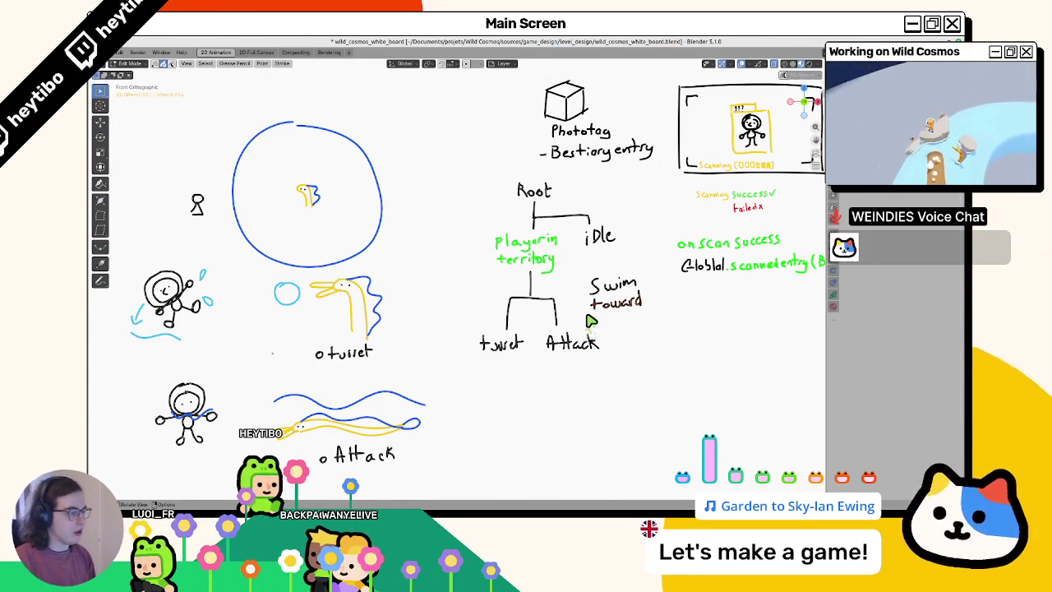
key("g")
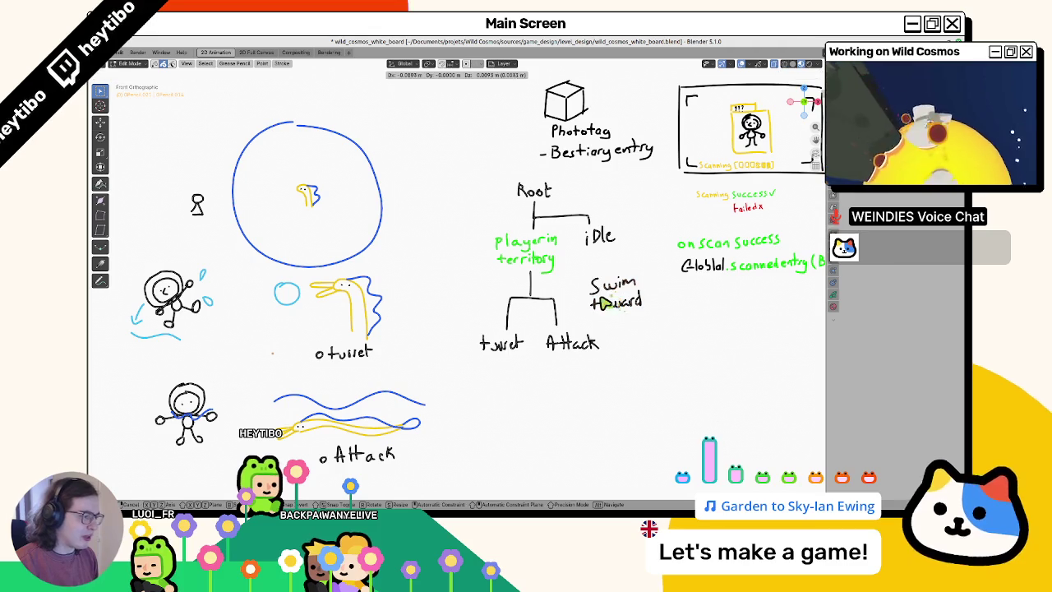
left_click(602, 302)
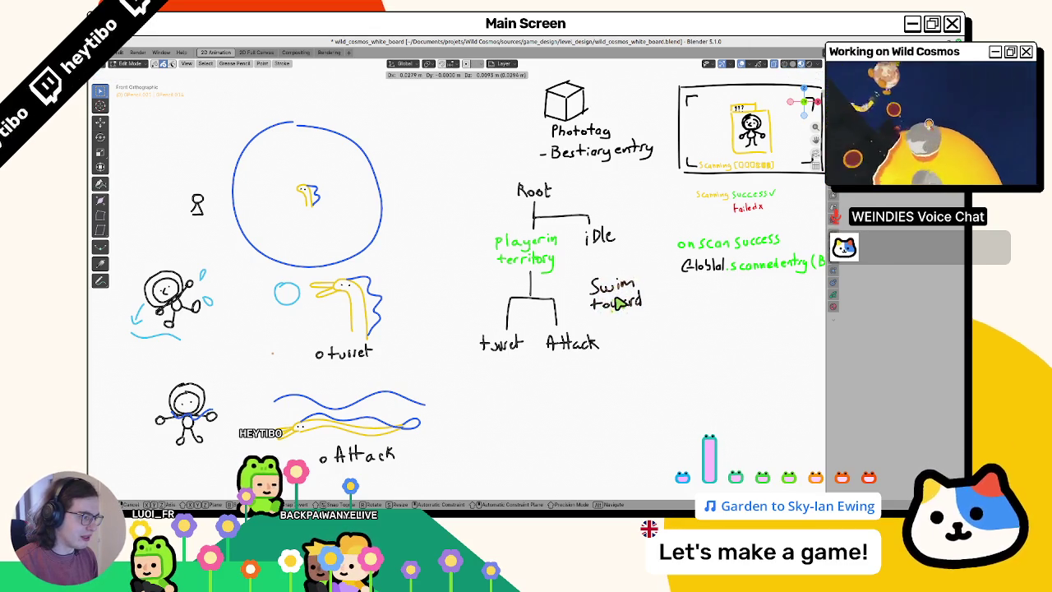
Tidy the stray green marks under 'Swim toward' by scaling and moving them
key("g")
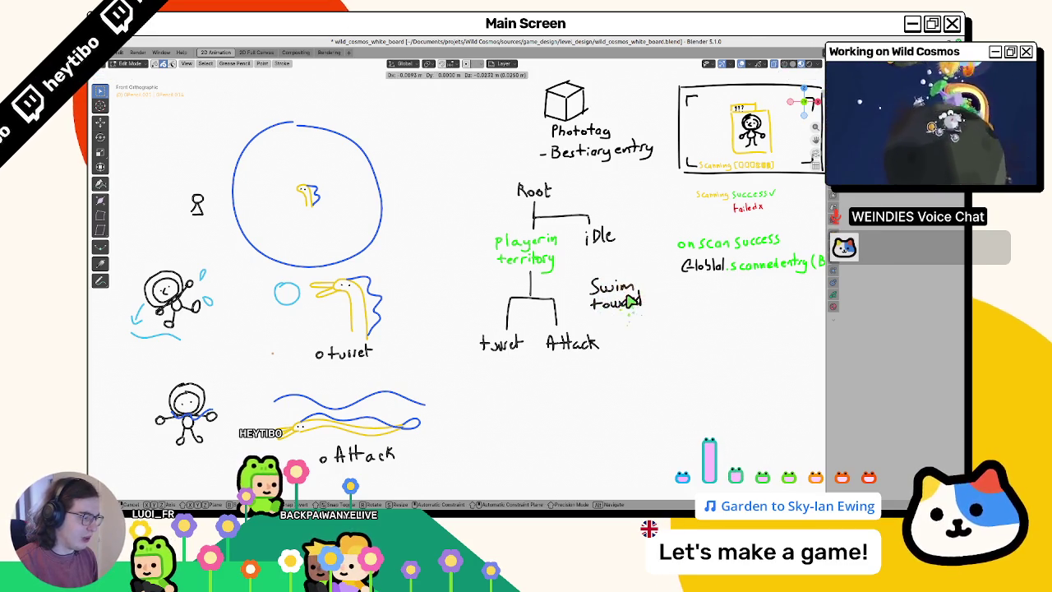
left_click(629, 302)
key("s")
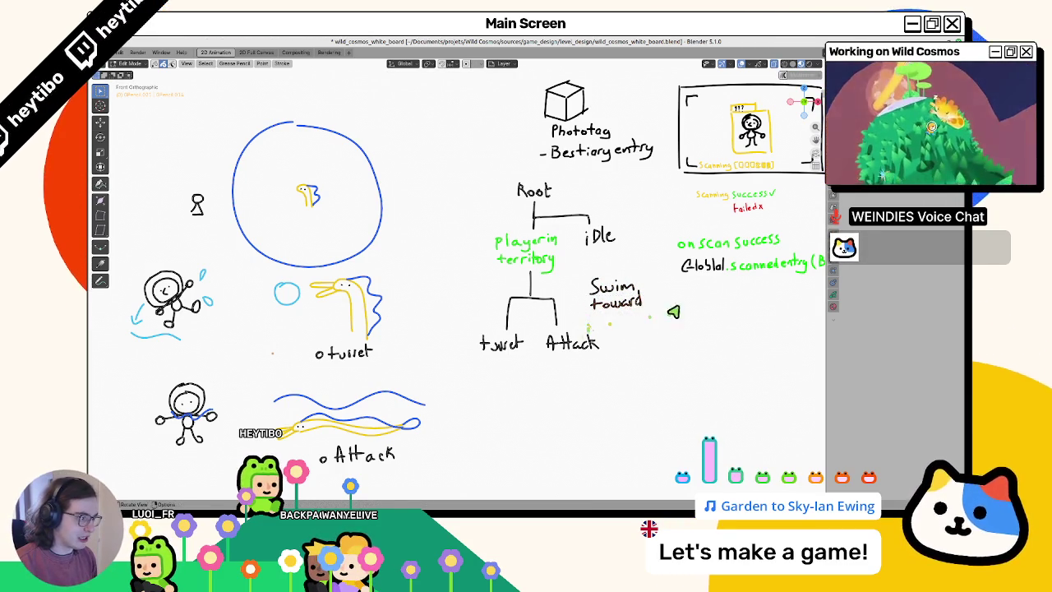
left_click(590, 316)
key("g")
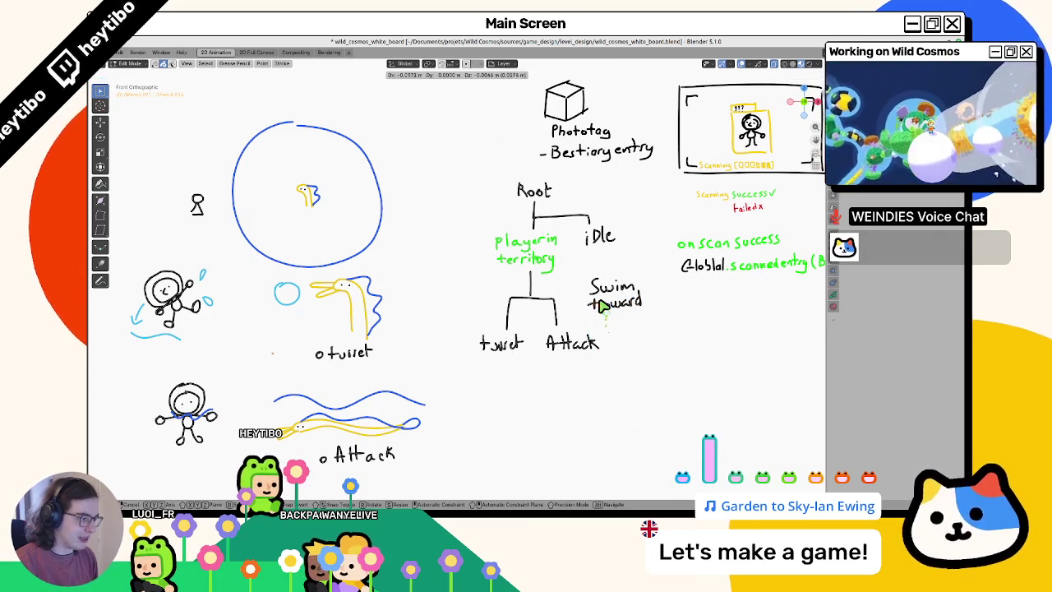
left_click(612, 303)
Box-select 'Swim toward' and place it left of Root, above 'player in territory'
left_click_drag(572, 278, 661, 330)
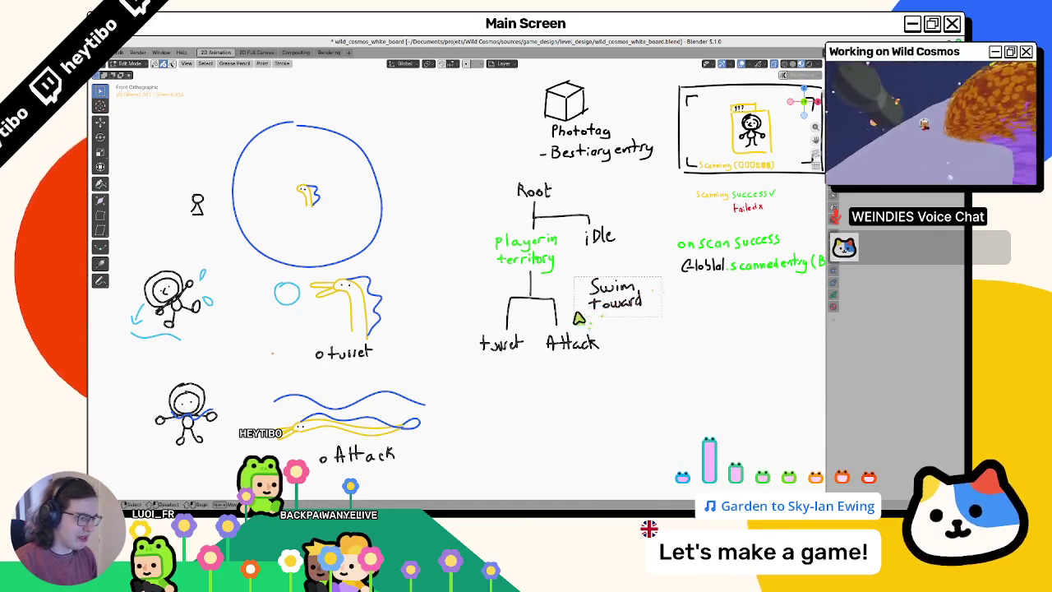
key("g")
left_click(463, 190)
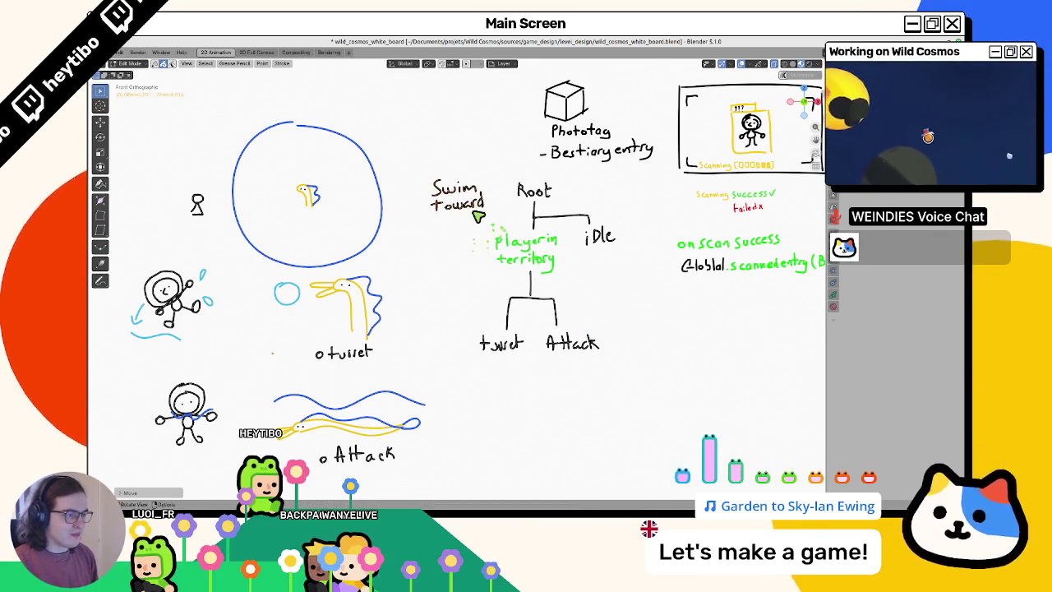
key("Tab")
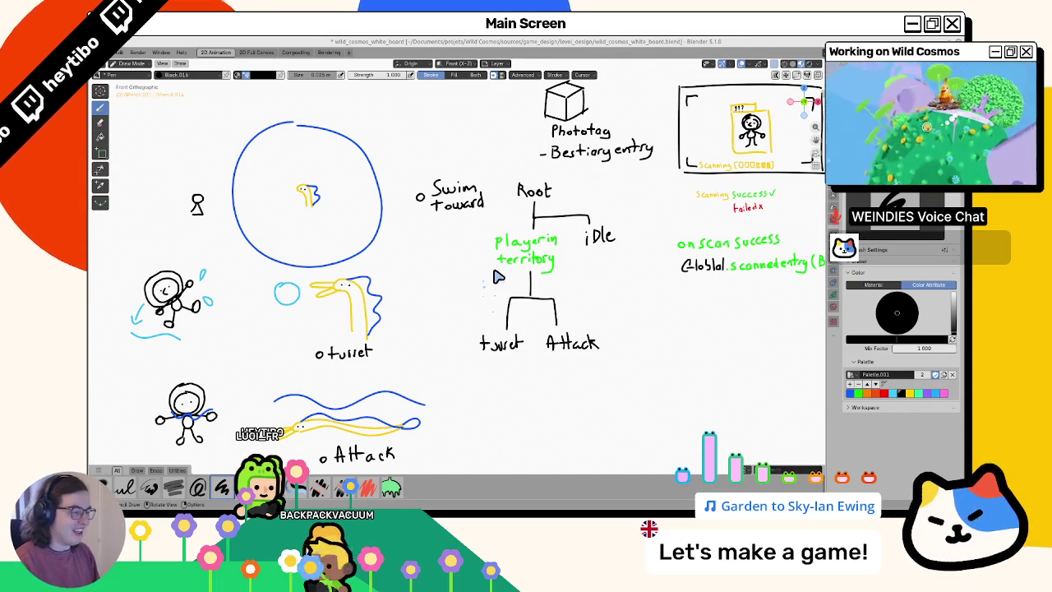
Delete the old 'turret' strokes and rewrite 'turret' more legibly left of Attack
key("Tab")
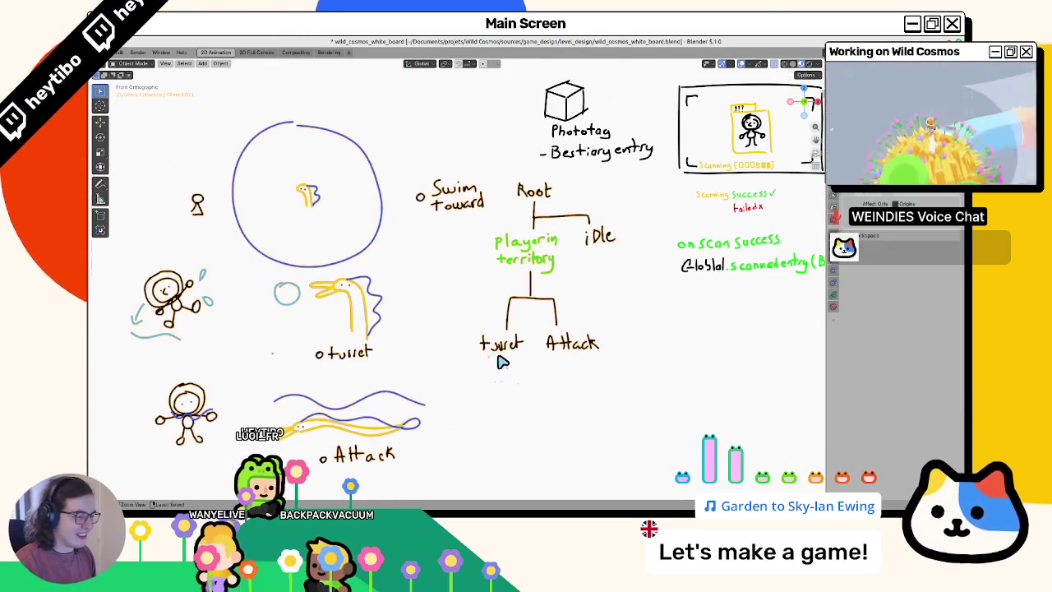
key("x")
left_click(524, 365)
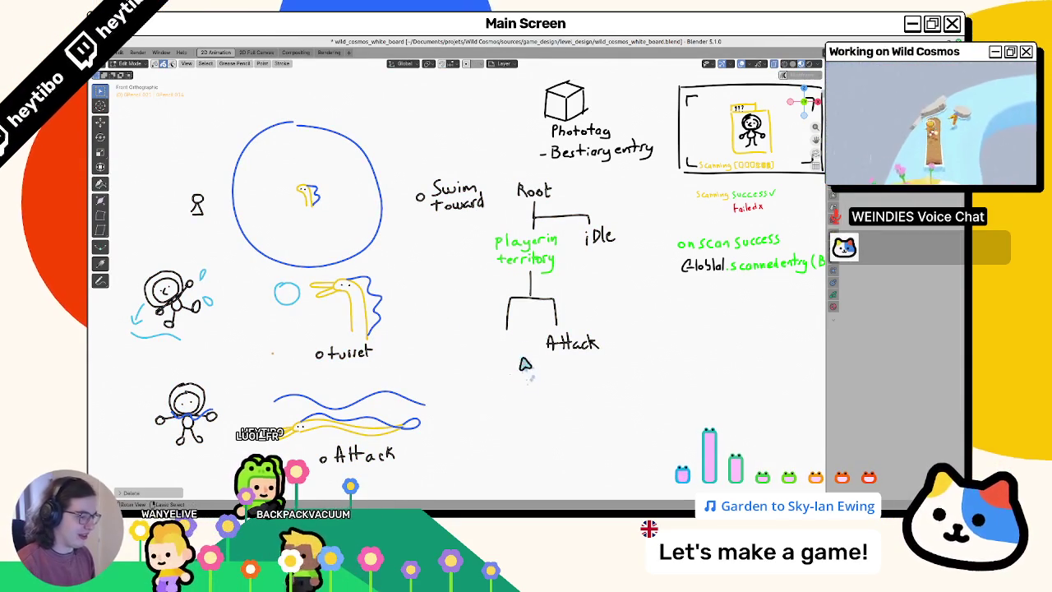
key("Tab")
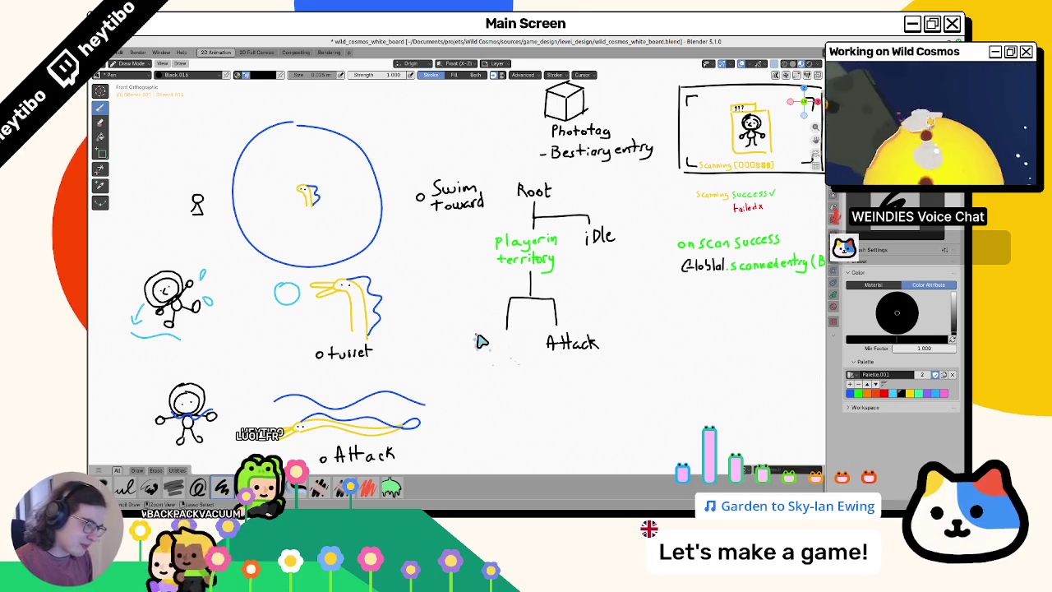
left_click_drag(472, 335, 484, 335)
mouse_move(477, 335)
left_mouse_down()
mouse_move(477, 349)
mouse_move(515, 338)
mouse_move(524, 351)
left_mouse_up()
Switch to Object Mode and save the whiteboard file
key("ctrl+Tab")
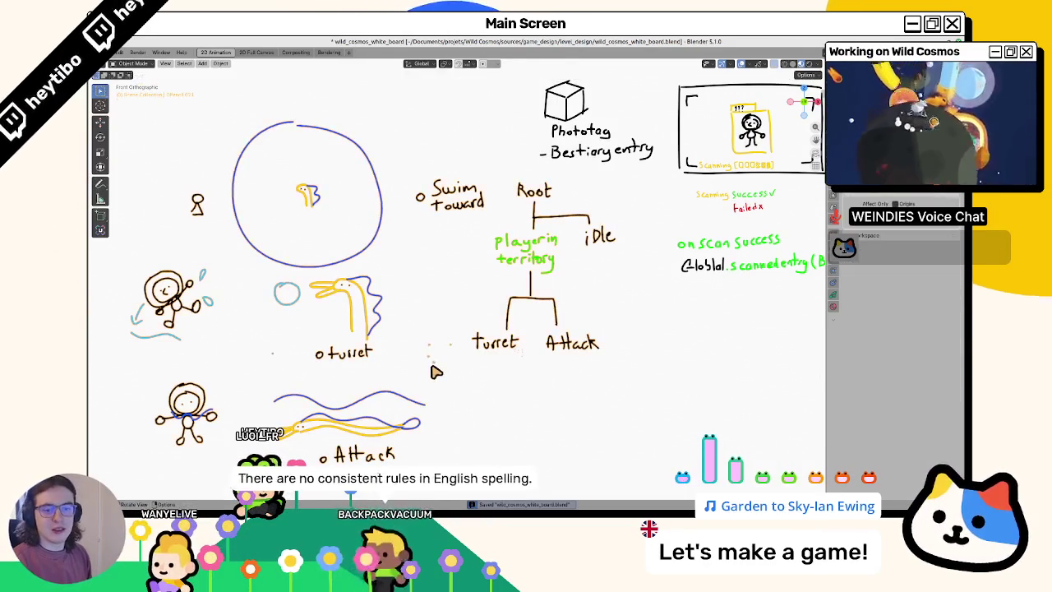
key("ctrl+s")
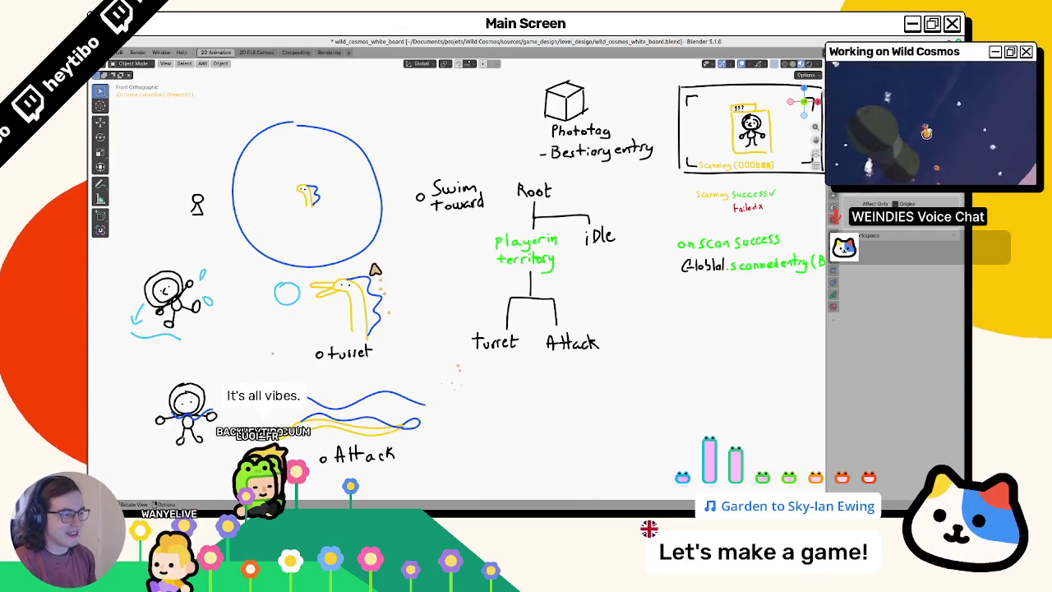
key("ctrl+s")
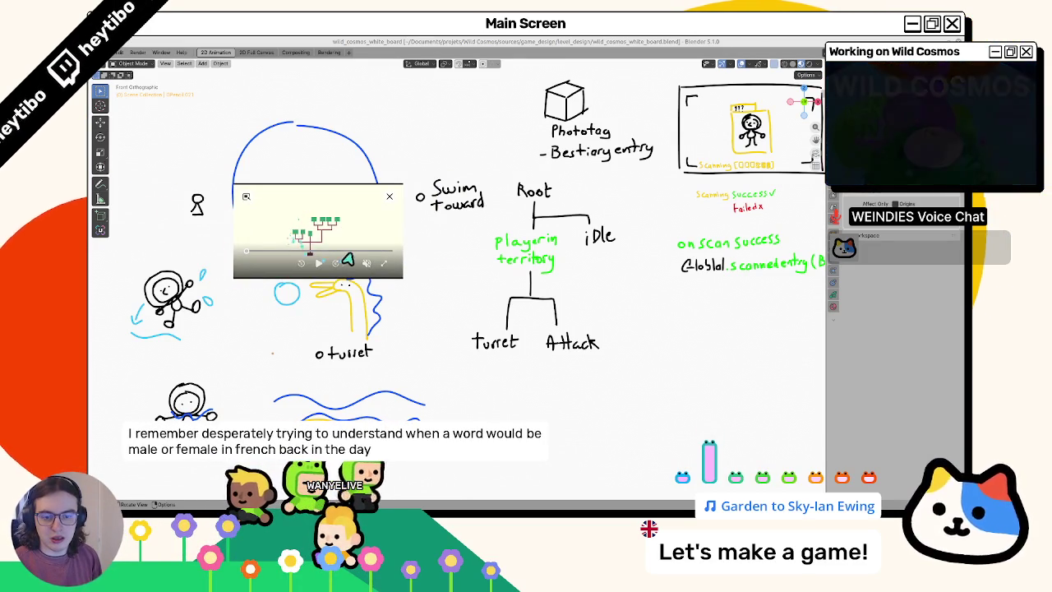
Enlarge the behavior-tree video window and move it over the whiteboard's left side
mouse_move(404, 277)
left_mouse_down()
mouse_move(450, 328)
mouse_move(550, 371)
mouse_move(662, 397)
mouse_move(695, 417)
mouse_move(718, 404)
mouse_move(712, 419)
mouse_move(680, 426)
left_mouse_up()
left_click_drag(563, 336, 521, 216)
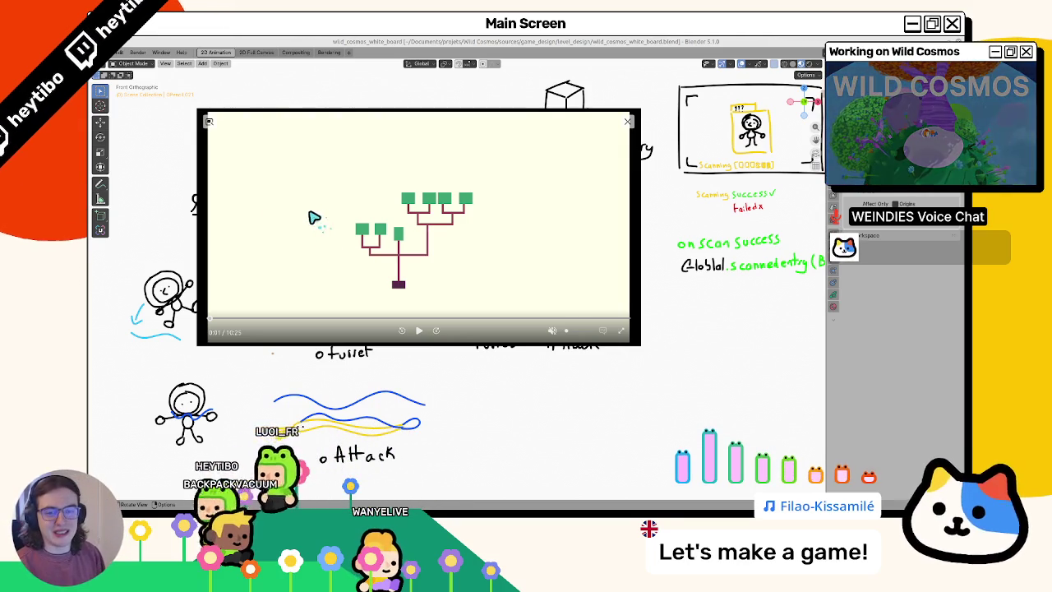
Play the behavior-tree video full screen on the Root, Composites, Decorators, Leaves slide
left_click(297, 216)
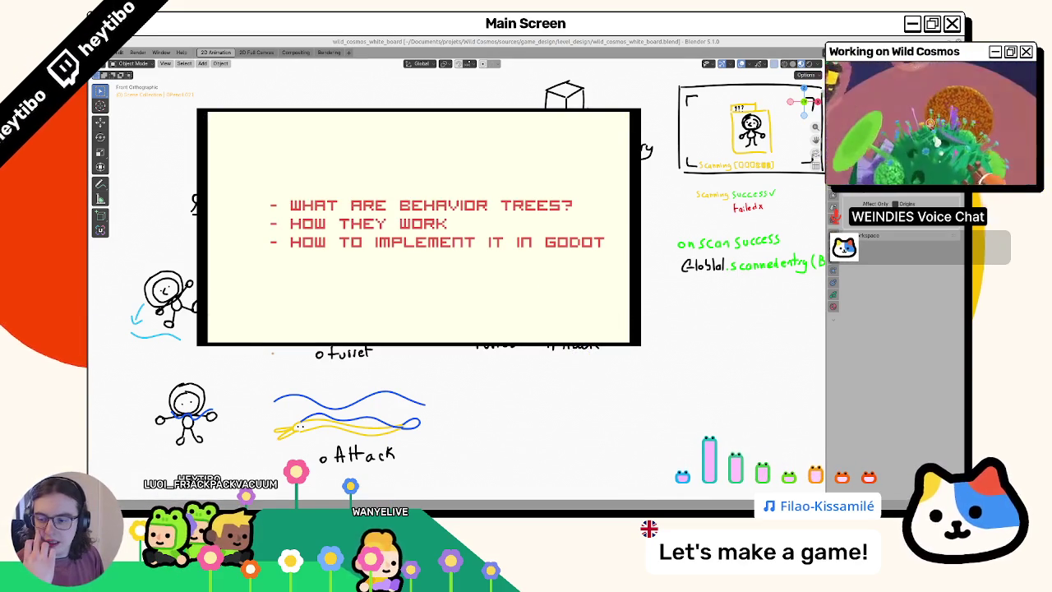
double_click(504, 228)
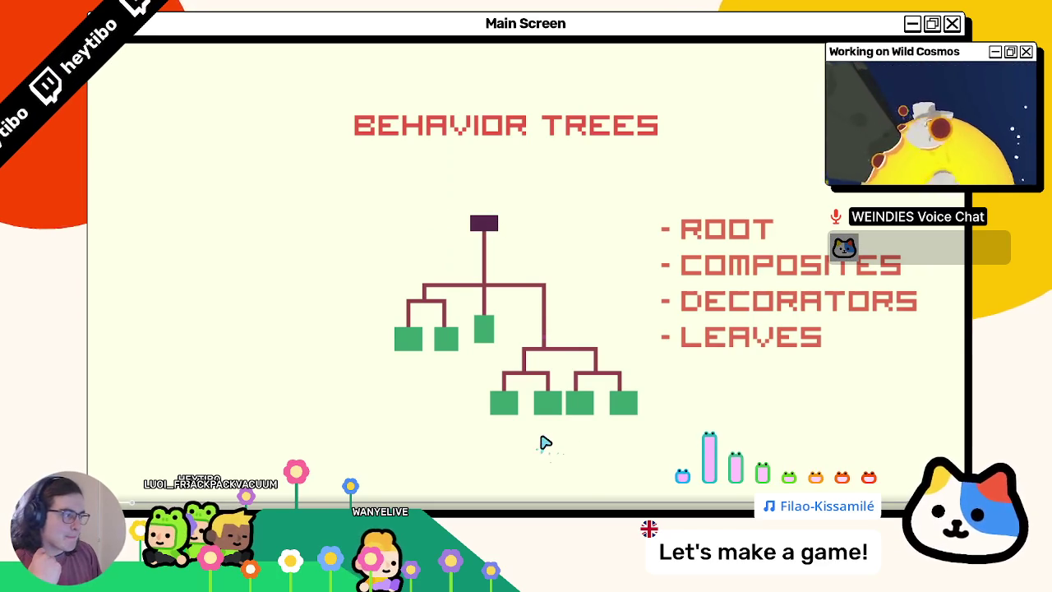
Return the tutorial to its small window and pause it at 0:30 on the leaf-examples slide
key("Escape")
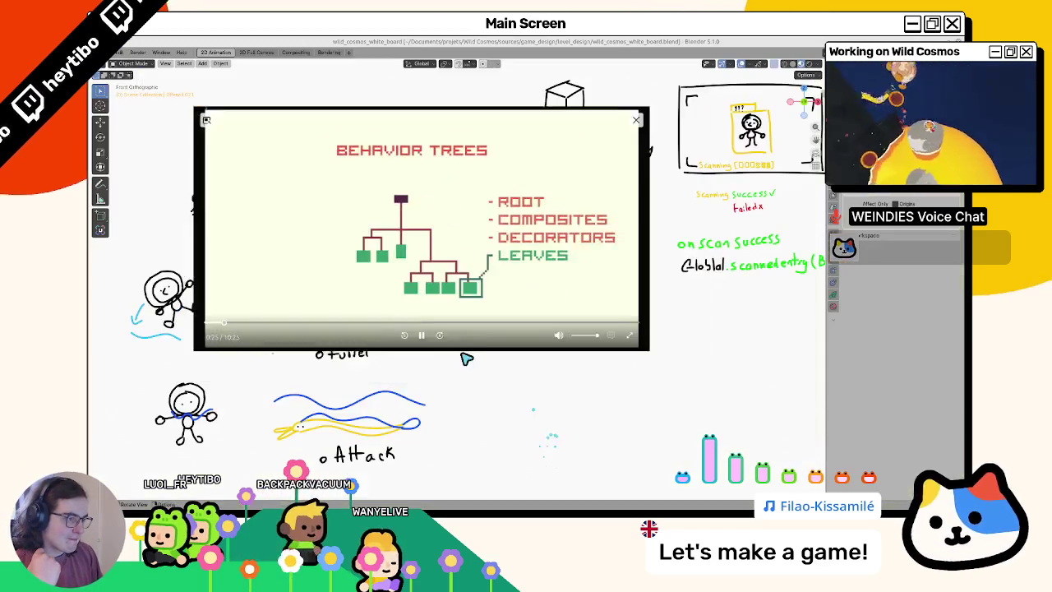
left_click(418, 332)
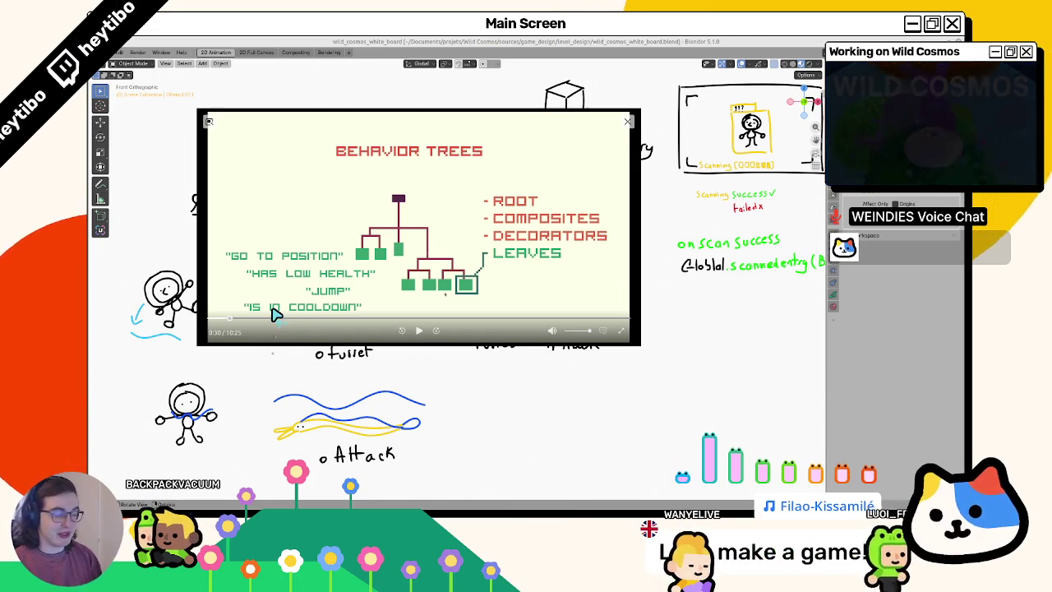
Scrub the tutorial back to the 0:35 overview slide and nudge the player window up-right
left_click(255, 325)
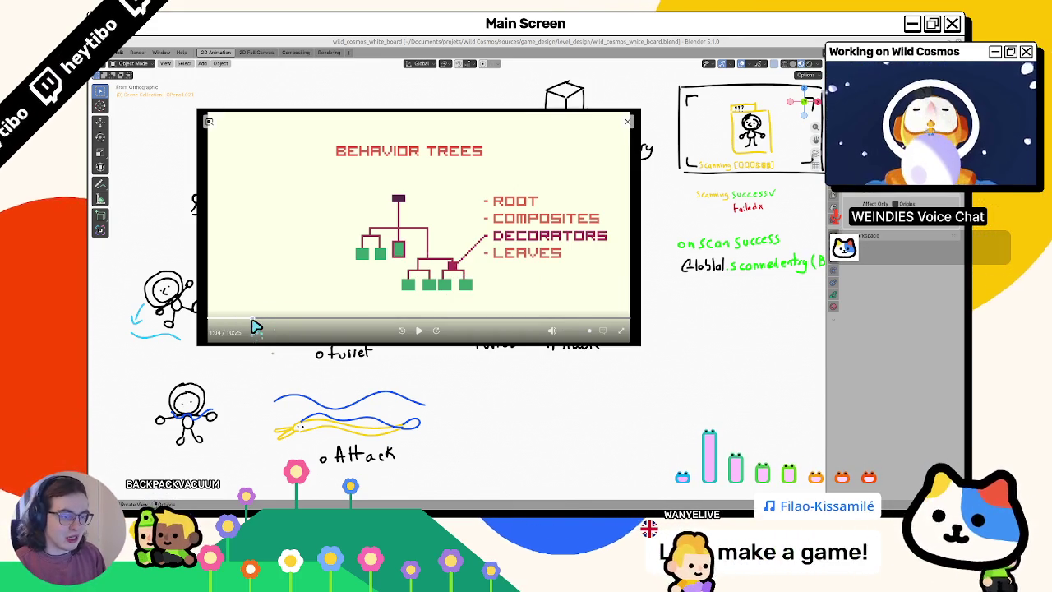
left_click(266, 326)
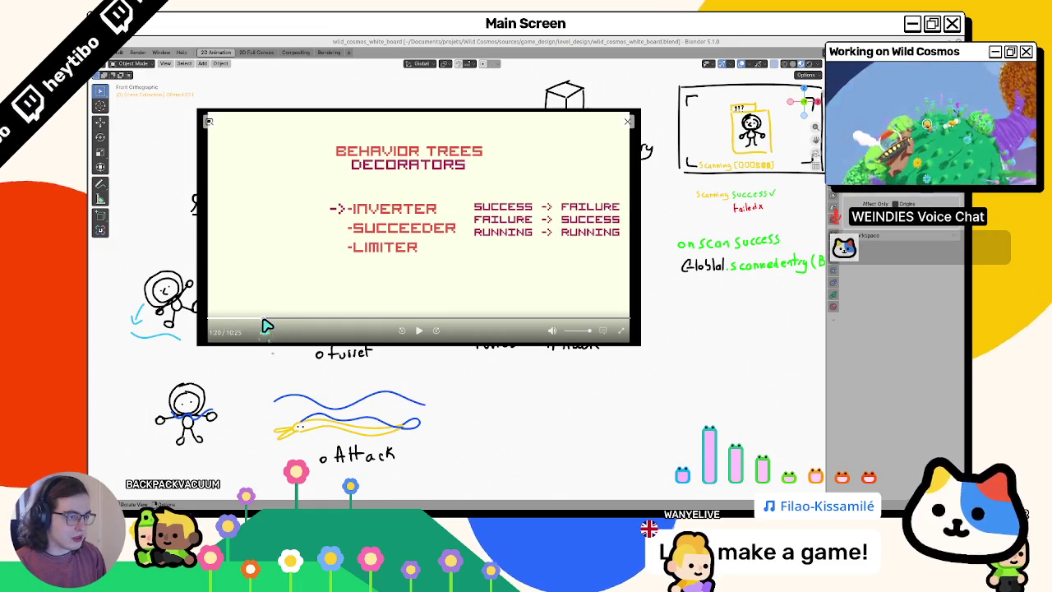
left_click(245, 326)
left_click_drag(245, 326, 233, 326)
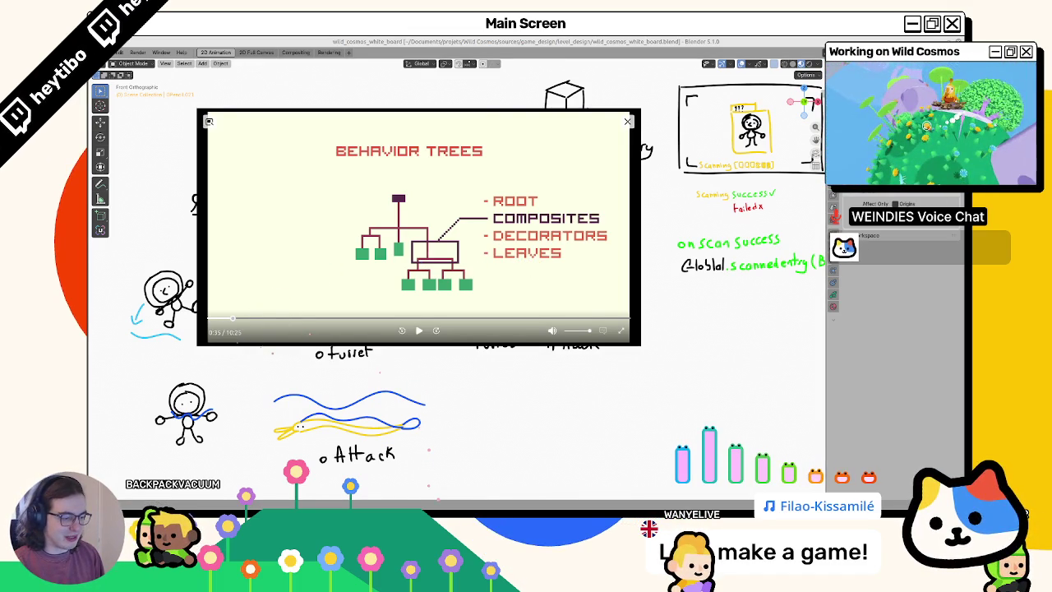
mouse_move(329, 232)
left_mouse_down()
mouse_move(350, 220)
mouse_move(354, 146)
mouse_move(347, 197)
mouse_move(299, 197)
left_mouse_up()
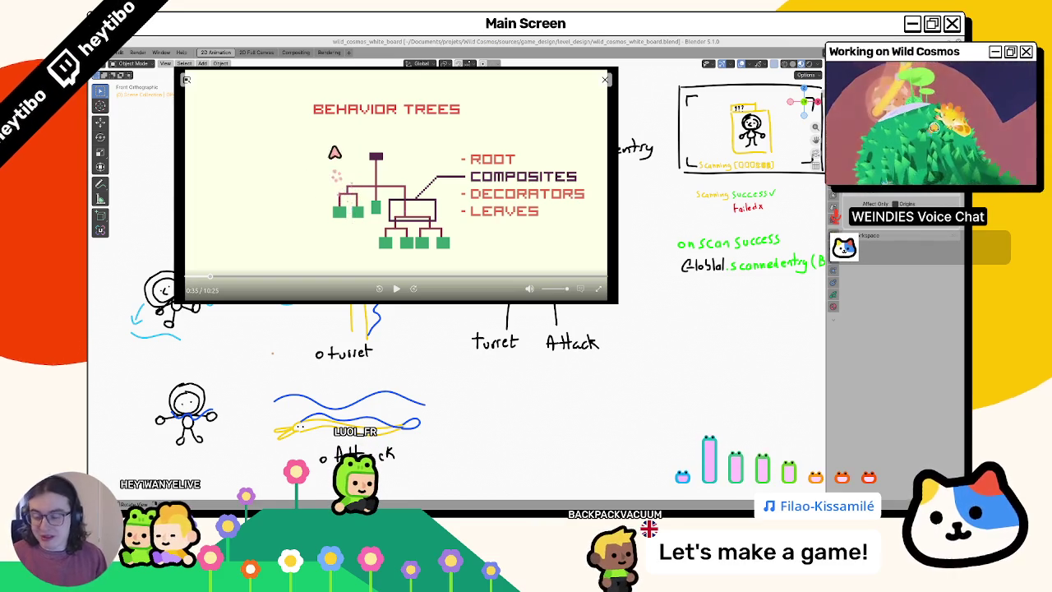
Resume the behavior trees tutorial and enlarge it to fullscreen
left_click(399, 292)
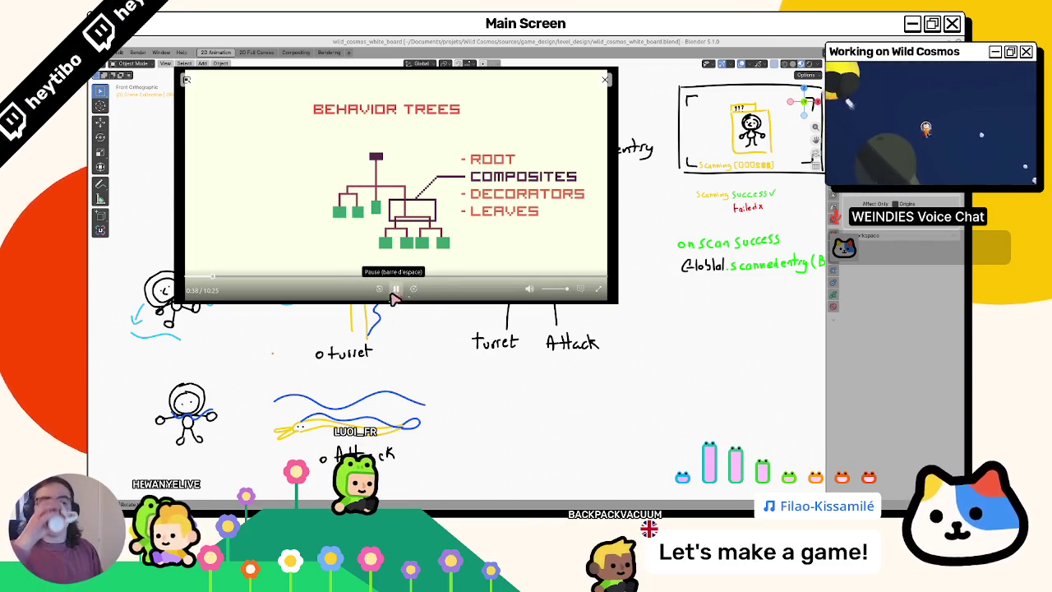
mouse_move(431, 507)
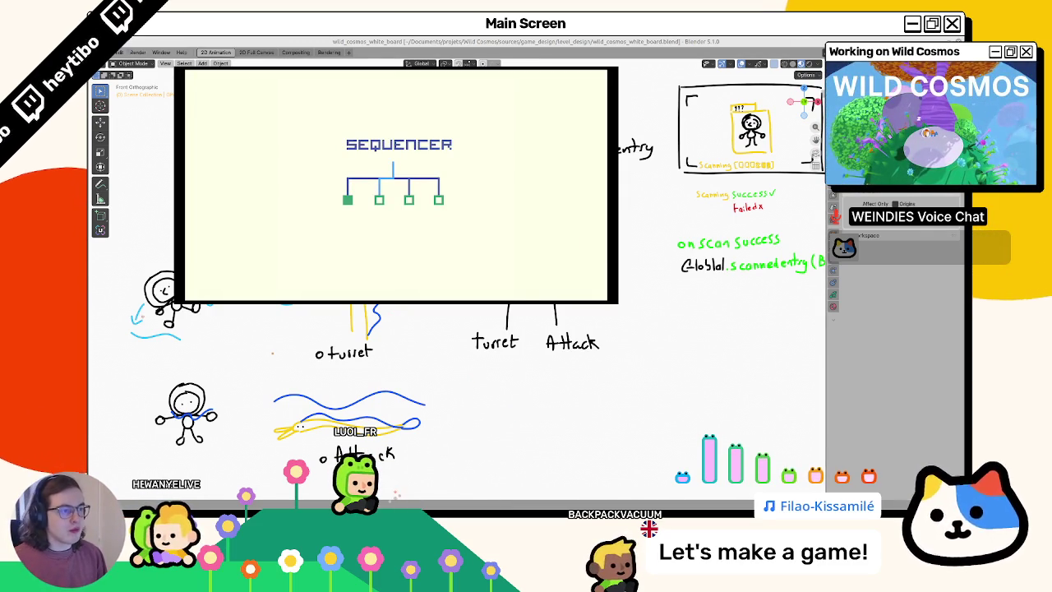
mouse_move(382, 284)
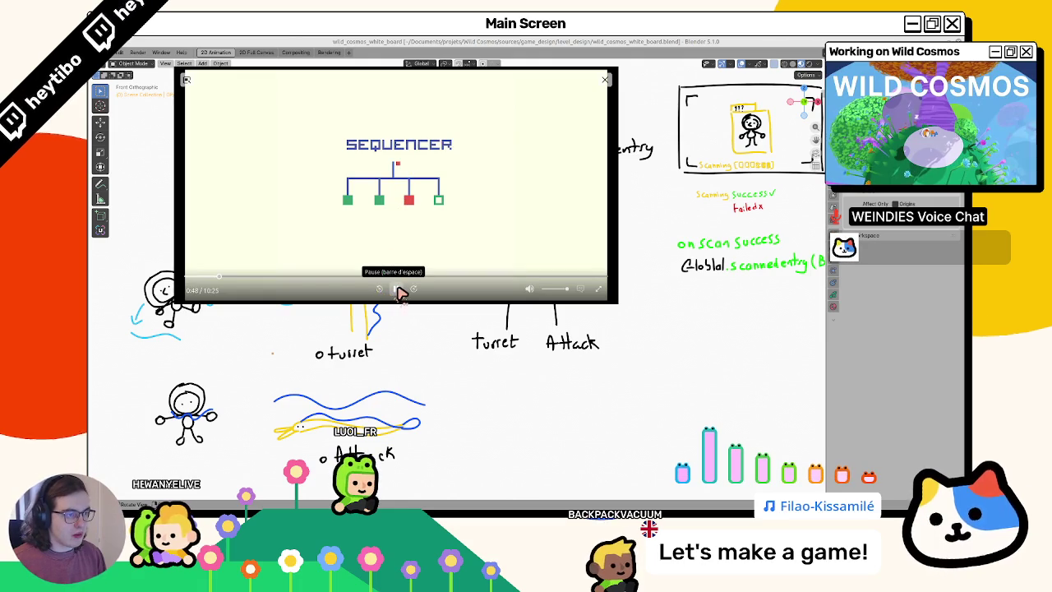
double_click(395, 234)
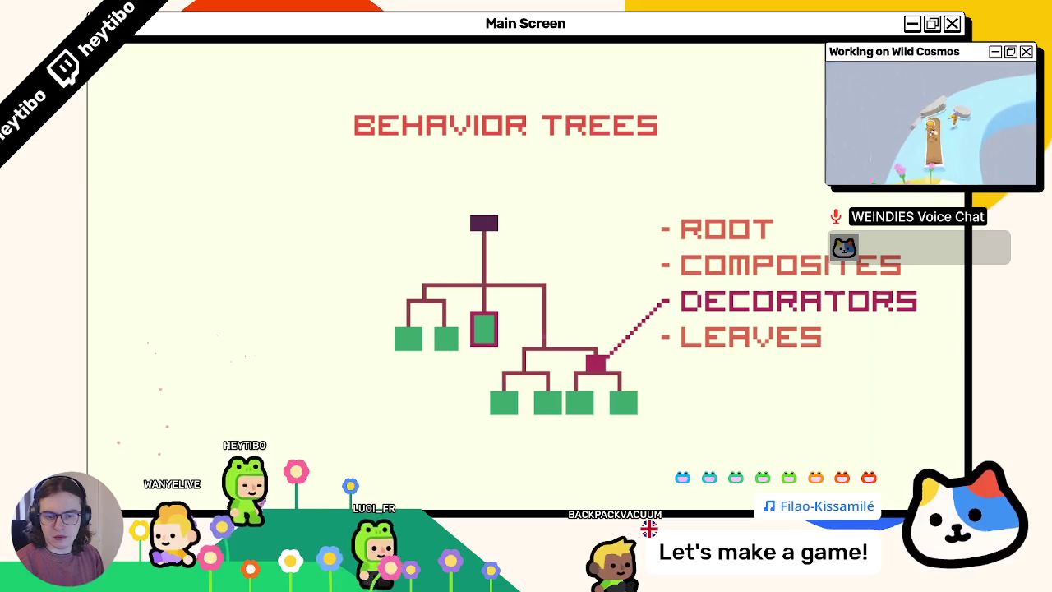
Step through the Inverter, Succeeder and Limiter decorator slides, then back to the full tree diagram
left_click(299, 212)
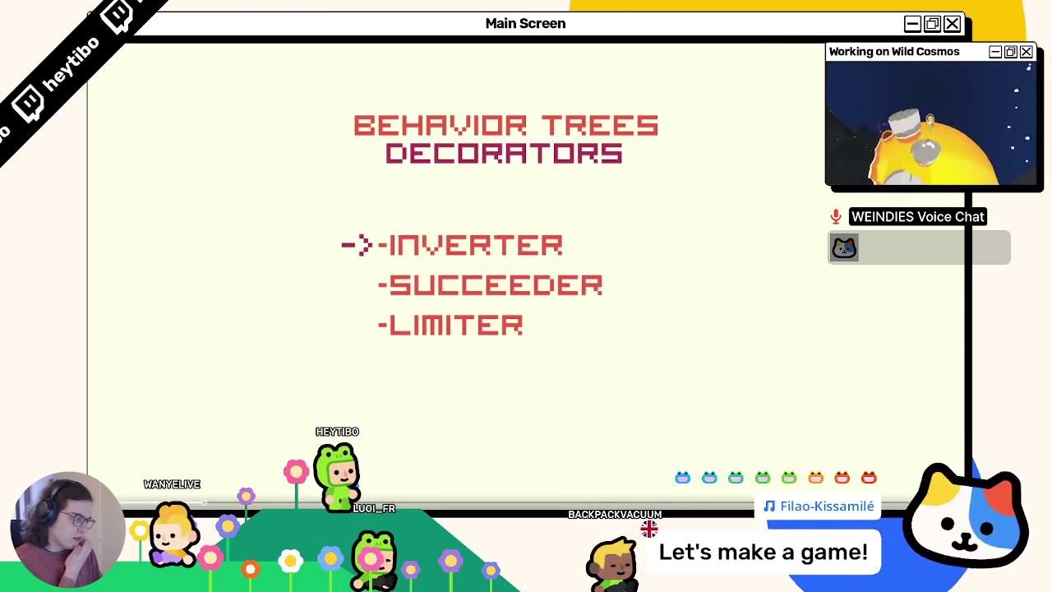
key("Right")
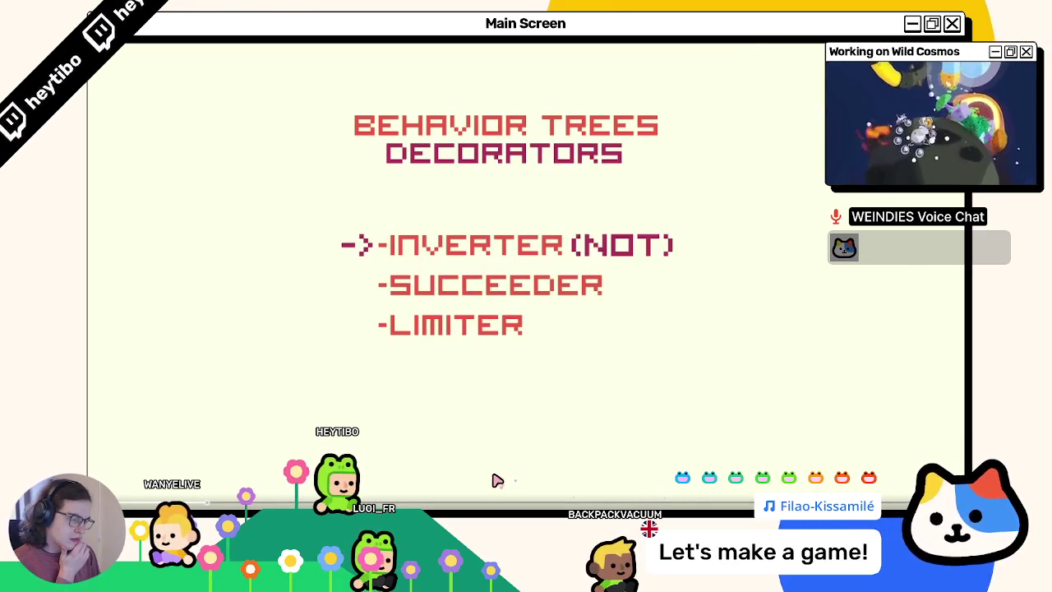
key("Right")
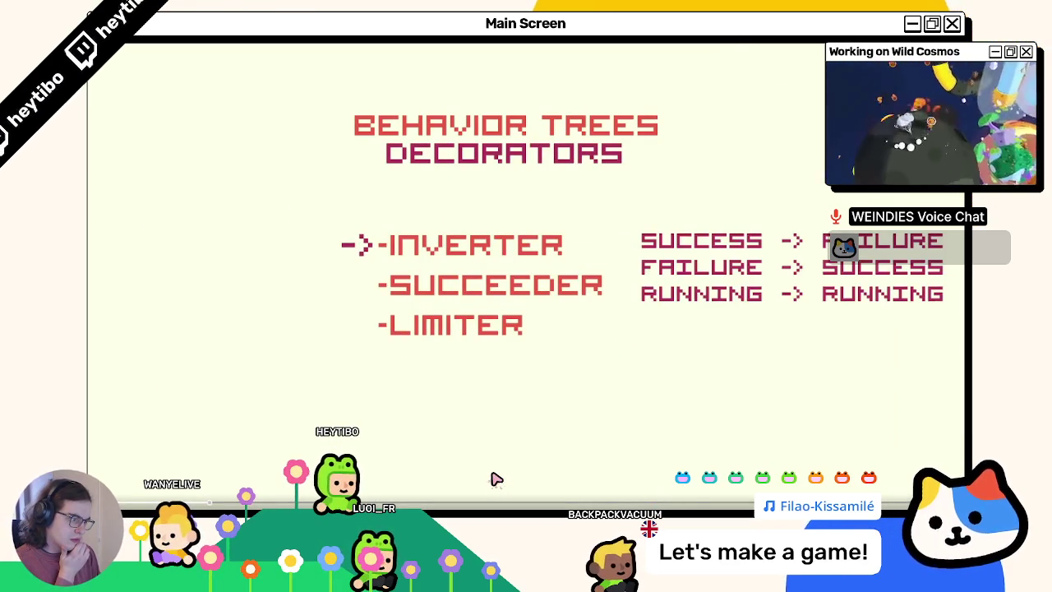
key("Right")
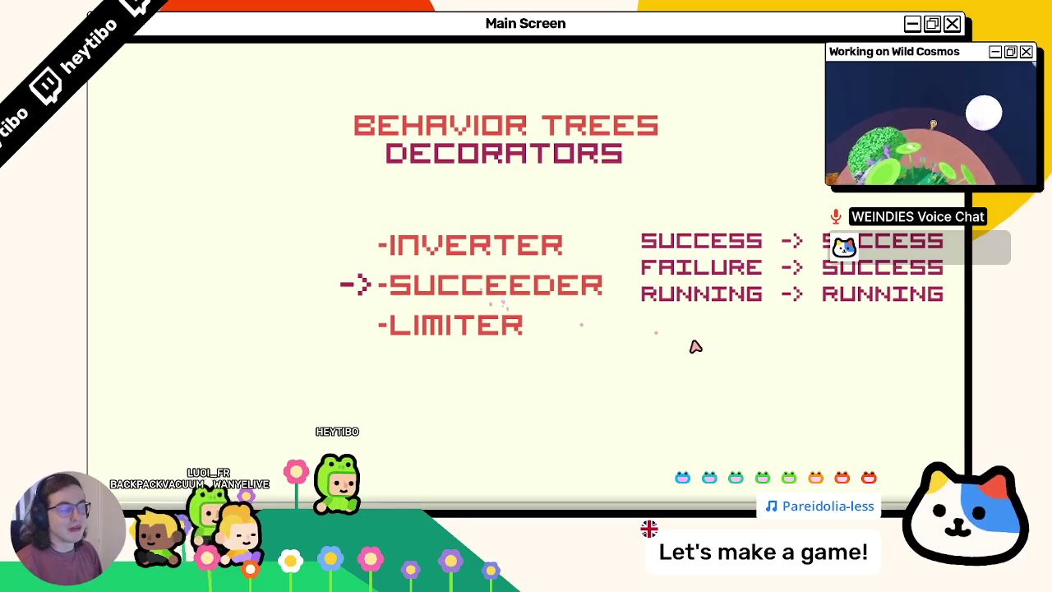
left_click(694, 295)
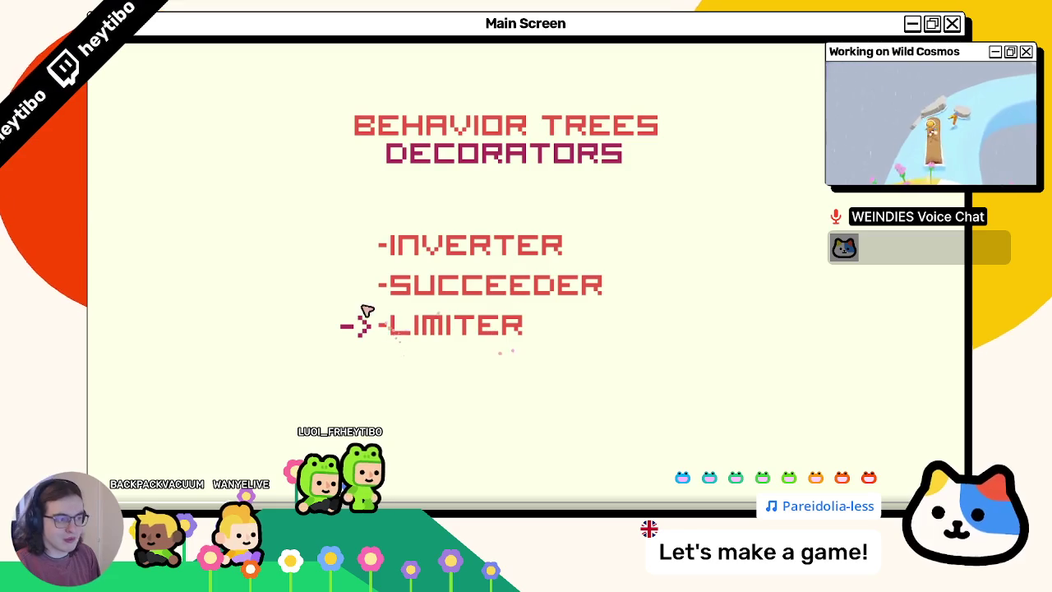
key("Left")
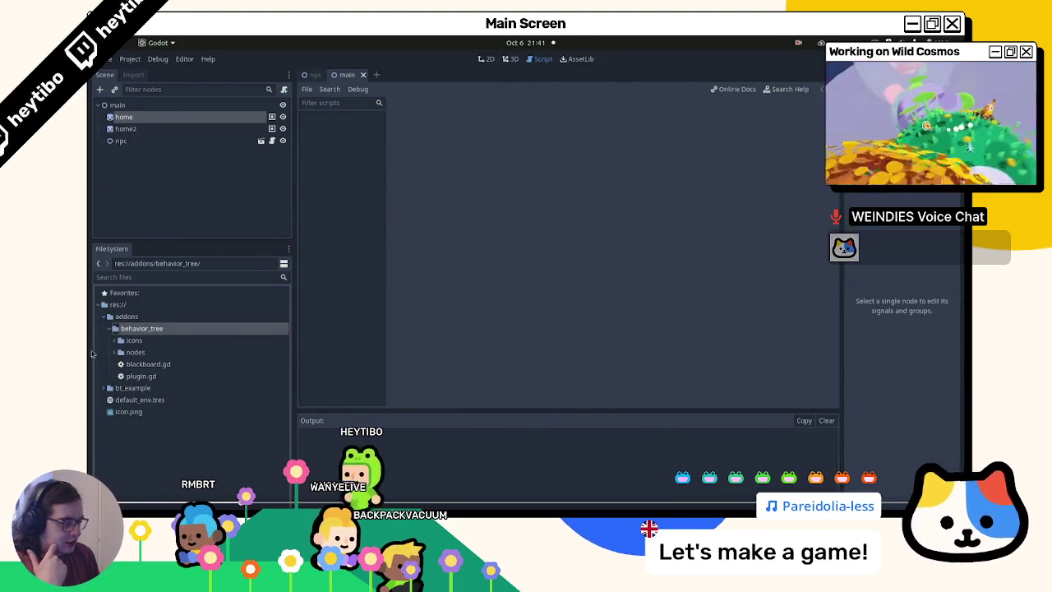
Watch the bt_node.gd part of the tutorial, then exit fullscreen at 1:57
left_click(115, 352)
scroll(152, 440, "down", 5)
double_click(151, 440)
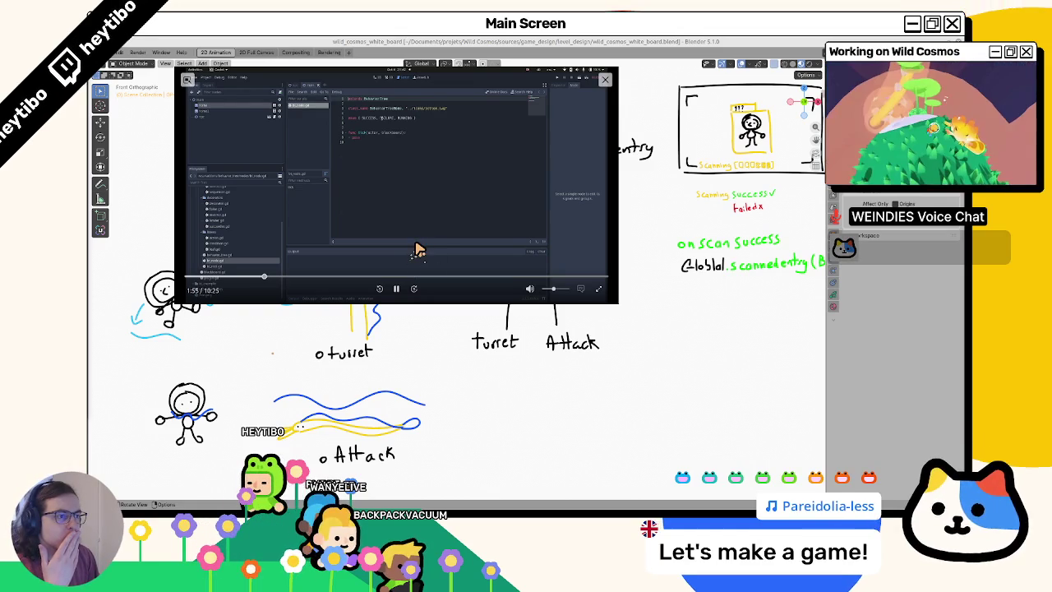
Pause the tutorial at 1:58, later shrink it to a window and re-enlarge it fullscreen
left_click(399, 291)
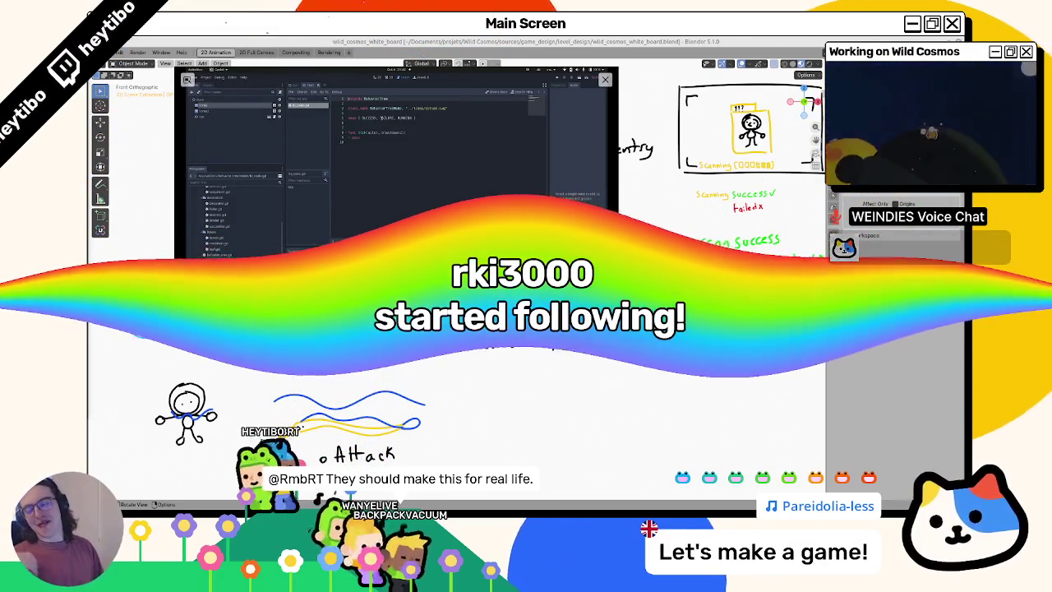
mouse_move(363, 242)
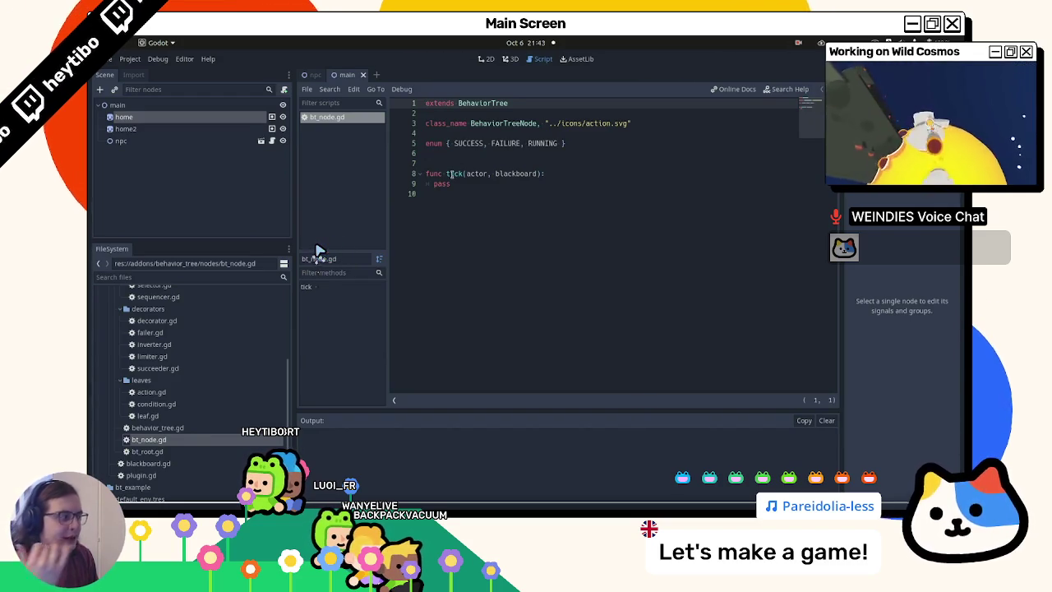
key("Escape")
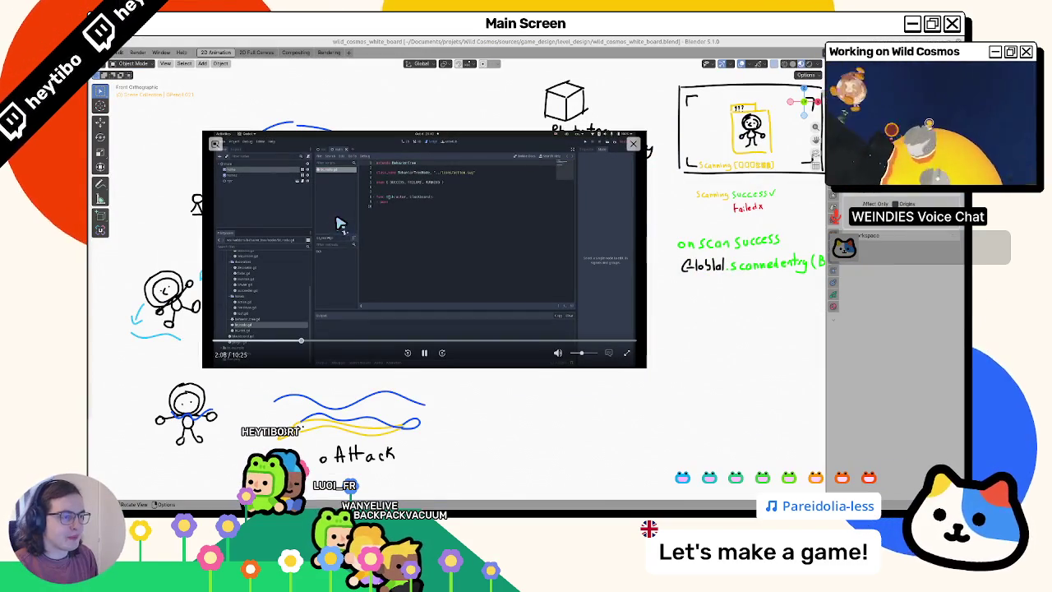
double_click(337, 224)
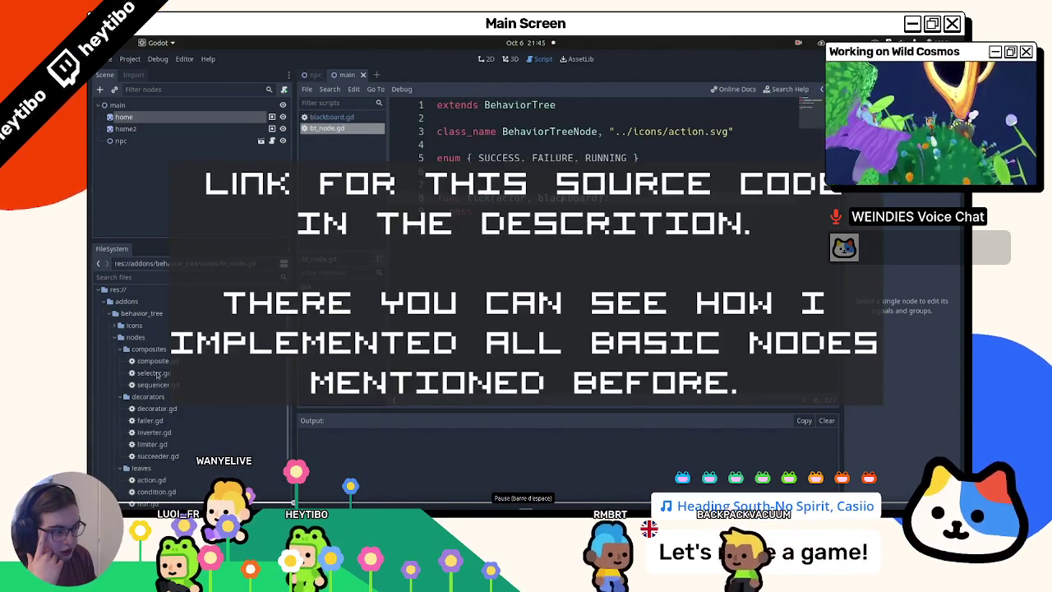
View the selector.gd code fullscreen, then return the player to a window at 2:30
double_click(150, 373)
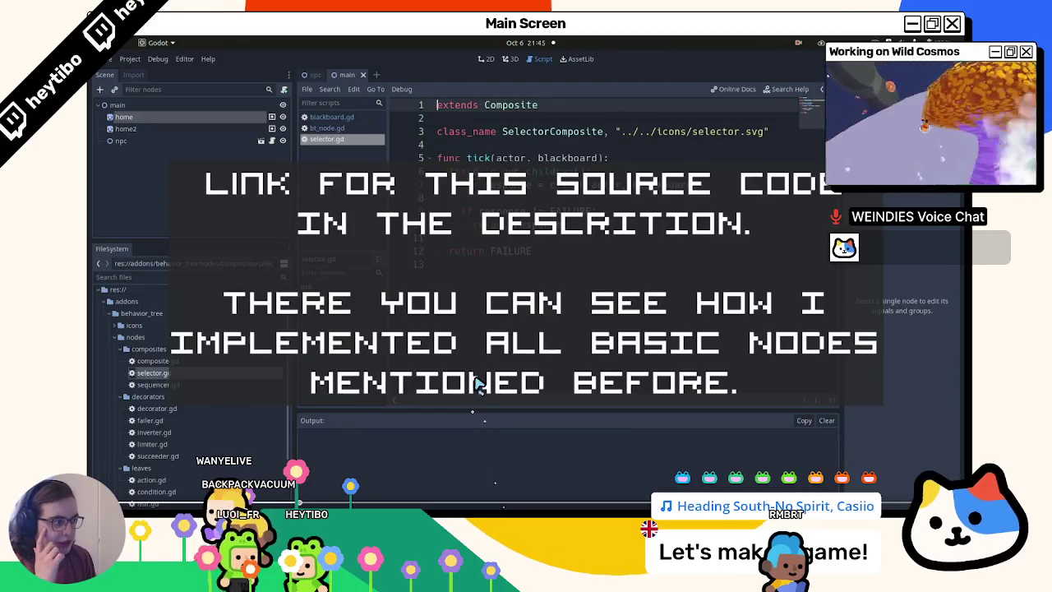
key("Escape")
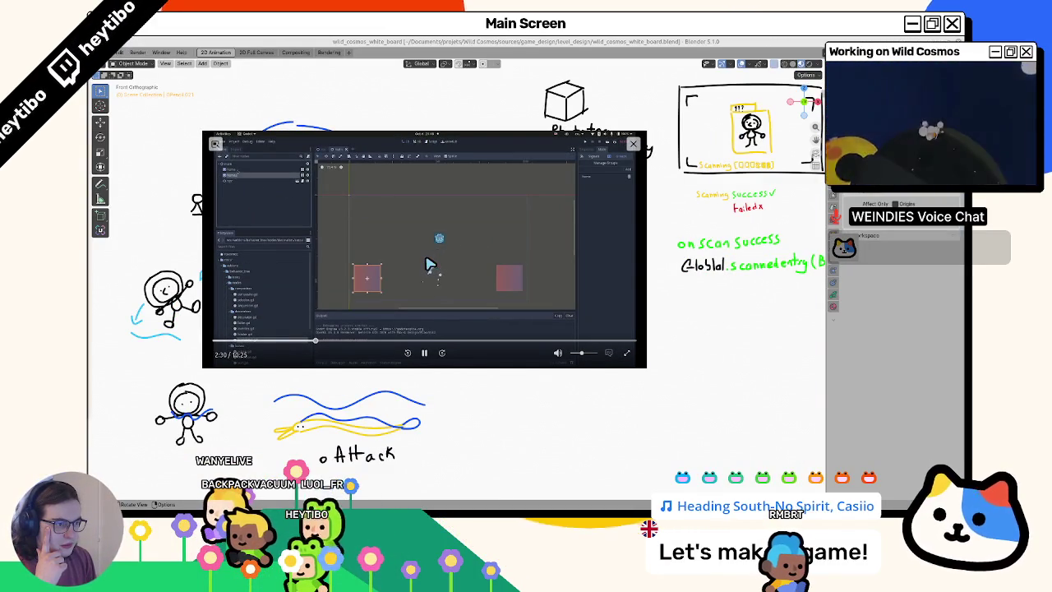
Follow the fullscreen demo creating root, sequence and 'go to mouse position' action nodes, then exit fullscreen
double_click(426, 265)
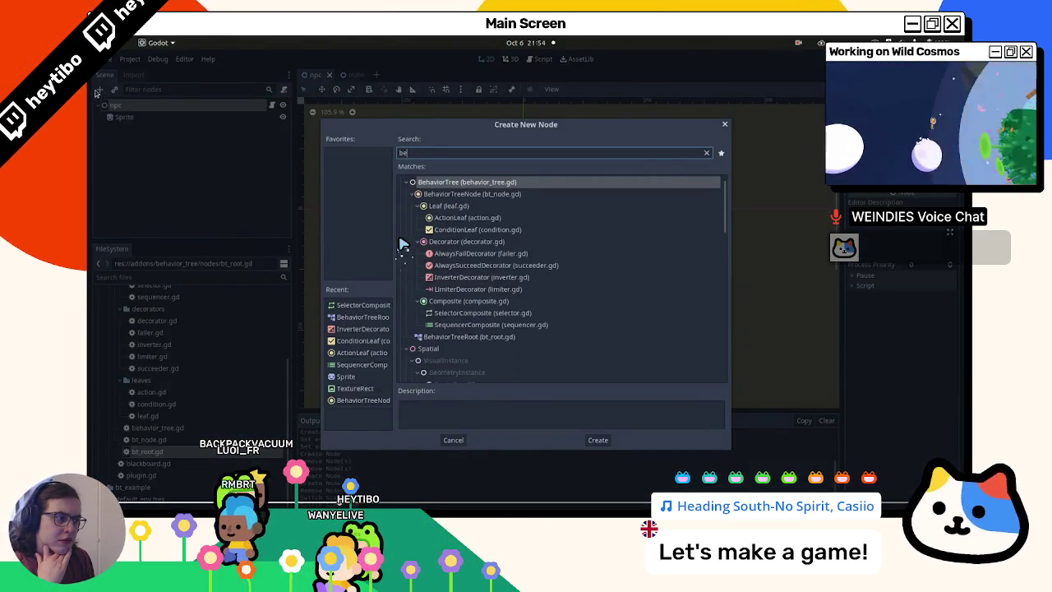
type("root")
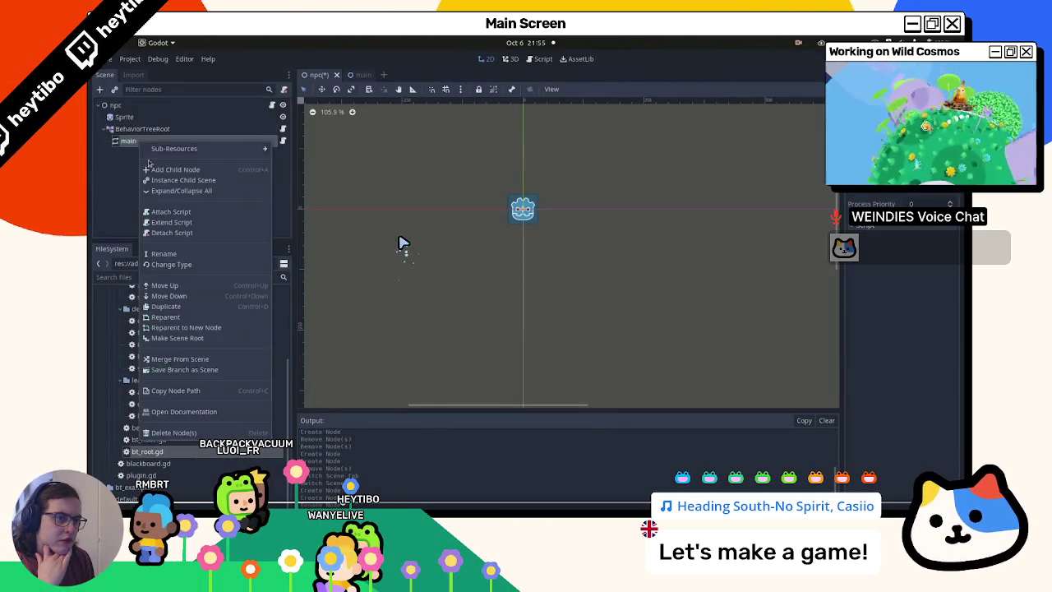
left_click(164, 170)
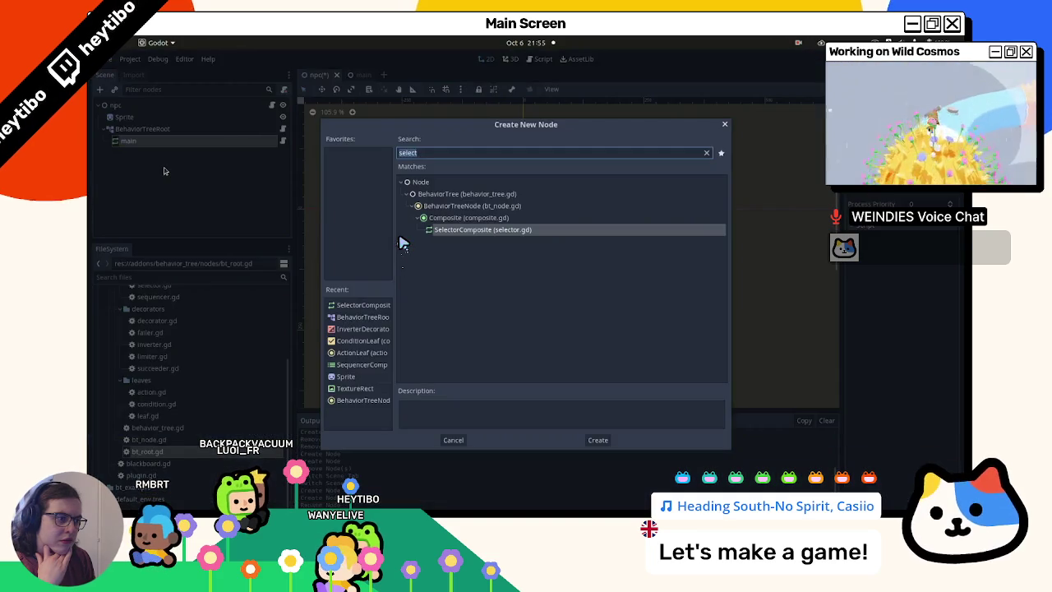
type("seq")
key("Return")
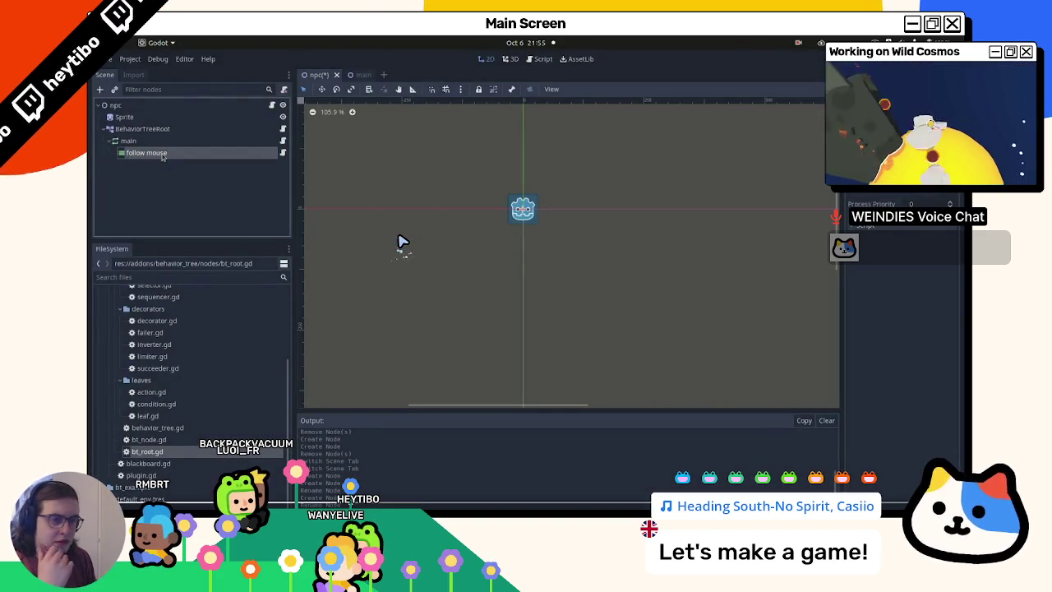
key("ctrl+a")
type("action")
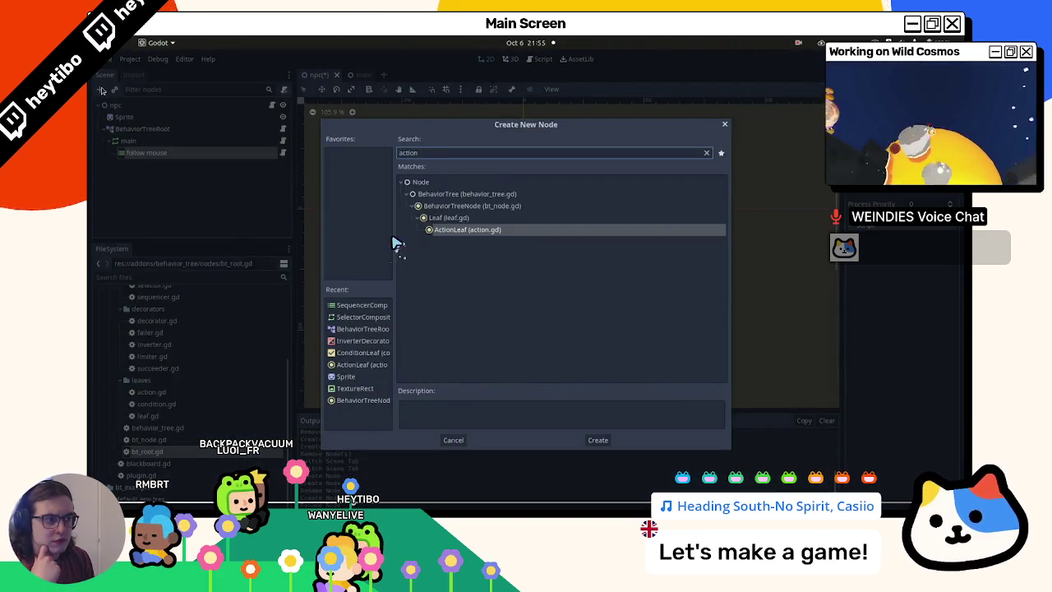
key("Return")
key("F2")
type("go to mouse position")
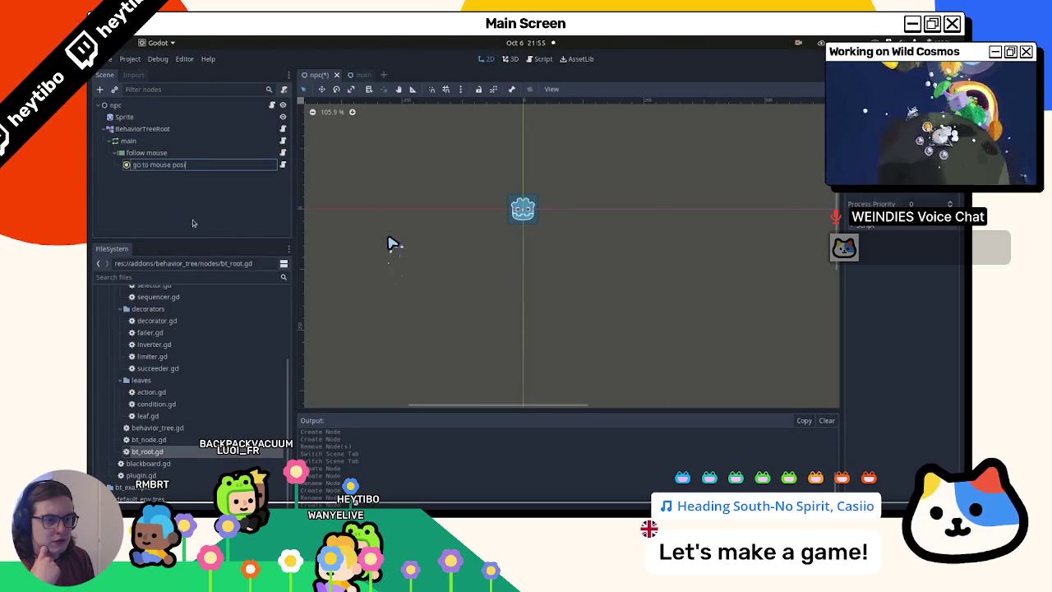
key("Return")
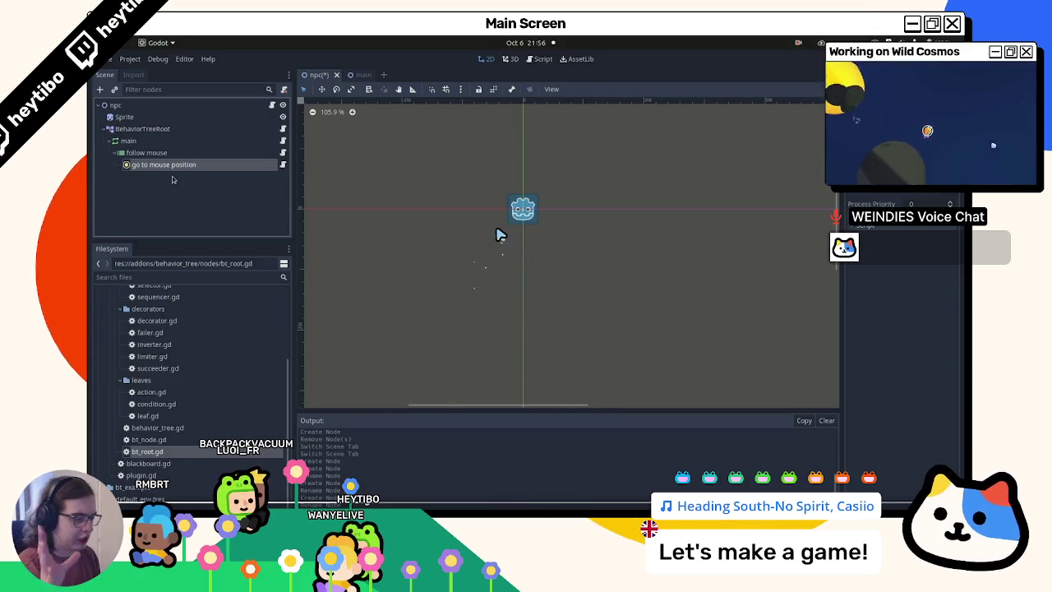
key("Escape")
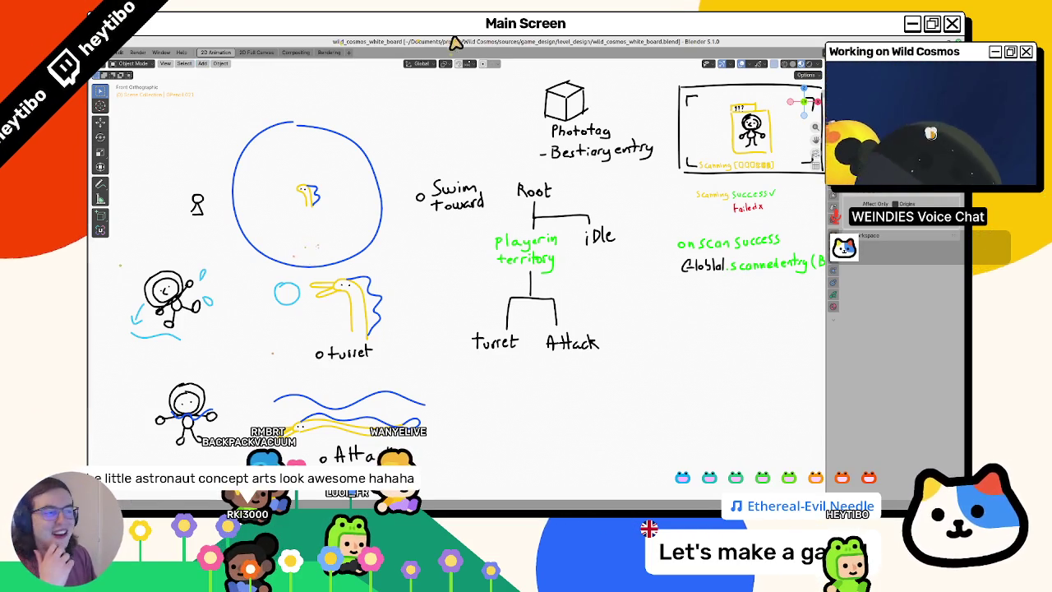
Zoom the whiteboard out and back in on the eel behaviour tree sketch, scaling it slightly larger
scroll(364, 242, "down", 5)
scroll(364, 242, "up", 5)
scroll(511, 251, "down", 10)
scroll(530, 281, "up", 4)
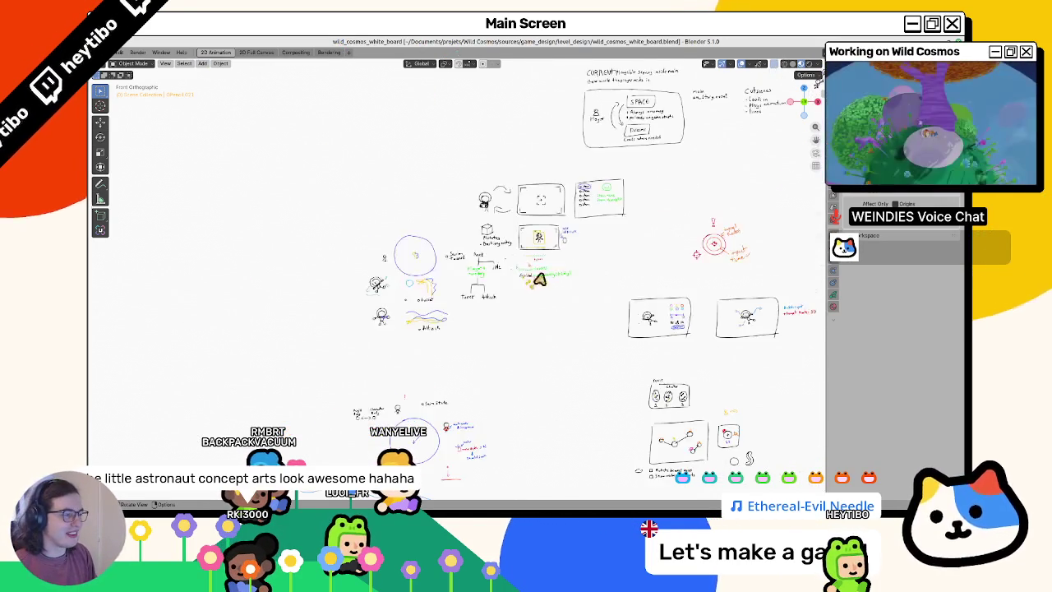
scroll(530, 281, "up", 3)
scroll(452, 283, "down", 1)
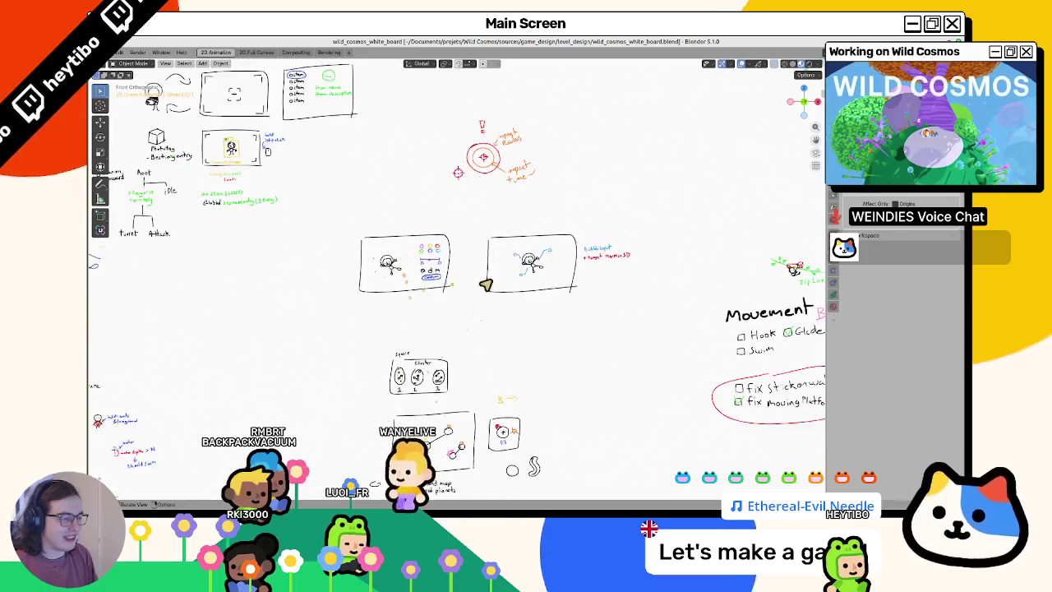
scroll(451, 284, "up", 4)
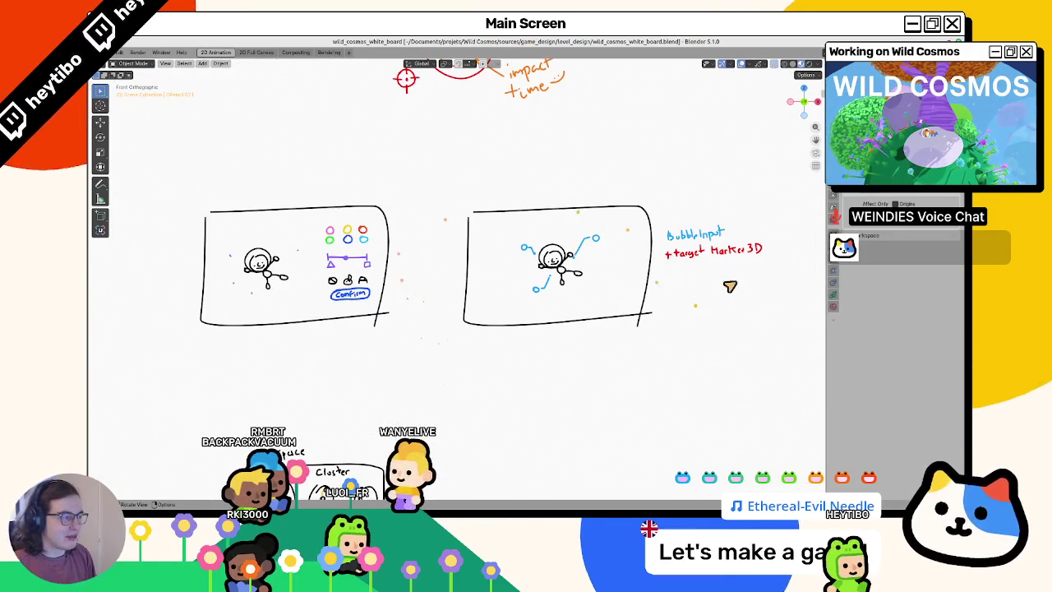
scroll(394, 299, "up", 1)
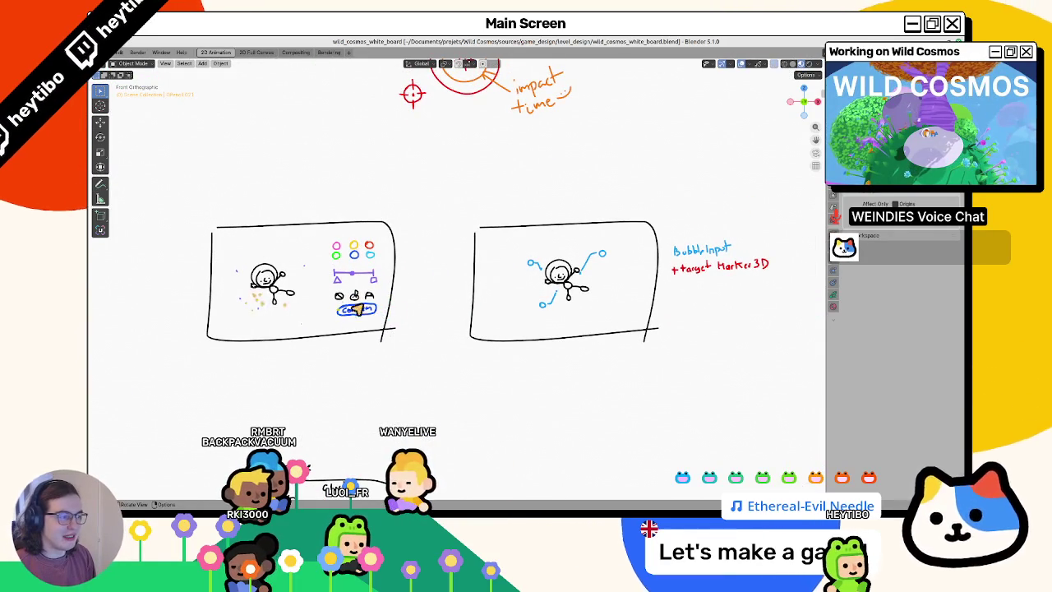
scroll(451, 194, "down", 1)
scroll(387, 193, "down", 5)
scroll(387, 194, "down", 4)
scroll(374, 201, "up", 1)
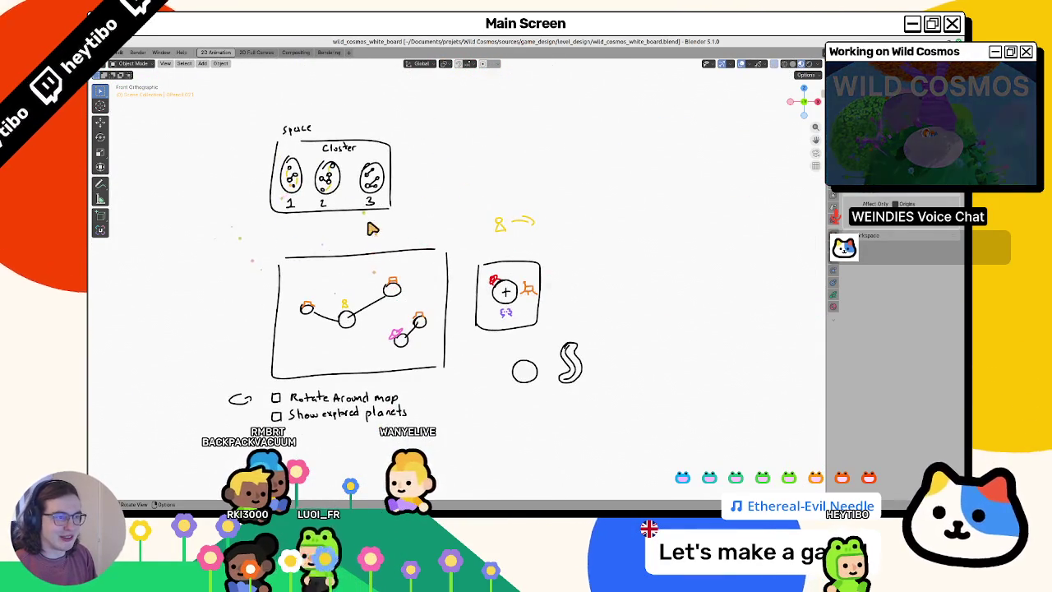
scroll(361, 208, "up", 15)
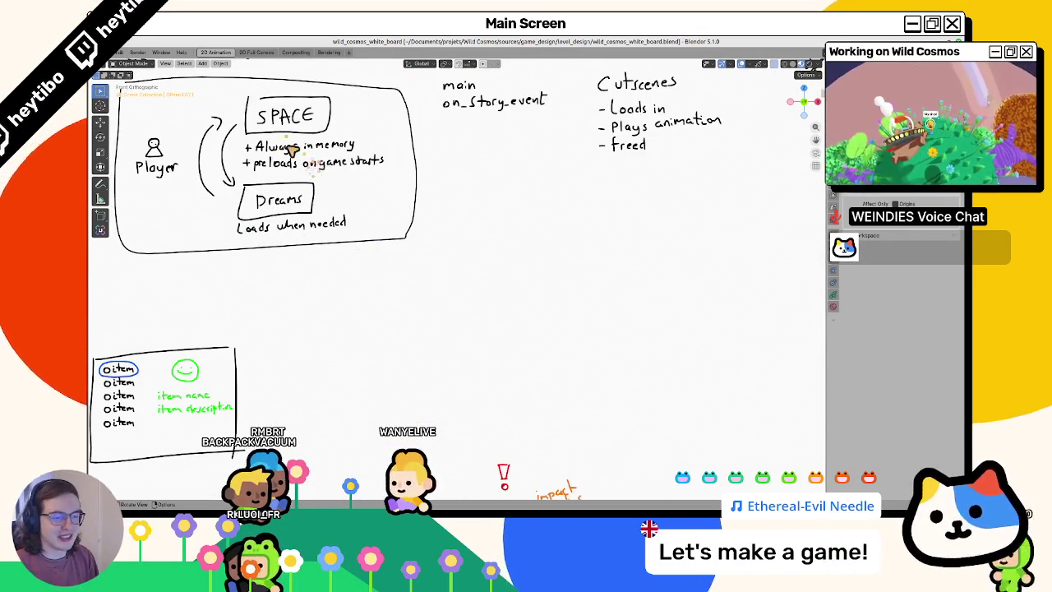
scroll(284, 134, "down", 3)
scroll(345, 246, "down", 5)
scroll(403, 326, "up", 3)
scroll(402, 326, "down", 3)
scroll(345, 345, "down", 3)
scroll(558, 250, "up", 3)
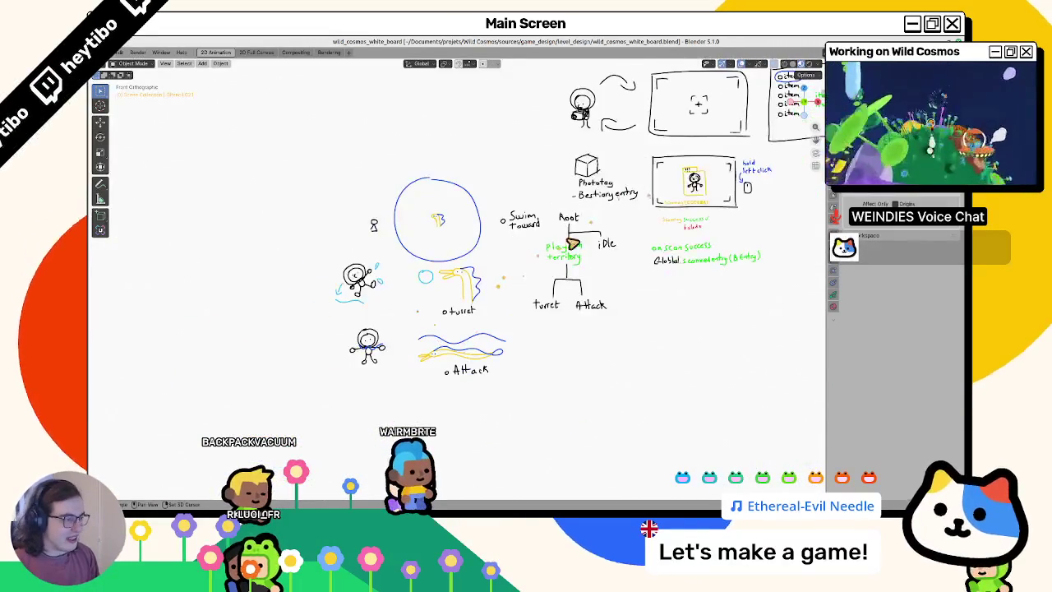
scroll(369, 280, "down", 8)
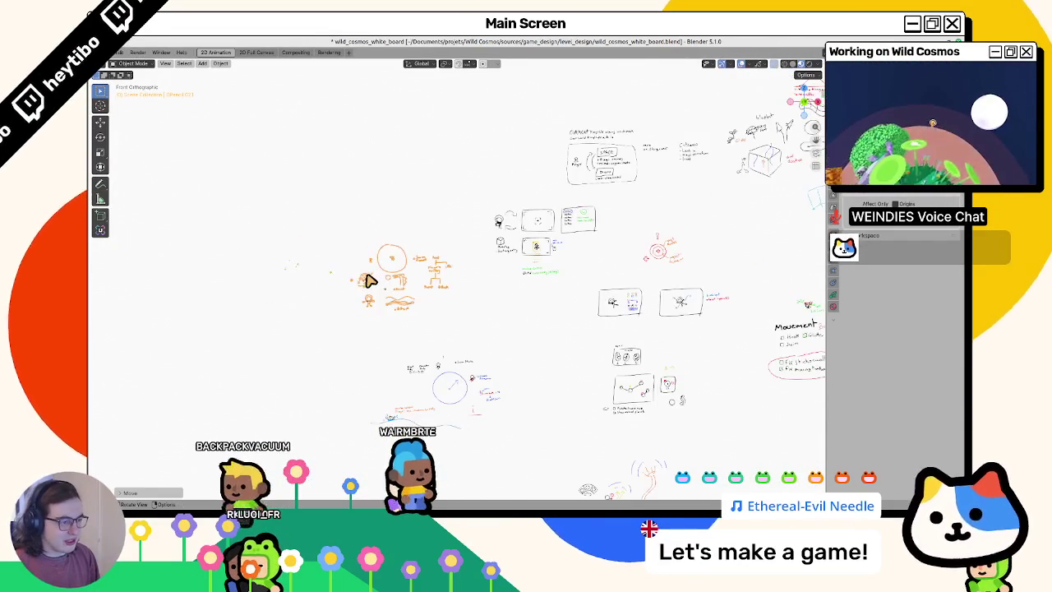
key("s")
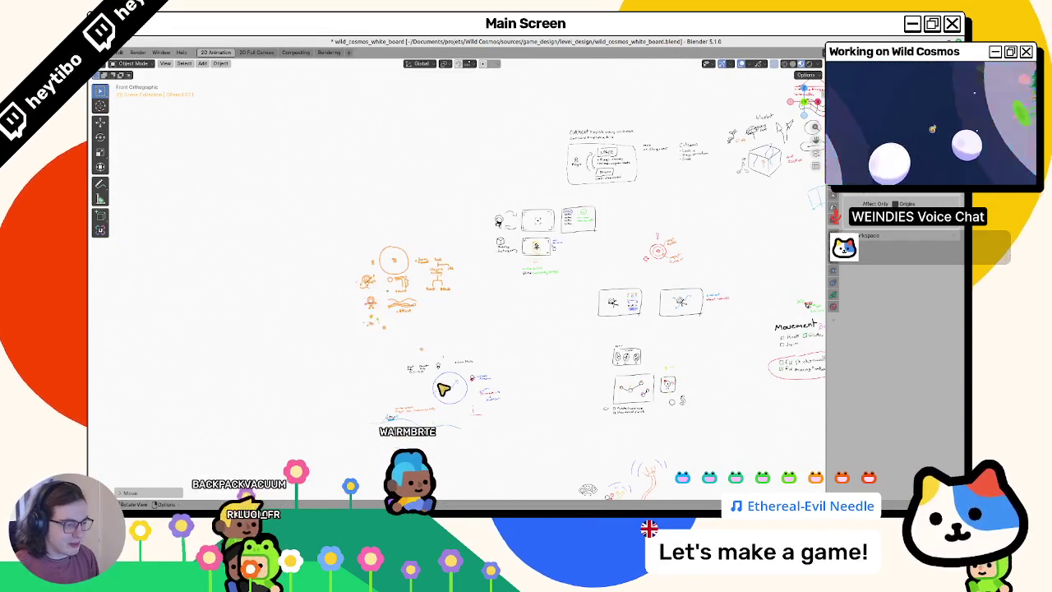
scroll(442, 386, "up", 8)
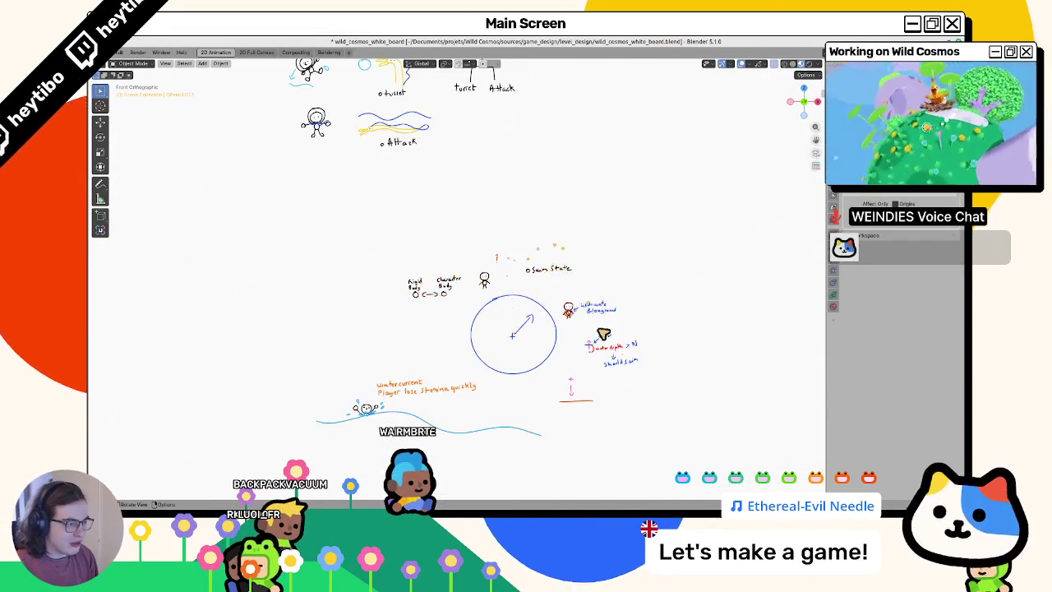
scroll(584, 303, "up", 3)
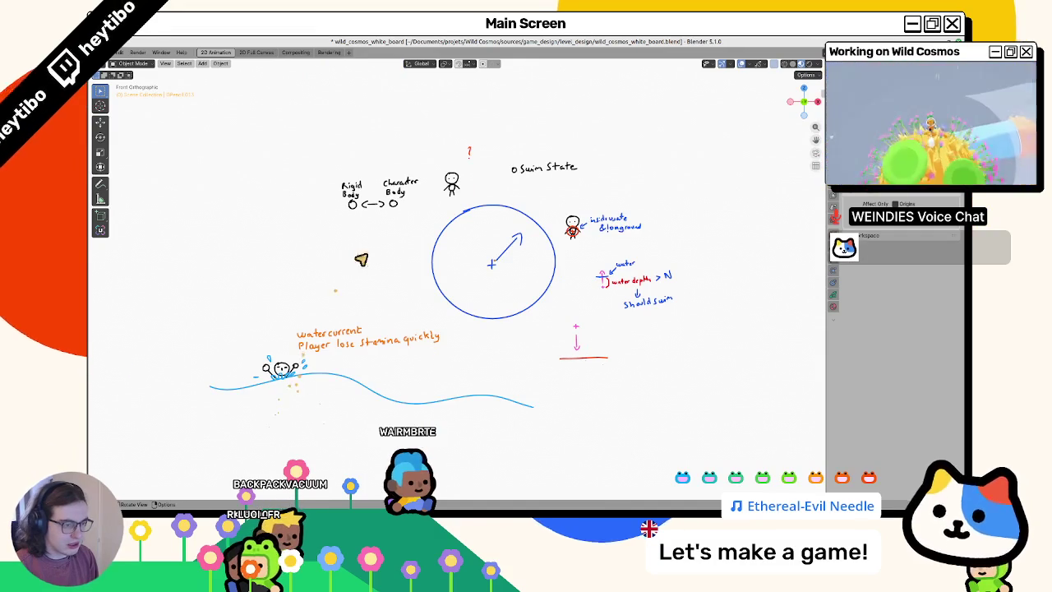
scroll(361, 257, "up", 5)
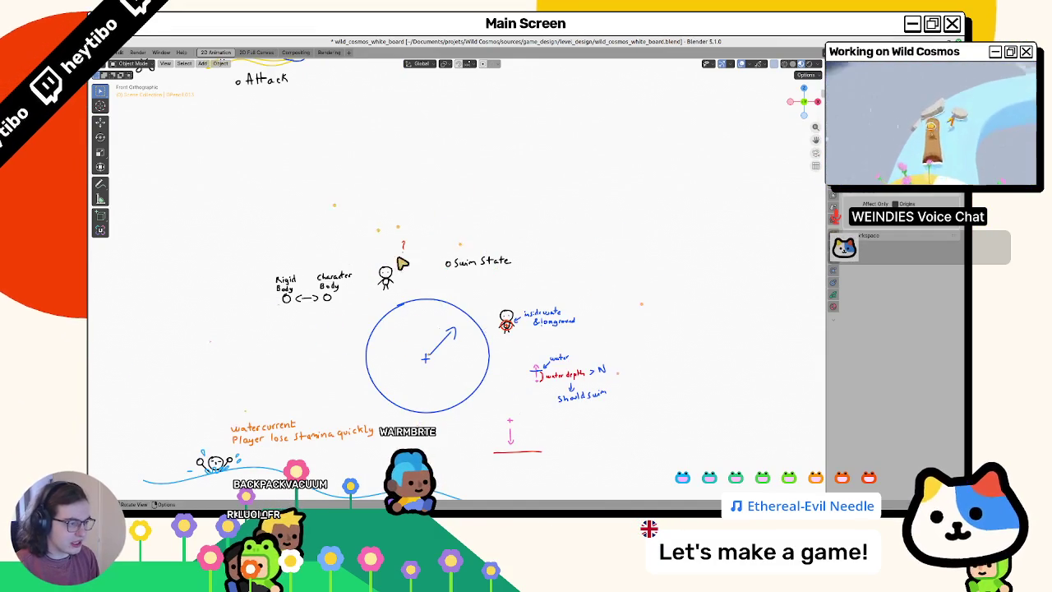
scroll(378, 228, "up", 10)
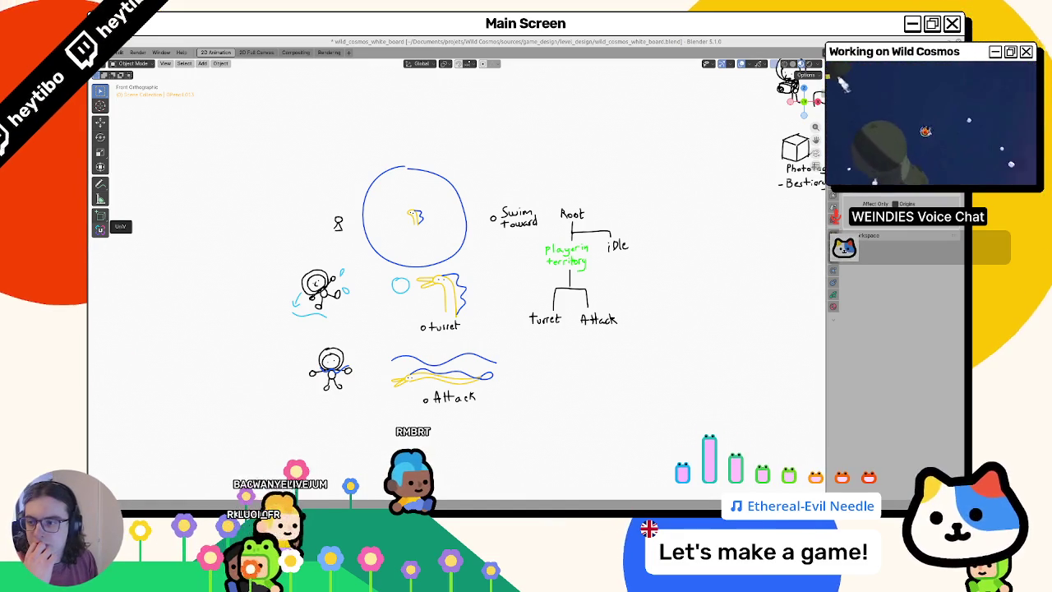
Toggle the whiteboard's Draw Mode on and back off
scroll(450, 345, "up", 1)
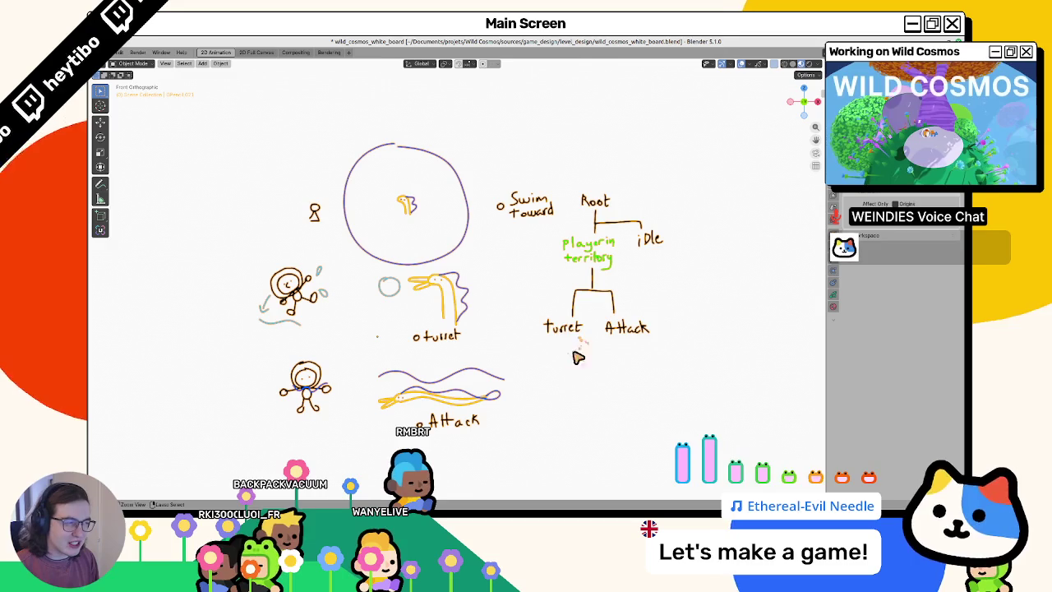
key("ctrl+Tab")
left_click(582, 302)
key("ctrl+Tab")
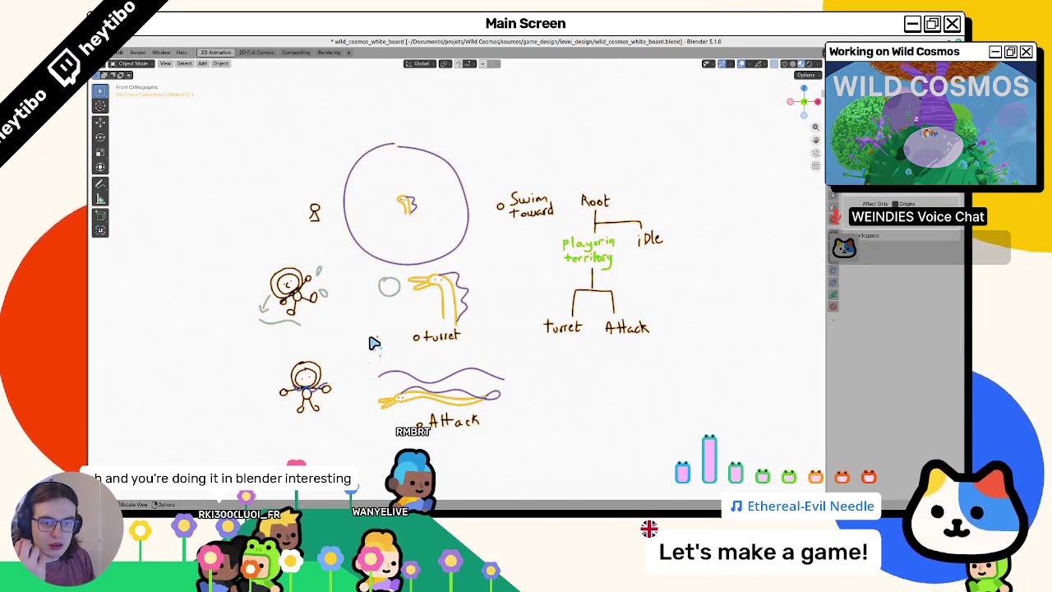
Deselect all strokes, save the whiteboard file, and switch to the Godot editor
left_click(369, 343)
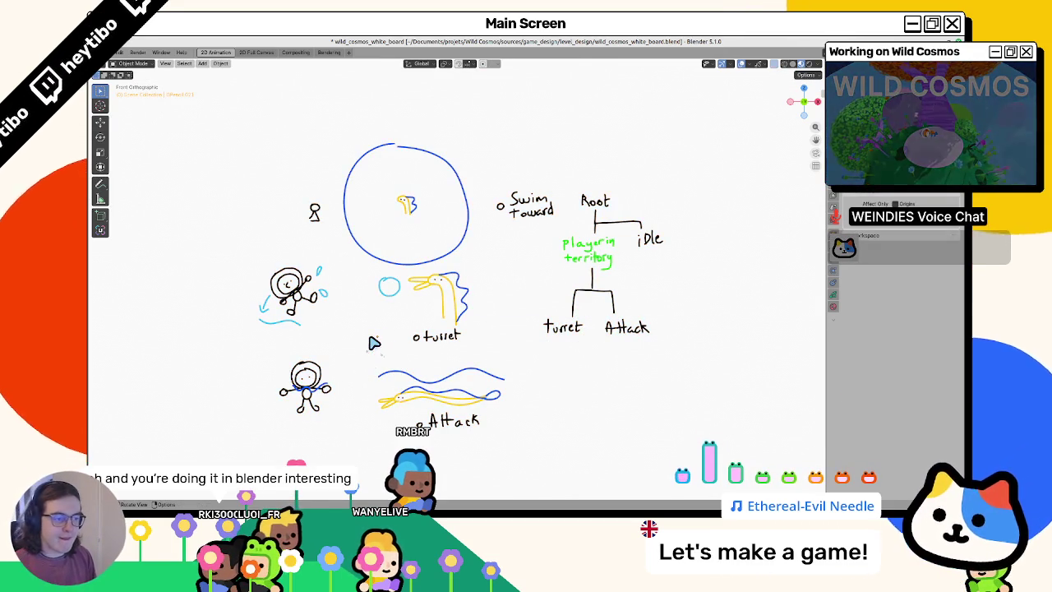
key("ctrl+s")
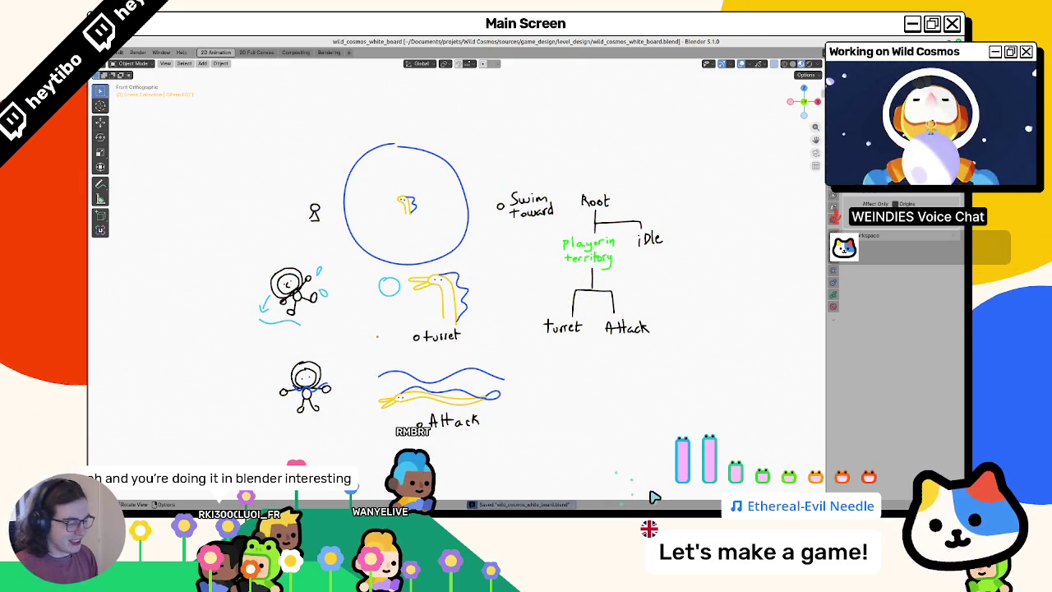
key("alt+Tab")
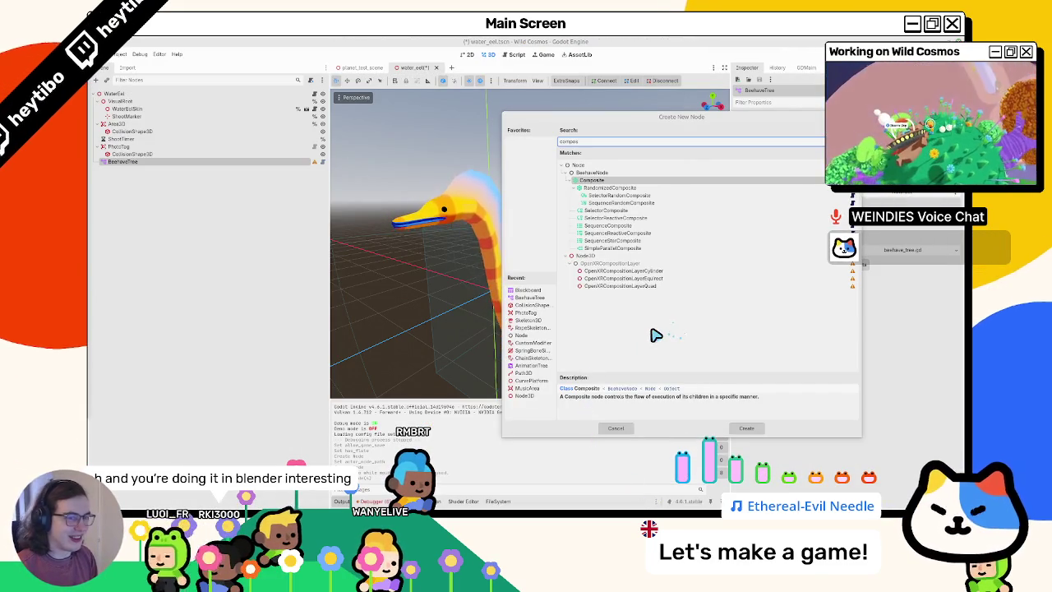
Close Create New Node without adding anything and collapse VisualRoot, Area3D and PhotoTag
key("Escape")
scroll(444, 270, "down", 10)
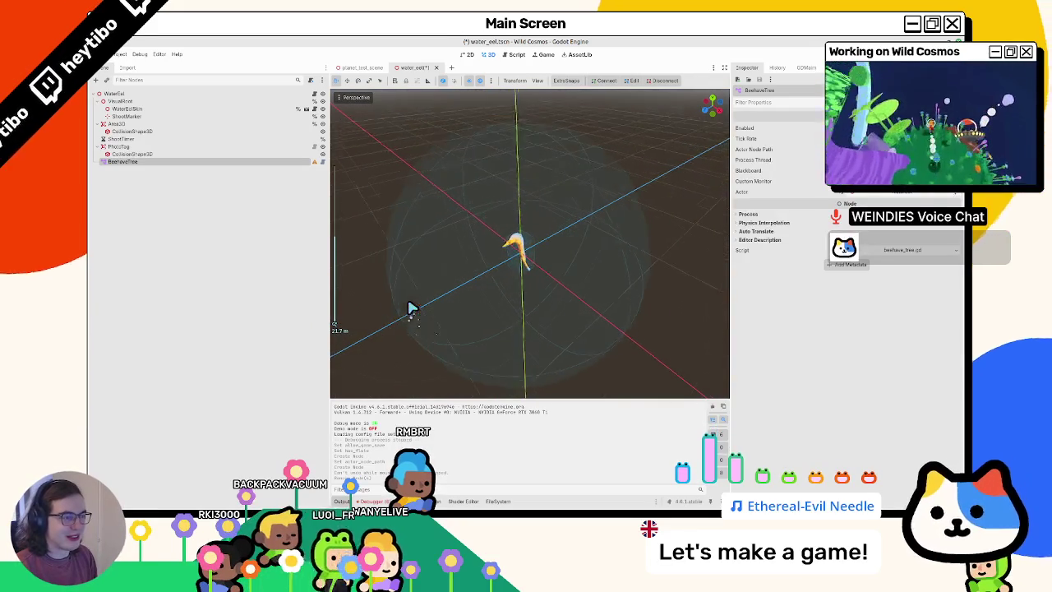
left_click(102, 101)
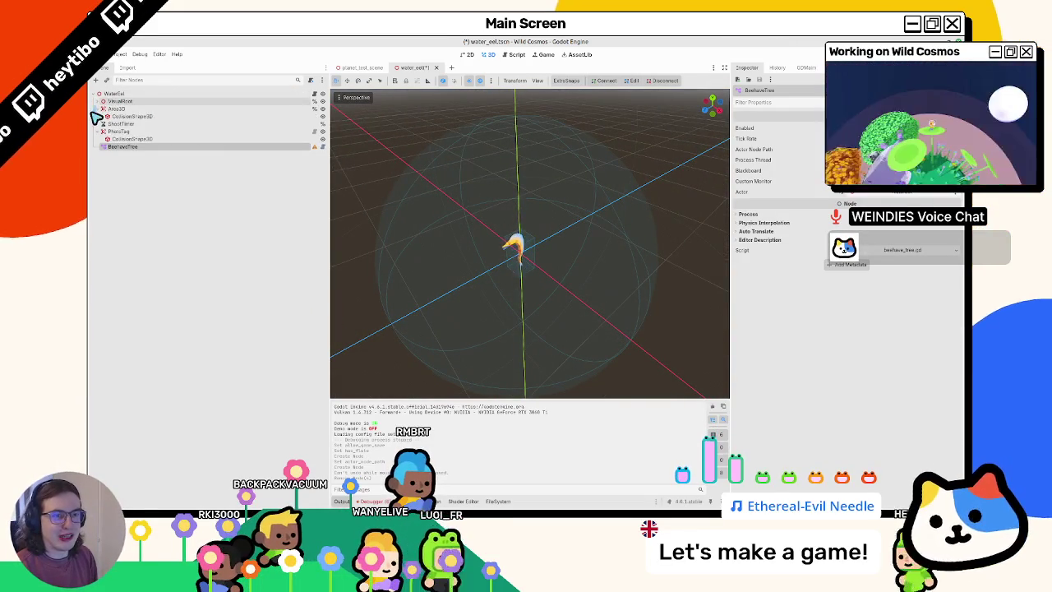
left_click(99, 130)
left_click(102, 108)
Try moving Area3D along X and the WaterEel root along Z in the viewport
left_click(114, 108)
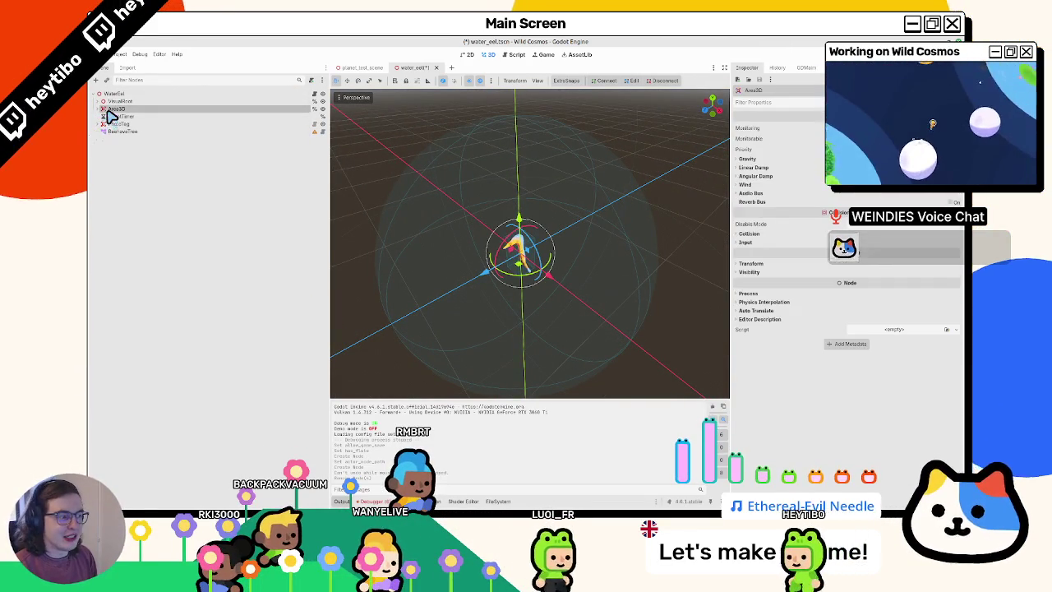
key("g")
key("x")
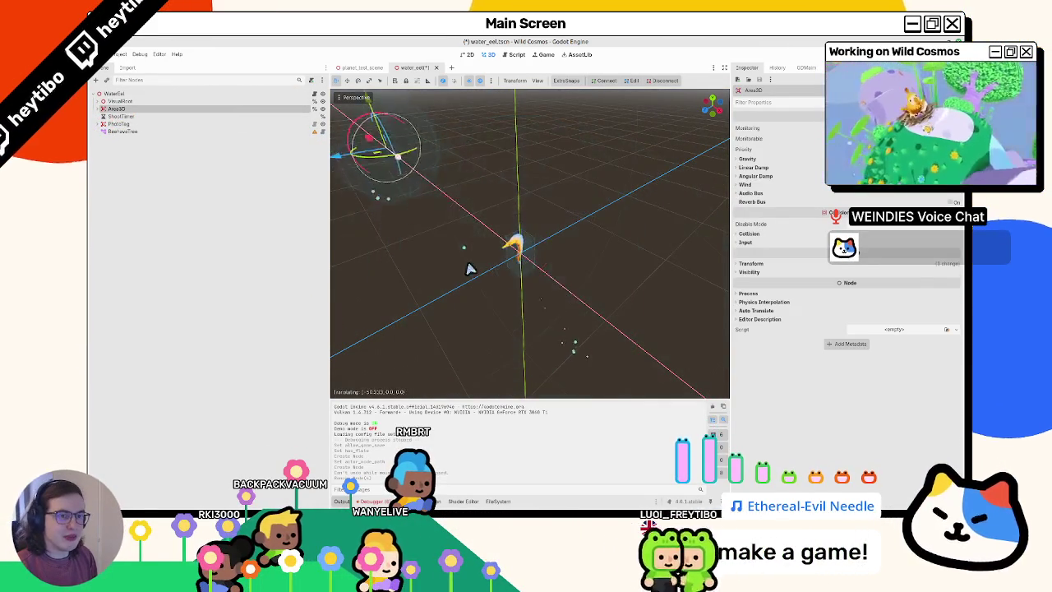
left_click(99, 101)
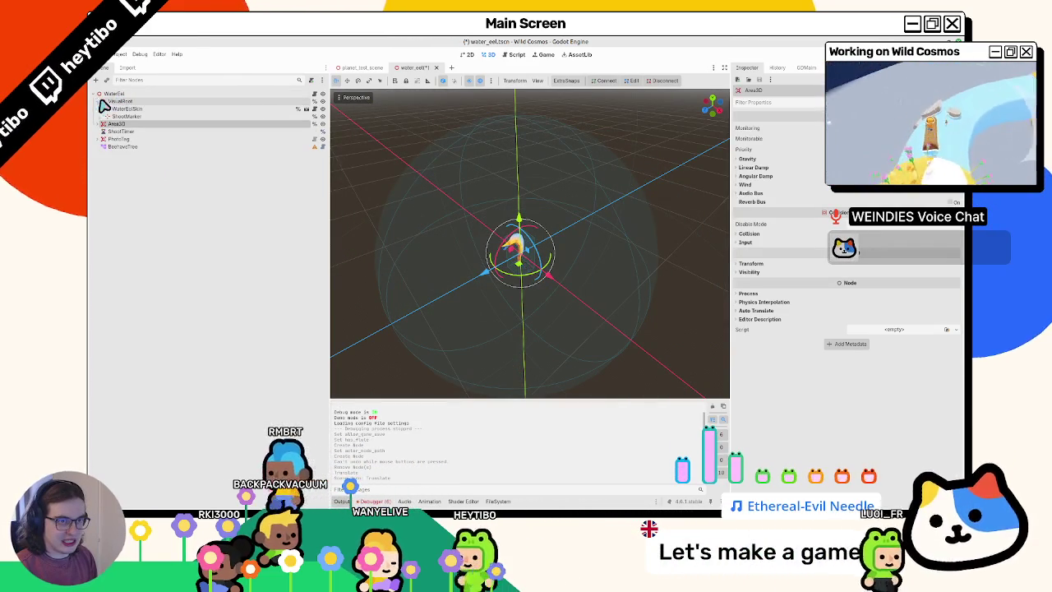
left_click(102, 102)
left_click(100, 101)
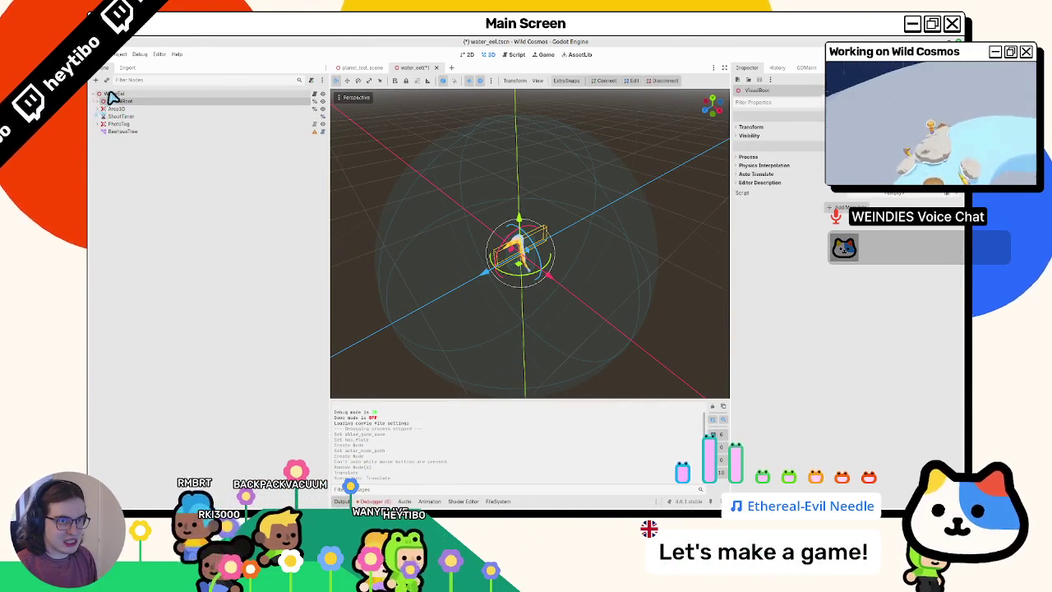
left_click(114, 94)
mouse_move(485, 273)
left_mouse_down()
mouse_move(451, 297)
mouse_move(507, 307)
mouse_move(457, 373)
mouse_move(531, 291)
mouse_move(481, 288)
mouse_move(472, 299)
left_mouse_up()
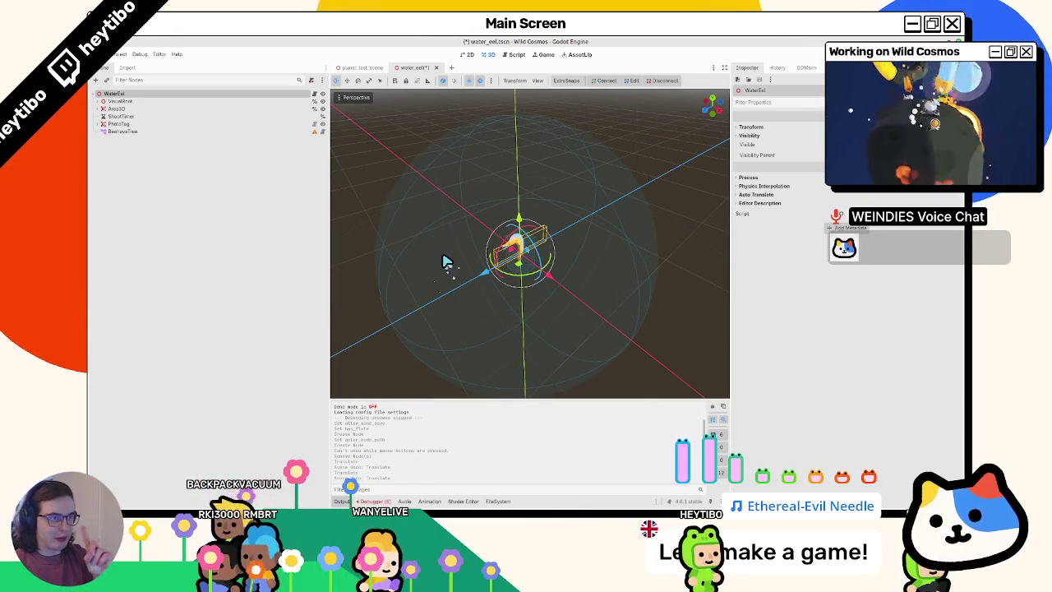
Inspect VisualRoot's and Area3D's children, select ShootTimer, then collapse Area3D again
left_click(136, 102)
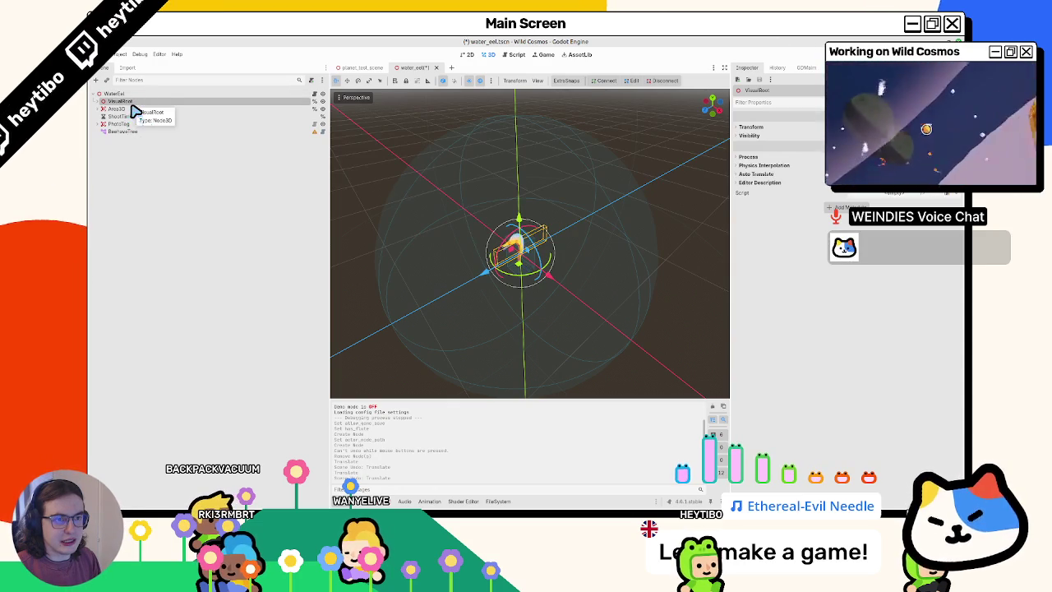
left_click(136, 95)
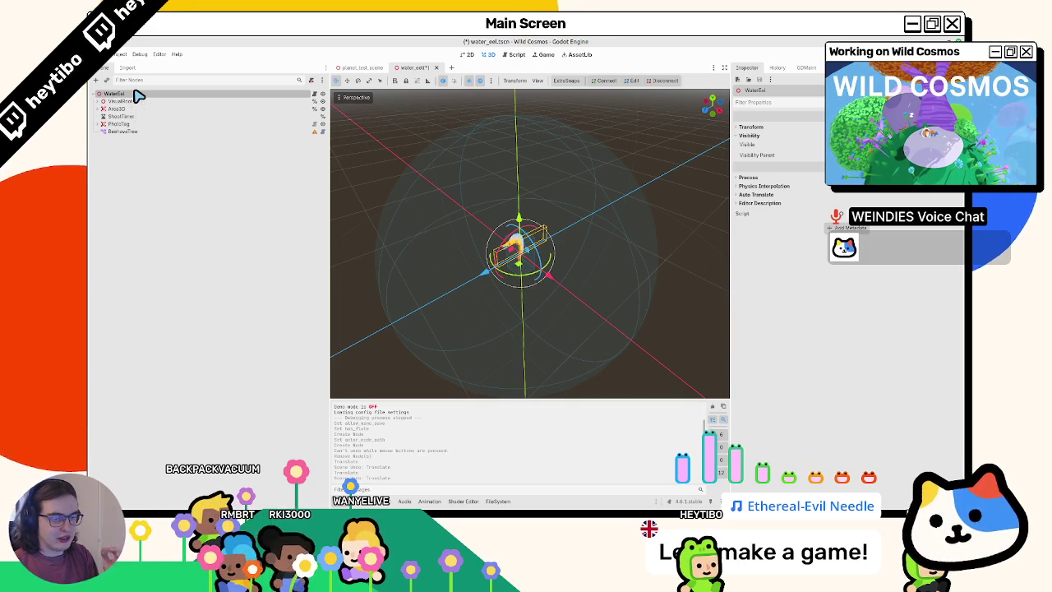
left_click(102, 101)
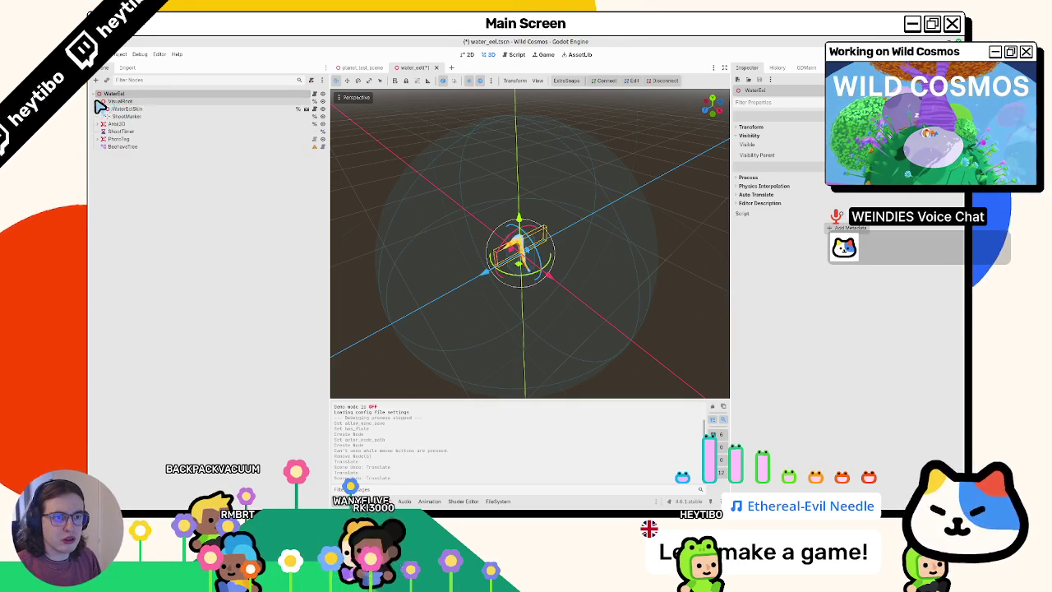
left_click(99, 101)
left_click(99, 109)
left_click(100, 116)
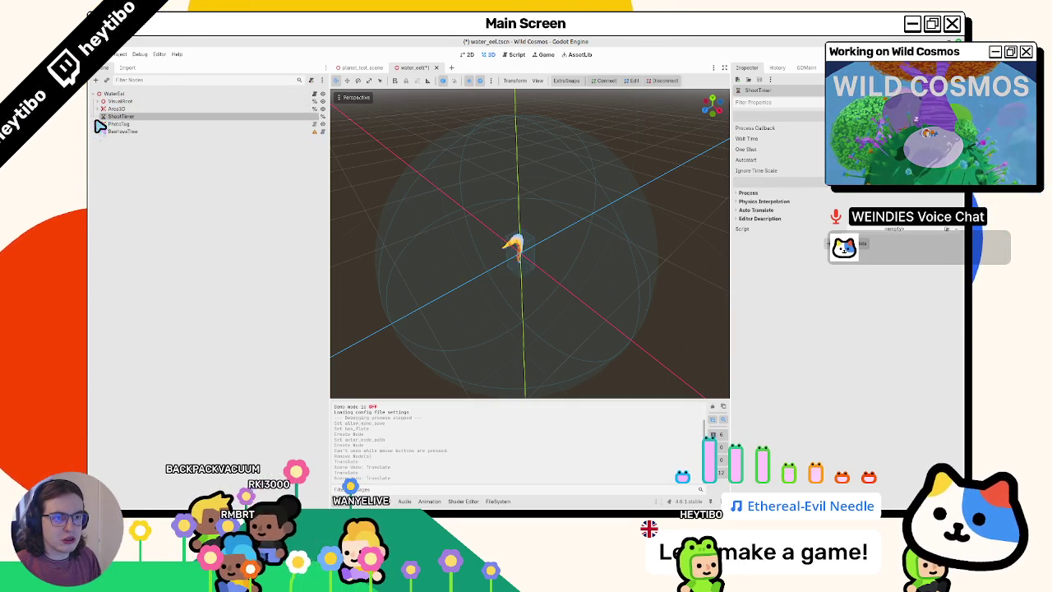
left_click(99, 123)
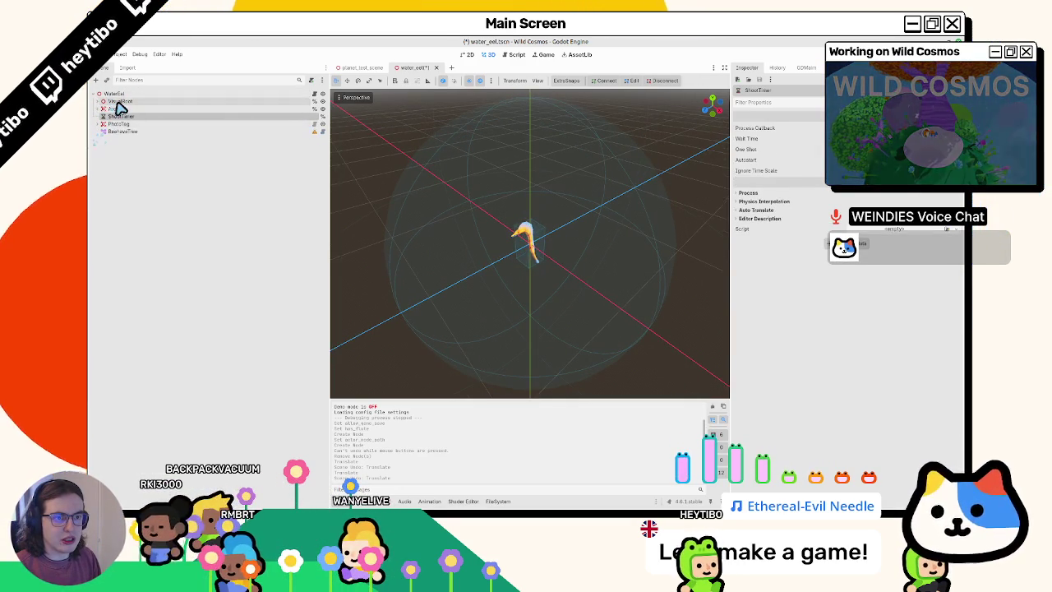
Collapse PhotoTag, select BeehaveTree and switch over to the Blender whiteboard
left_click(124, 103)
left_click(211, 132)
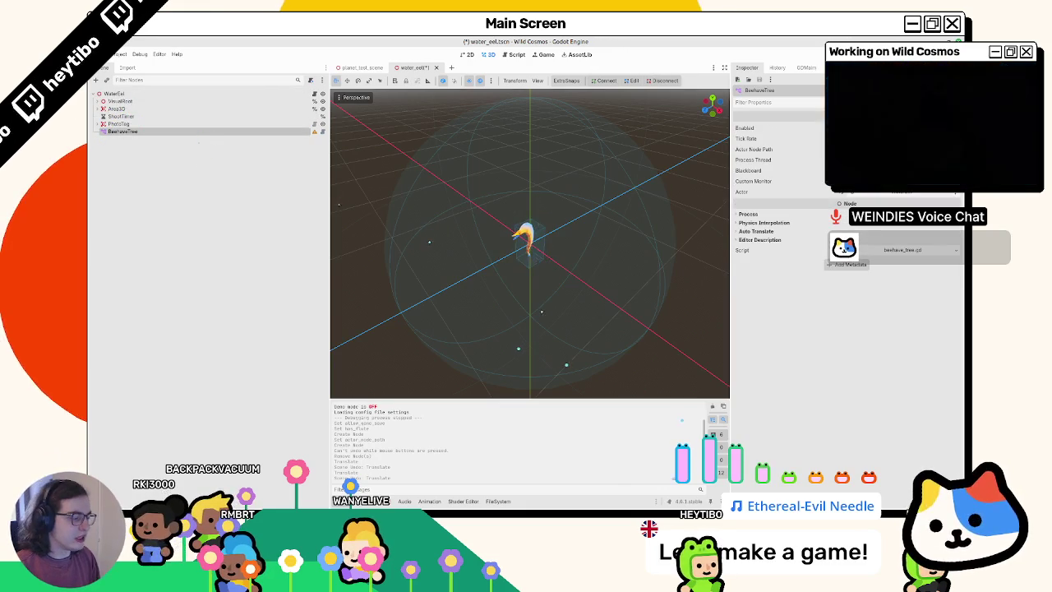
key("alt+Tab")
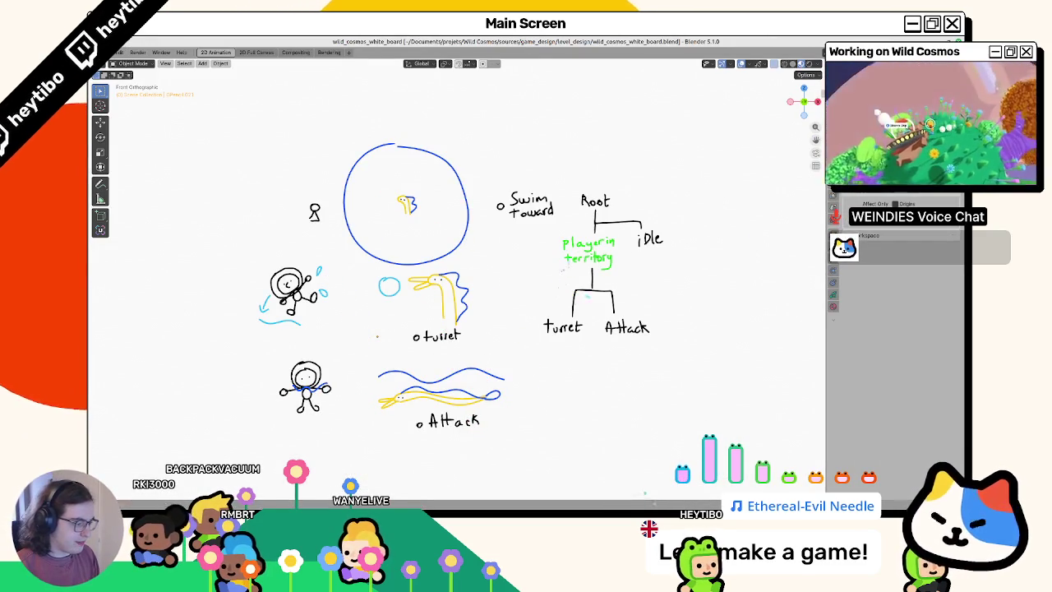
Return to Godot, open planet_test_scene and run the project with F5
key("alt+Tab")
left_click(355, 68)
mouse_move(492, 205)
left_mouse_down()
mouse_move(512, 291)
mouse_move(386, 228)
mouse_move(348, 186)
mouse_move(386, 250)
mouse_move(425, 238)
left_mouse_up()
key("F5")
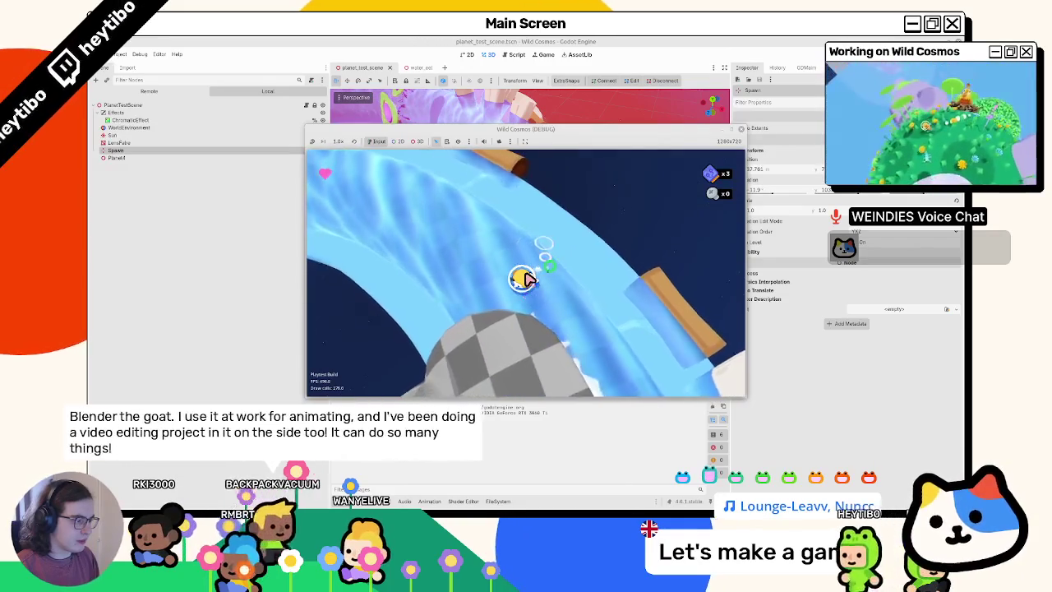
Stop the running game, switch to the water_eel scene and expand PhotoTag
key("F8")
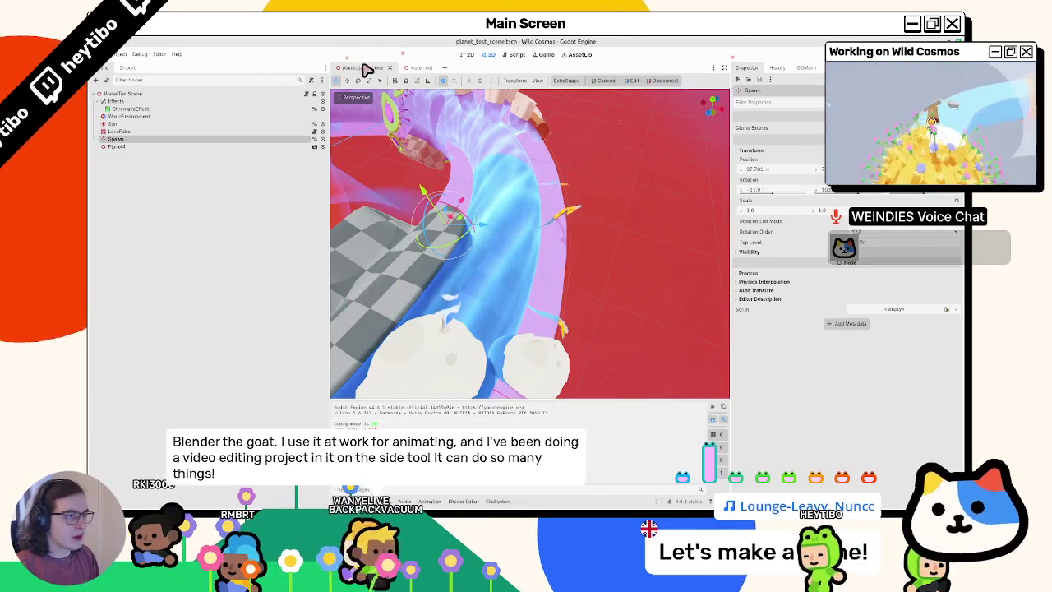
left_click(417, 68)
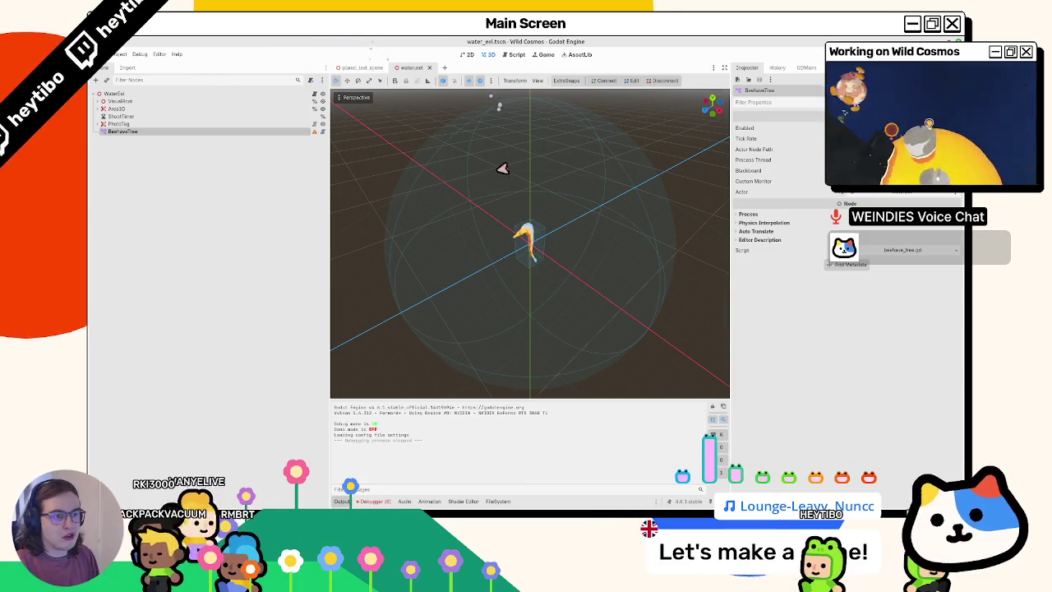
left_click_drag(501, 111, 418, 164)
left_click(123, 123)
mouse_move(101, 132)
left_mouse_down()
mouse_move(99, 112)
mouse_move(115, 111)
left_mouse_up()
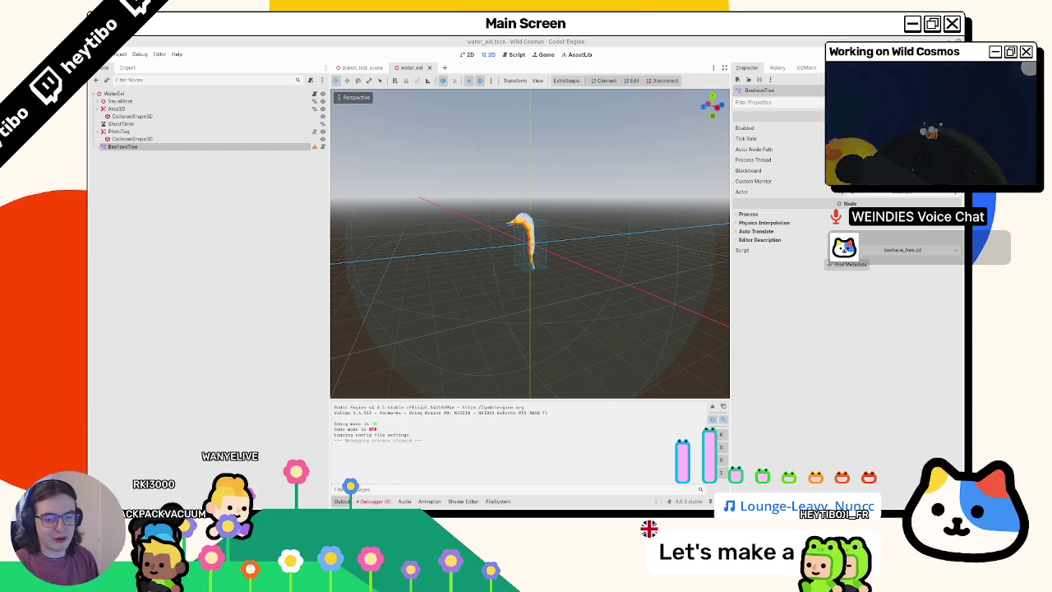
Select the WaterEel root node and open its water_eel.gd script
mouse_move(383, 190)
left_mouse_down()
mouse_move(427, 222)
mouse_move(460, 228)
mouse_move(446, 227)
left_mouse_up()
scroll(446, 227, "up", 2)
scroll(441, 230, "down", 3)
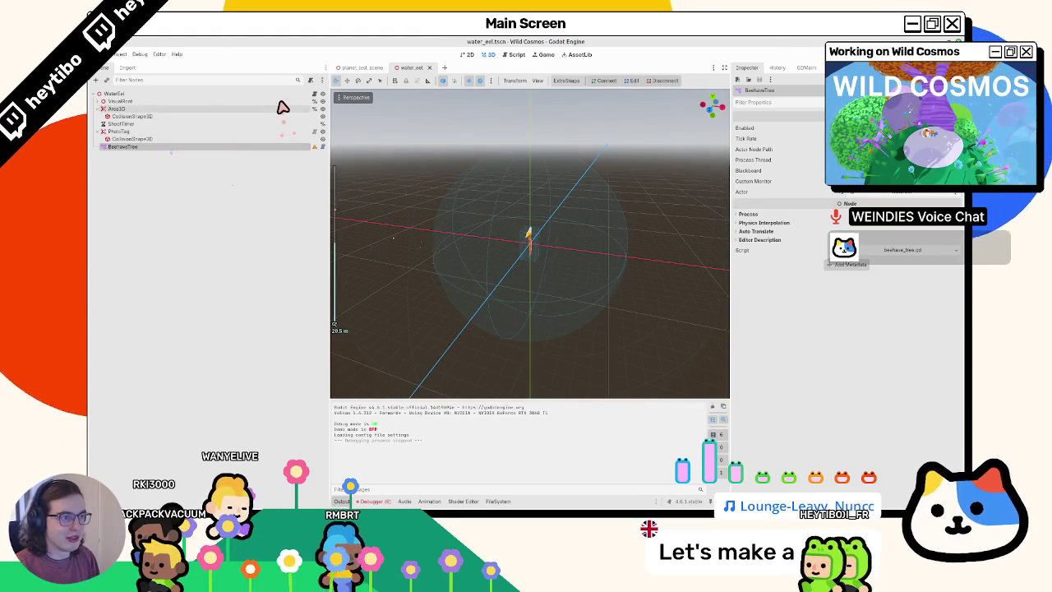
left_click(308, 94)
left_click(314, 94)
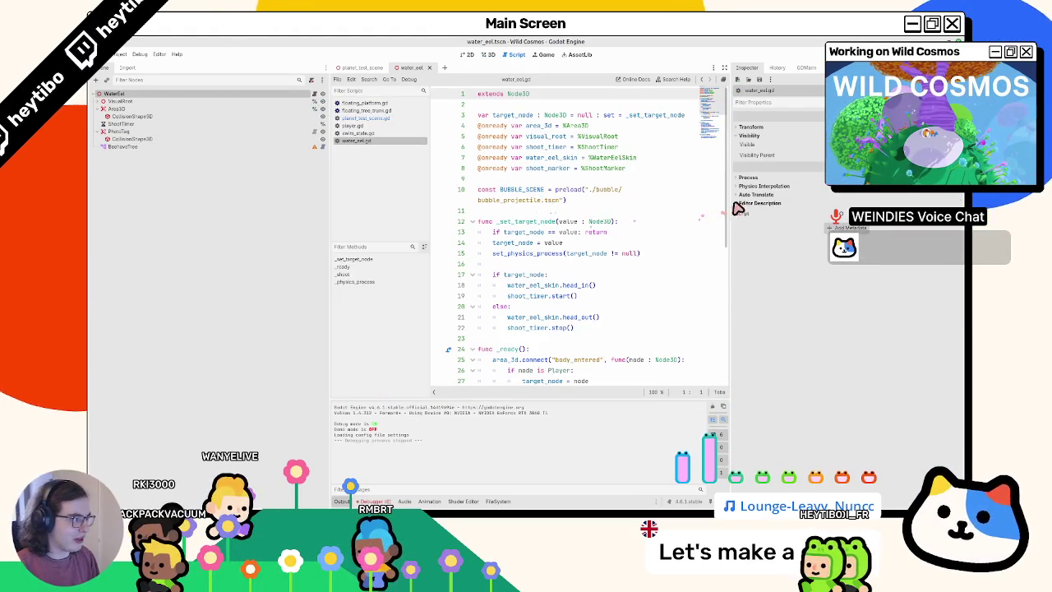
Widen the script editor and review water_eel.gd, including the target_node variable
left_click_drag(732, 207, 859, 207)
double_click(487, 210)
scroll(518, 216, "down", 5)
scroll(518, 218, "up", 5)
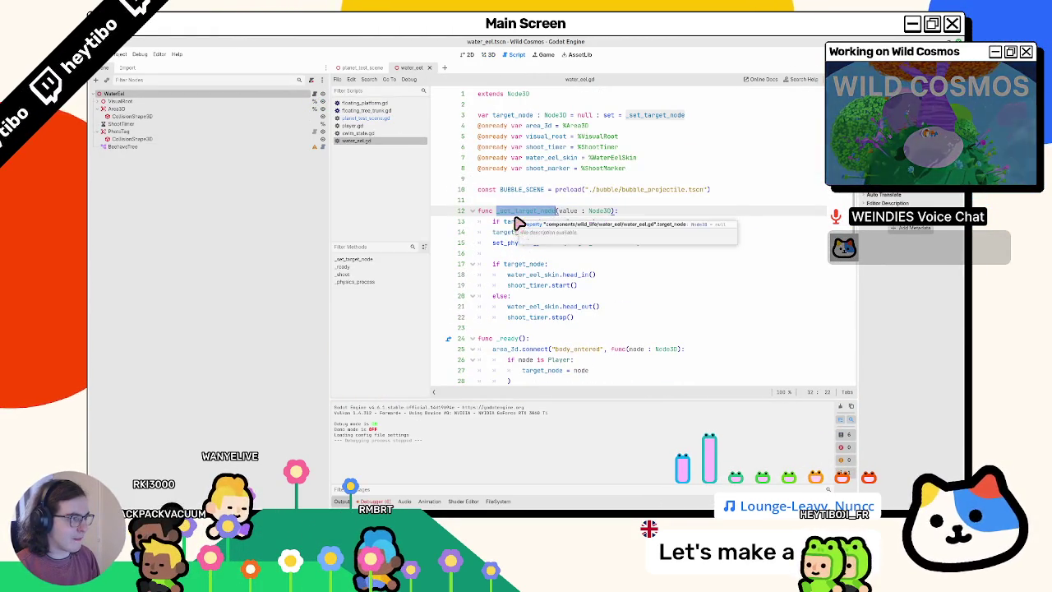
double_click(519, 115)
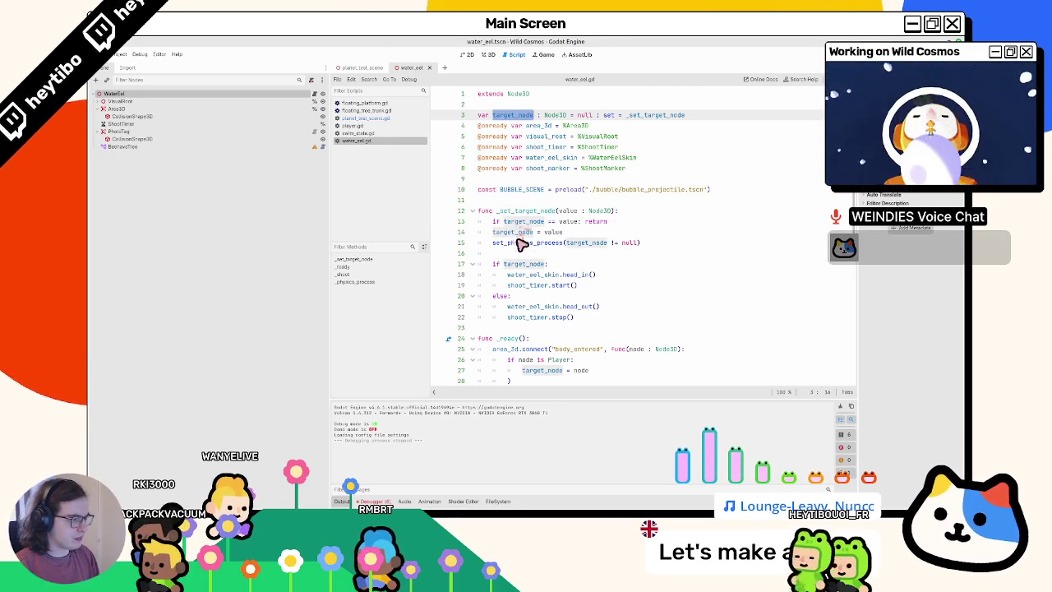
scroll(551, 258, "down", 2)
scroll(558, 259, "down", 5)
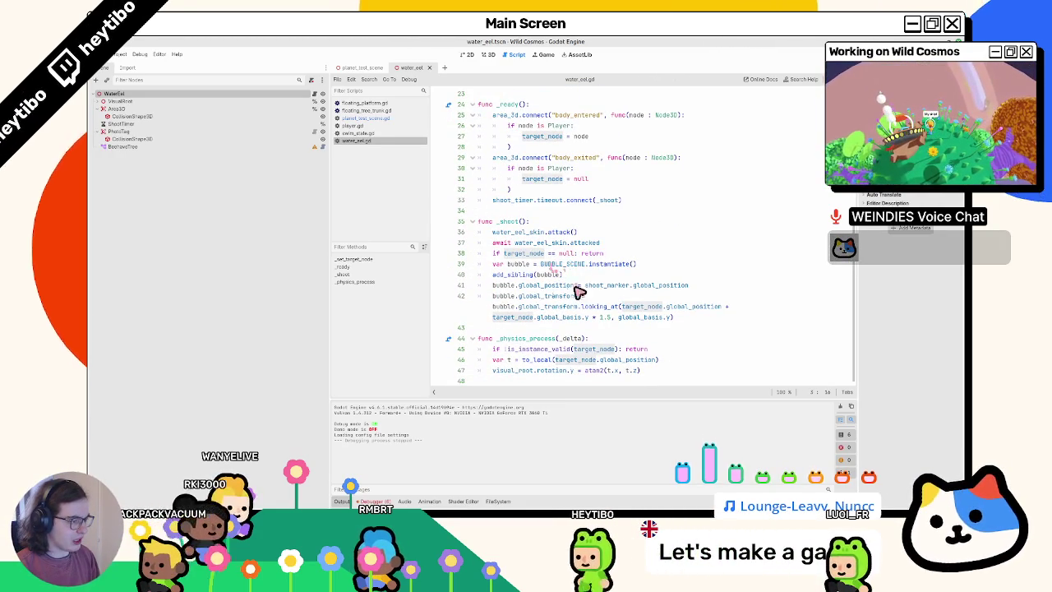
Select lines 2–47 and comment them all out with Ctrl+K
left_click(566, 333)
left_click(565, 320)
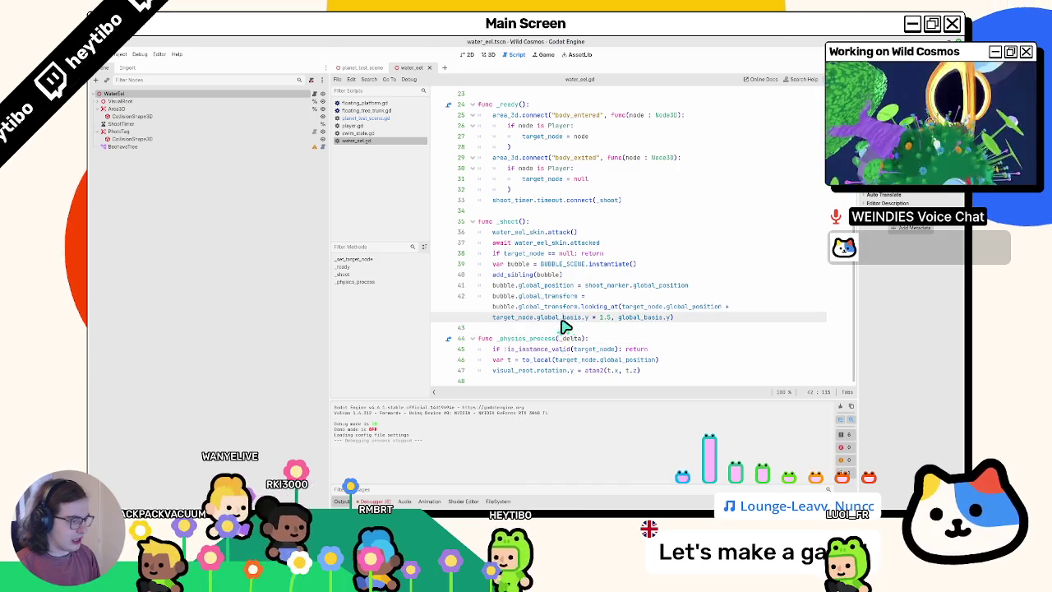
left_click(672, 370)
mouse_move(672, 369)
left_mouse_down()
mouse_move(664, 301)
mouse_move(534, 261)
mouse_move(462, 104)
mouse_move(457, 112)
left_mouse_up()
key("ctrl+k")
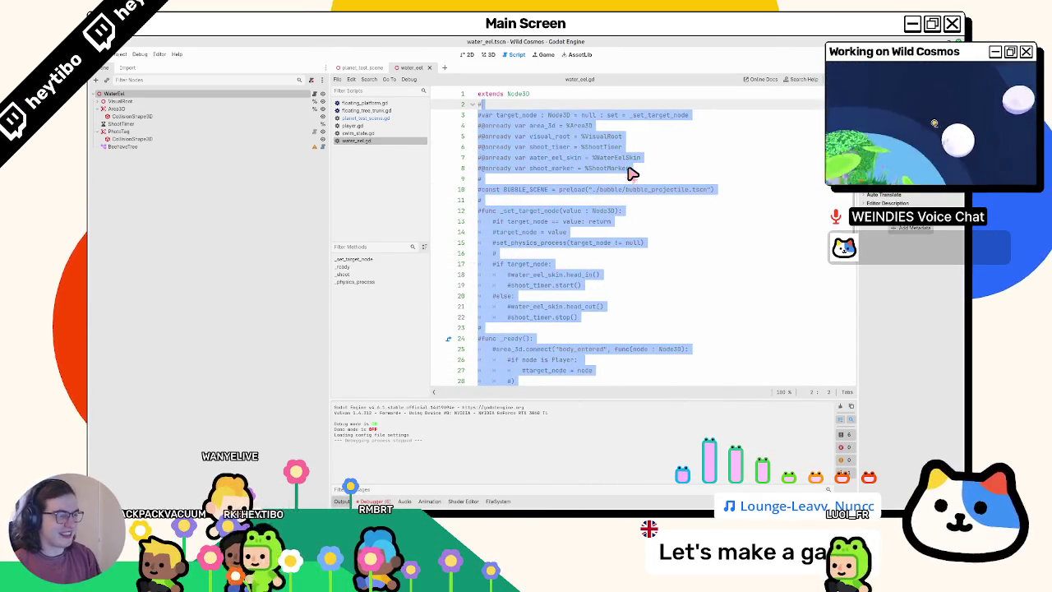
Fold and unfold the commented code block and check the script's last line
left_click(519, 105)
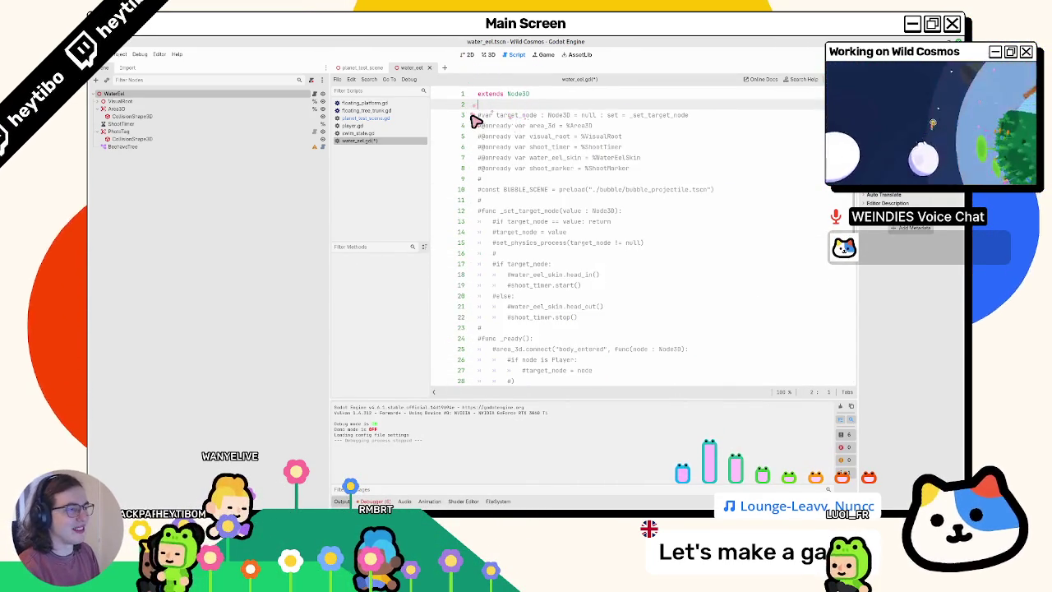
left_click(472, 115)
left_click(541, 143)
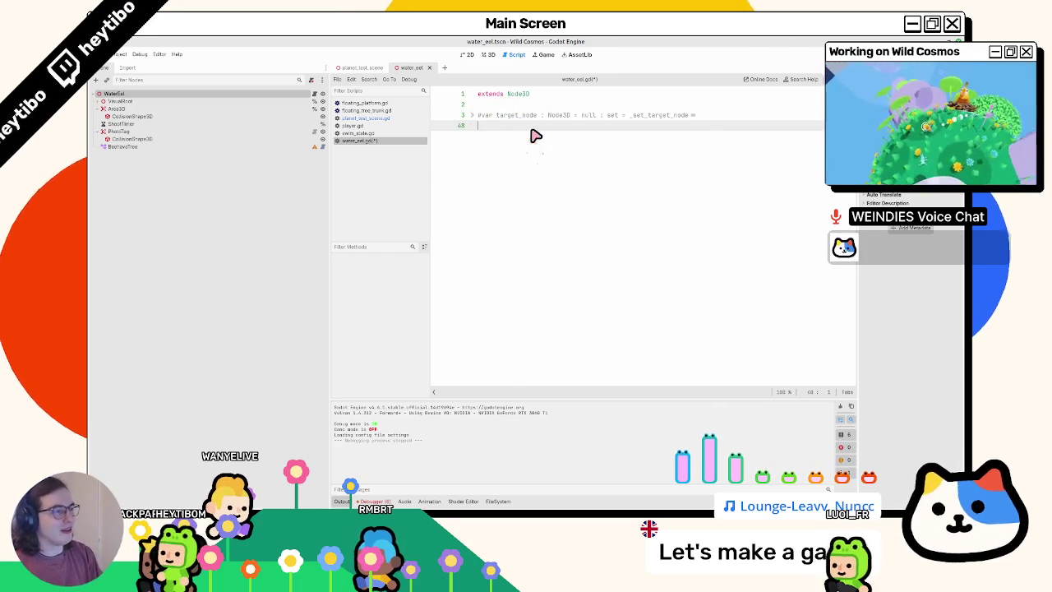
key("Up")
scroll(552, 220, "down", 7)
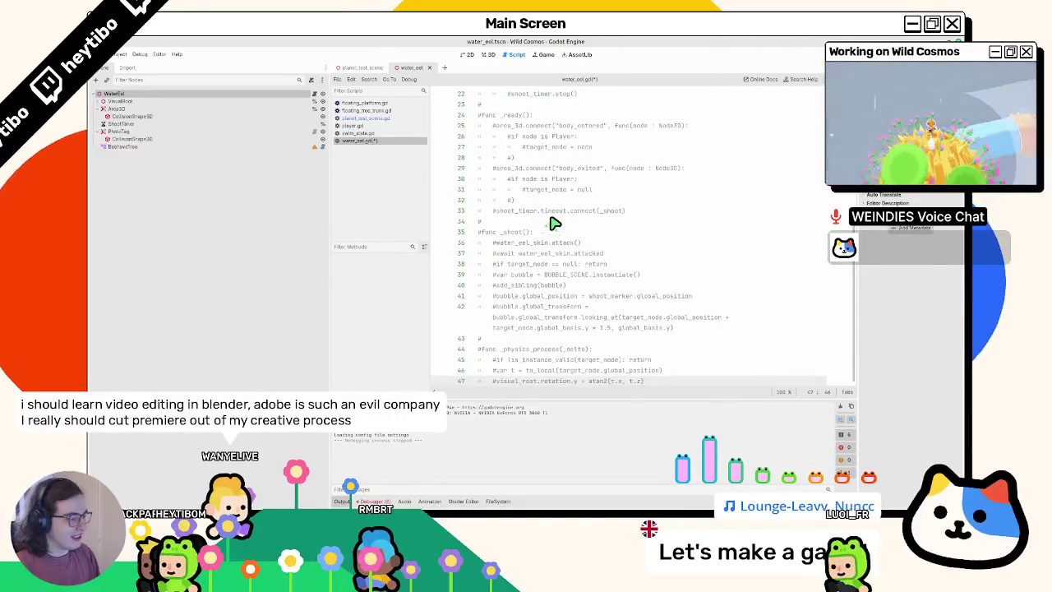
key("Down")
key("Down")
scroll(552, 221, "up", 8)
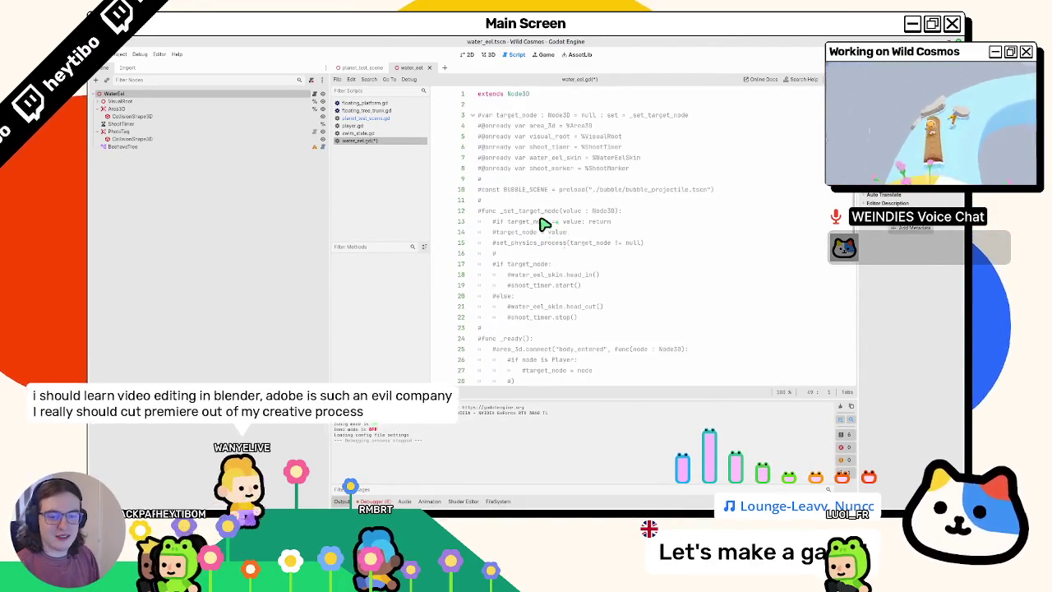
Fold lines 3–47, insert blank lines under extends Node3D, save, and expand VisualRoot
left_click(472, 117)
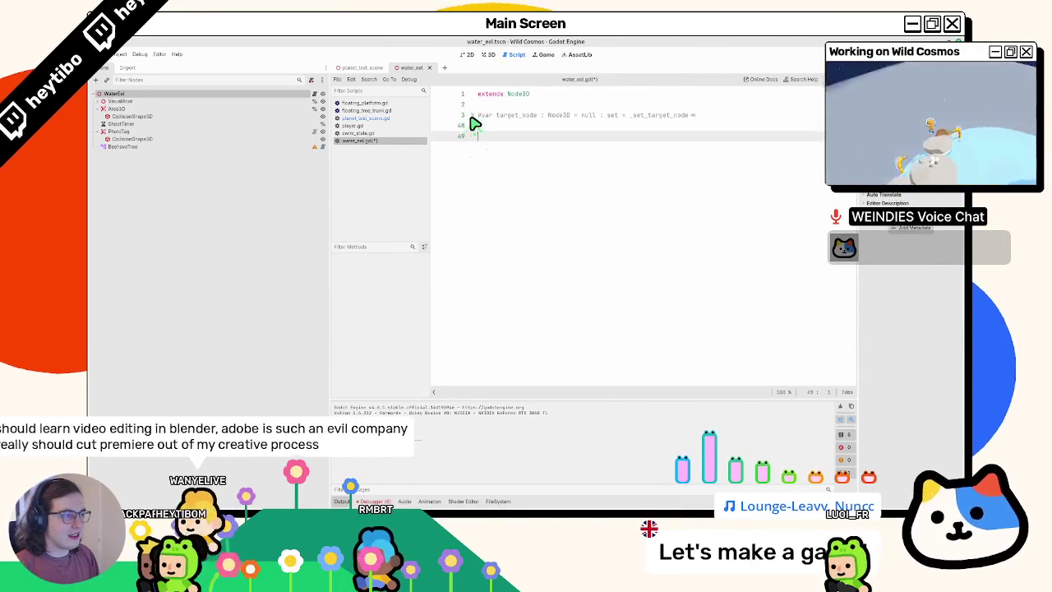
key("Up")
key("Up")
key("Up")
key("Return")
key("Return")
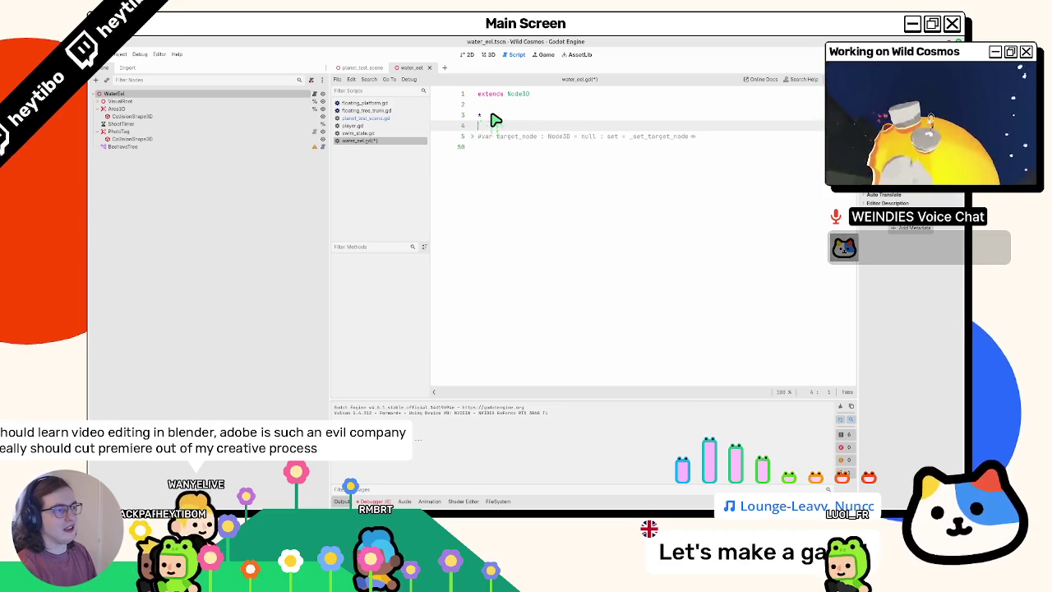
key("Up")
type("#")
key("F5")
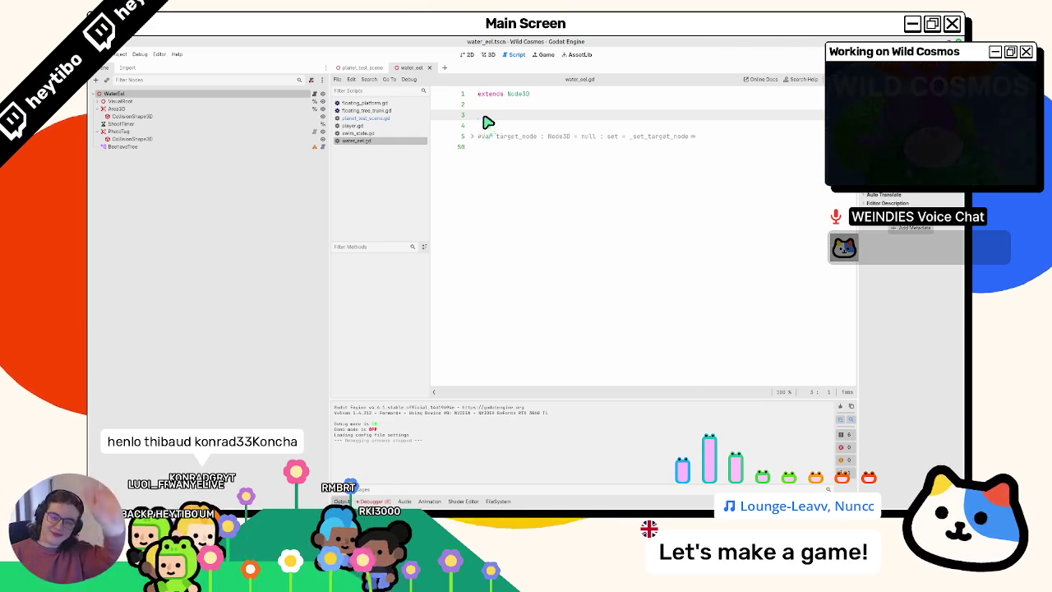
left_click(102, 101)
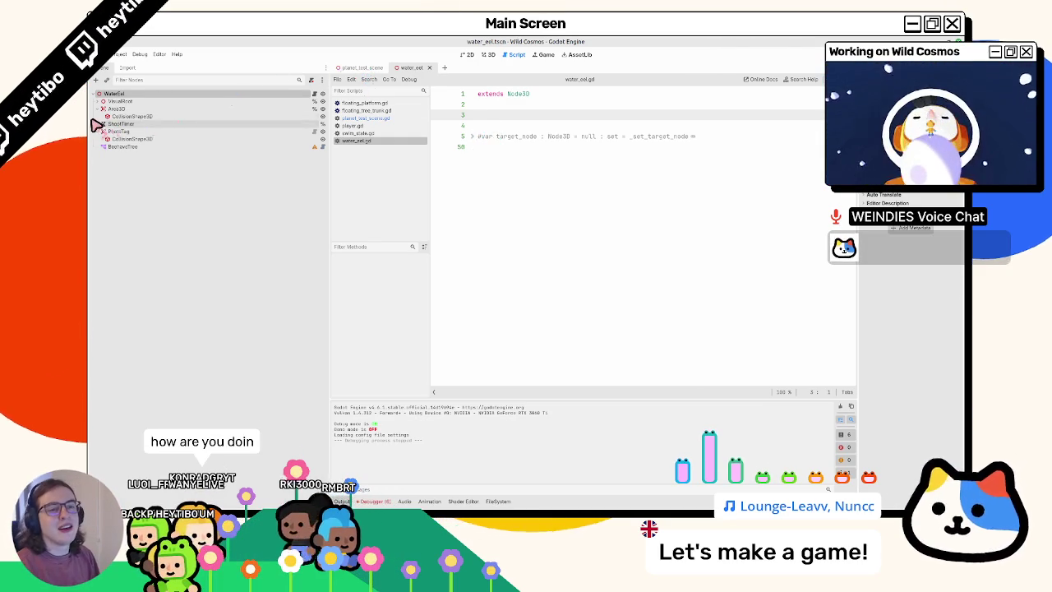
Open the WaterEelSkin scene on its own and show its AnimationTree graph
left_click(487, 54)
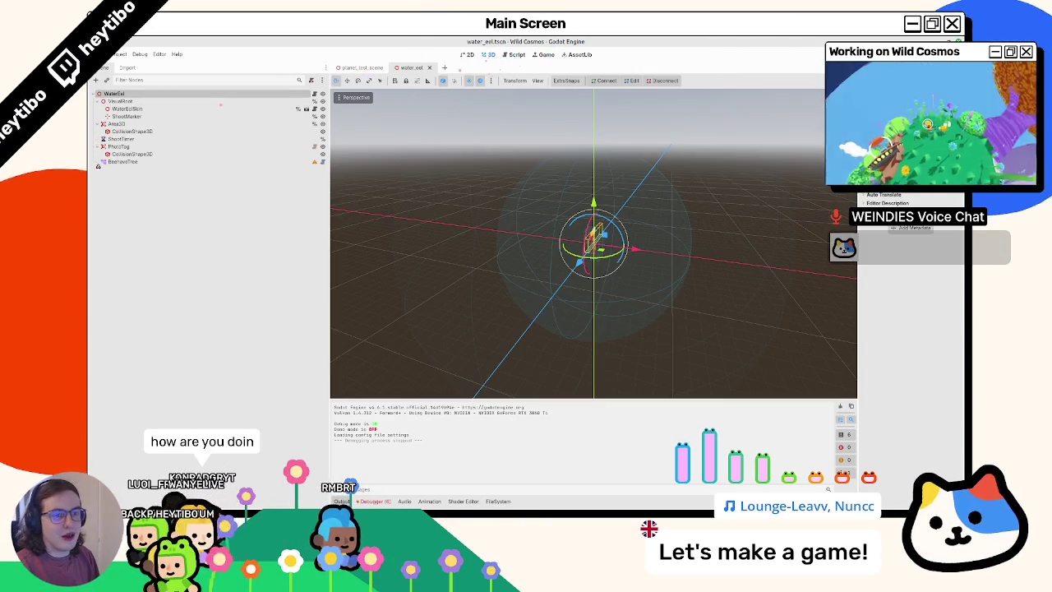
left_click(308, 109)
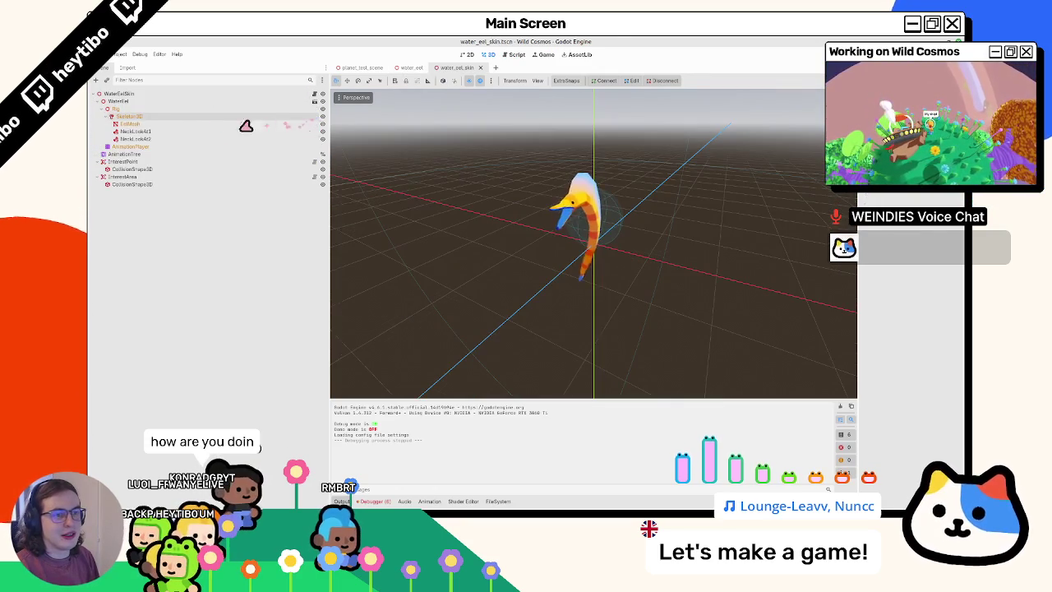
left_click(177, 148)
left_click(173, 156)
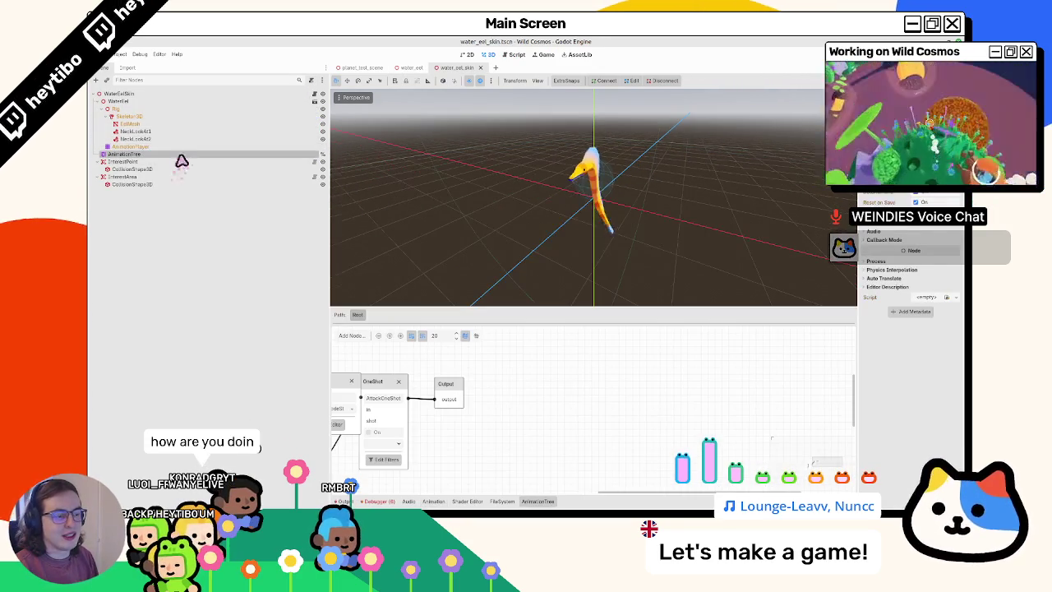
Inspect the StateMachine's idle/head_in/head_out states, then return to the water_eel scene
left_click_drag(542, 405, 521, 340)
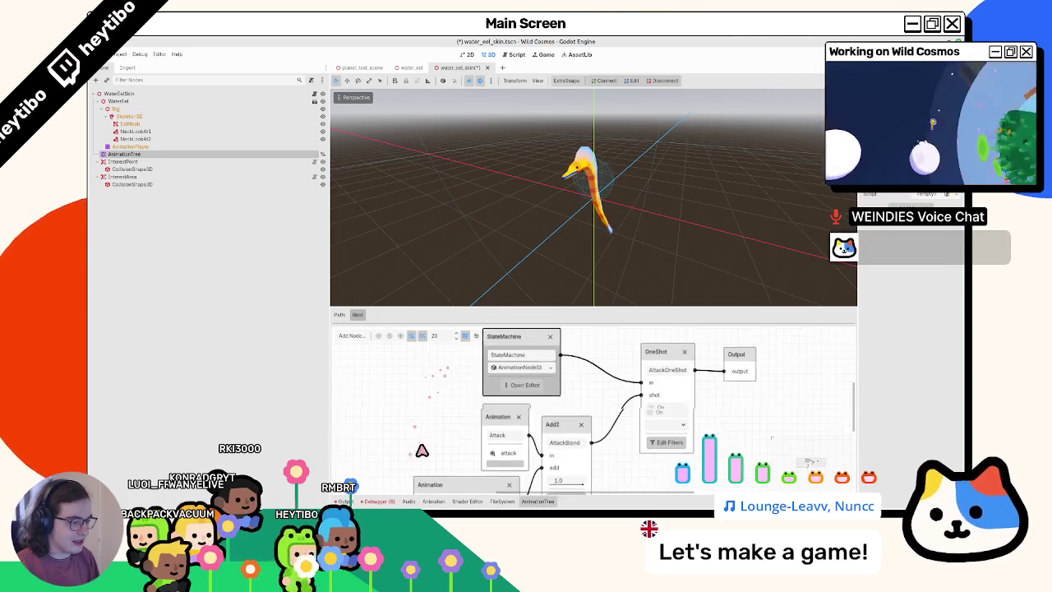
left_click(523, 384)
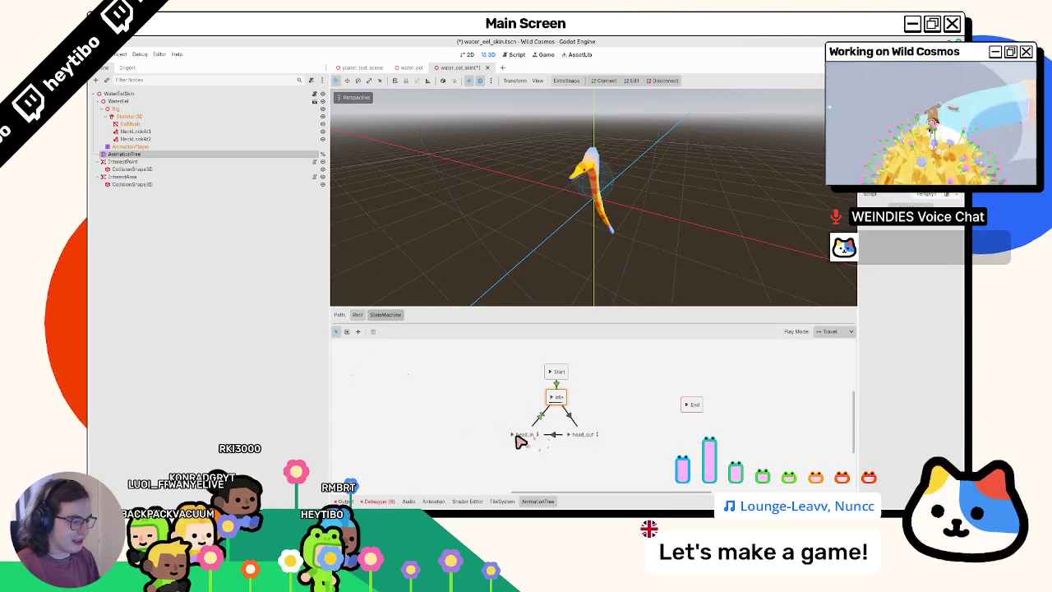
left_click(573, 435)
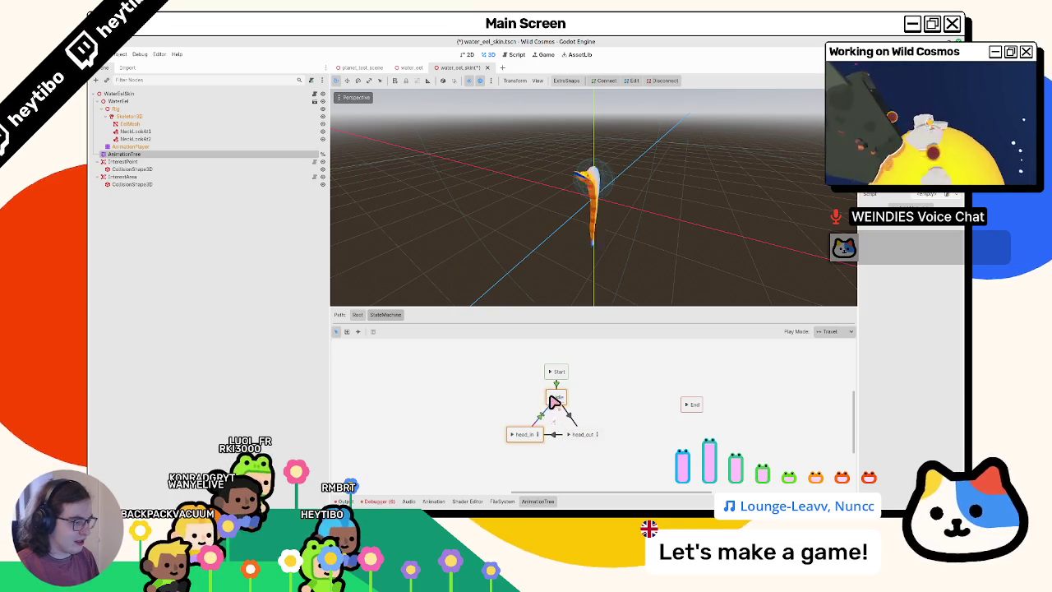
left_click_drag(477, 246, 460, 215)
left_click(411, 67)
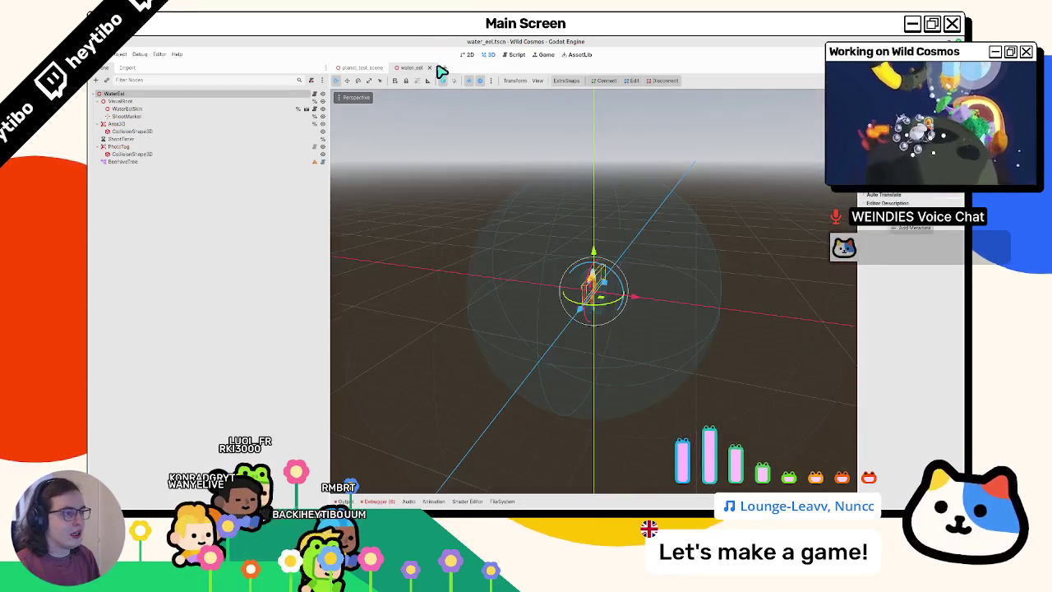
Play-test planet_test_scene with F6, stop it, and switch to the Blender whiteboard
left_click(369, 69)
key("F6")
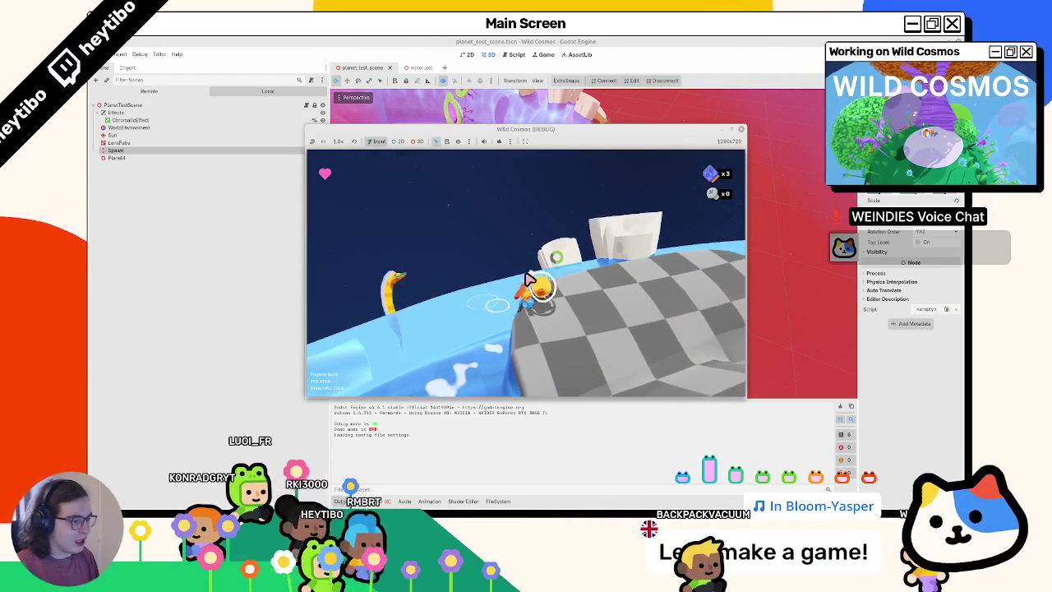
key("Escape")
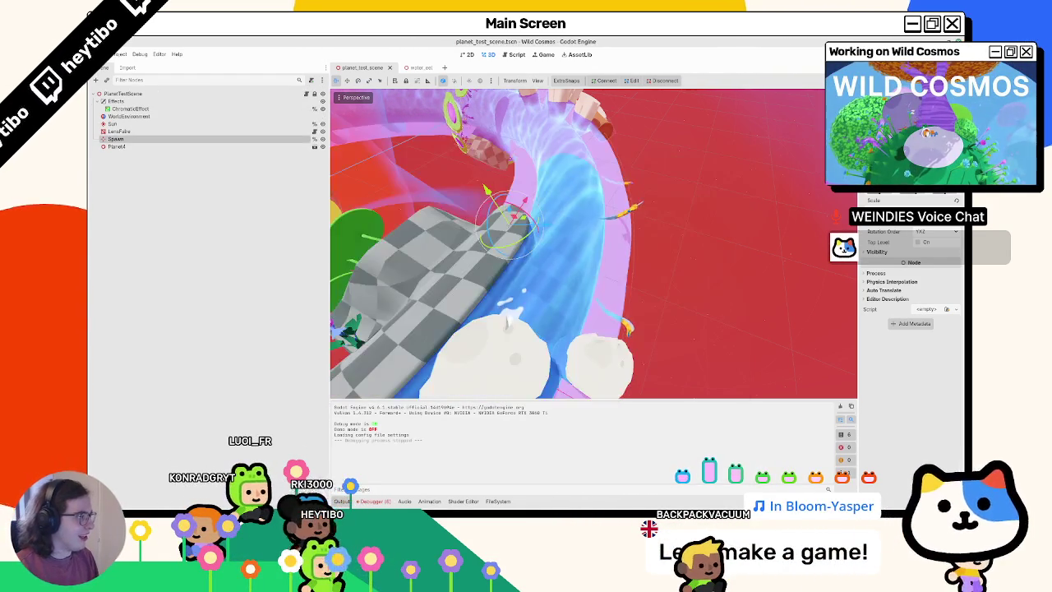
key("alt+Tab")
Scribble over the whiteboard's state diagram, undo it, leave draw mode, and return to Godot
left_click(437, 291)
key("ctrl+Tab")
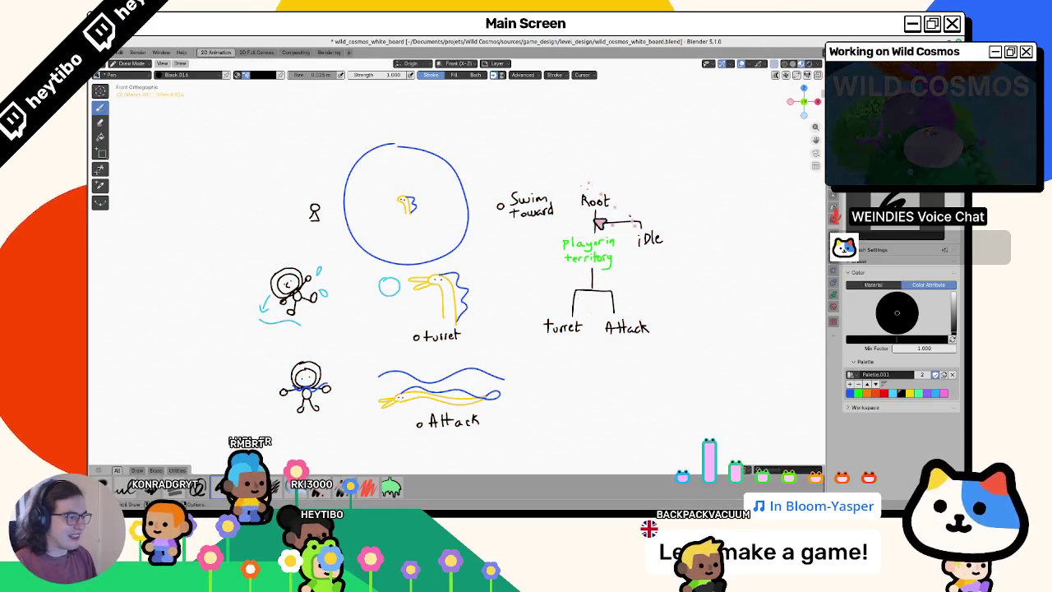
mouse_move(662, 178)
left_mouse_down()
mouse_move(575, 312)
mouse_move(543, 452)
mouse_move(534, 246)
mouse_move(655, 304)
left_mouse_up()
left_click_drag(625, 220, 591, 263)
key("ctrl+z")
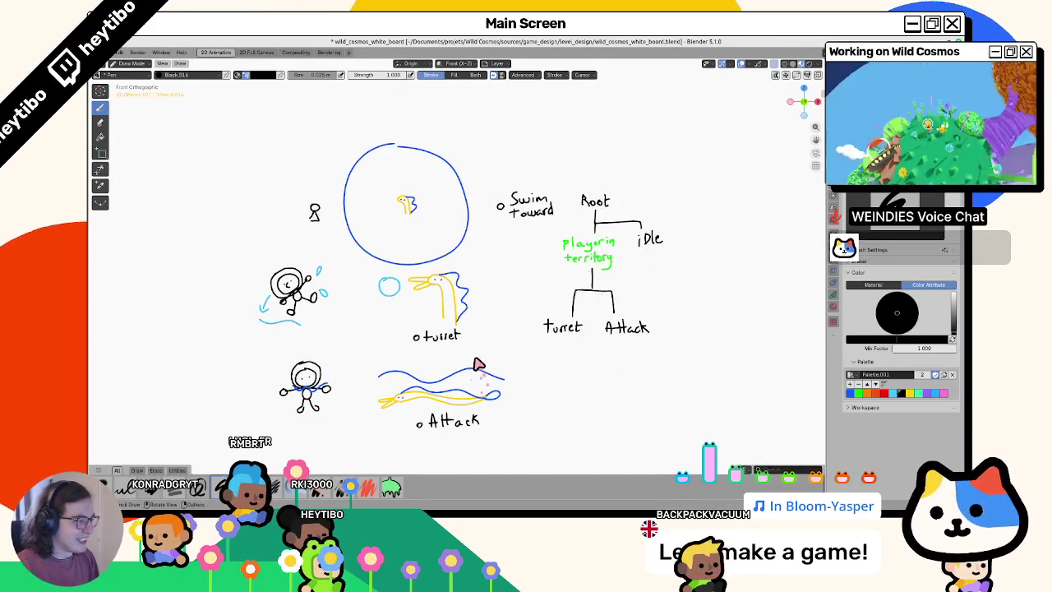
scroll(544, 302, "up", 2)
scroll(572, 333, "down", 4)
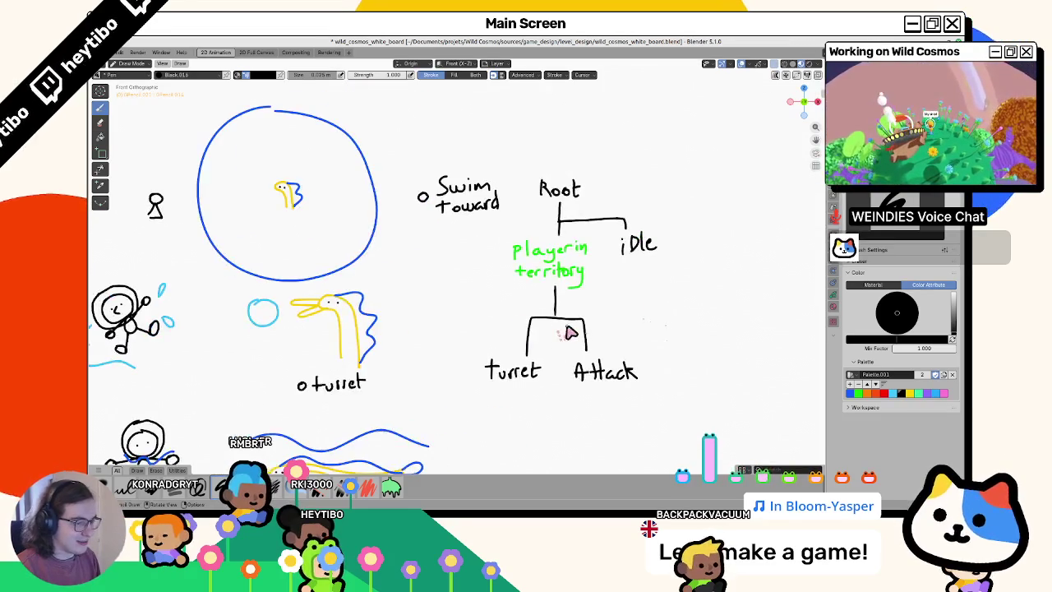
scroll(570, 331, "up", 3)
scroll(573, 333, "down", 1)
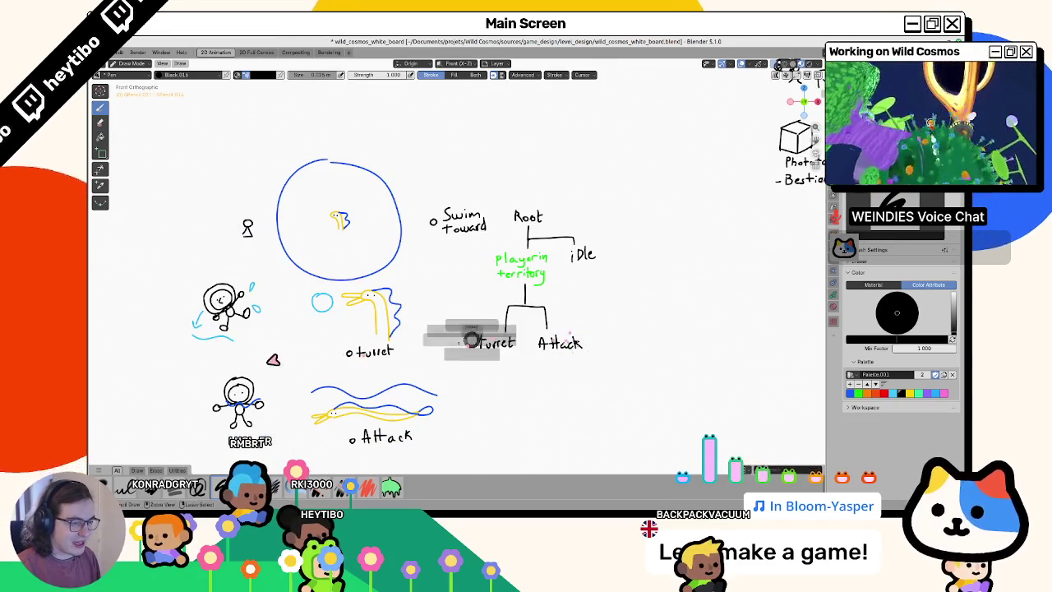
key("ctrl+Tab")
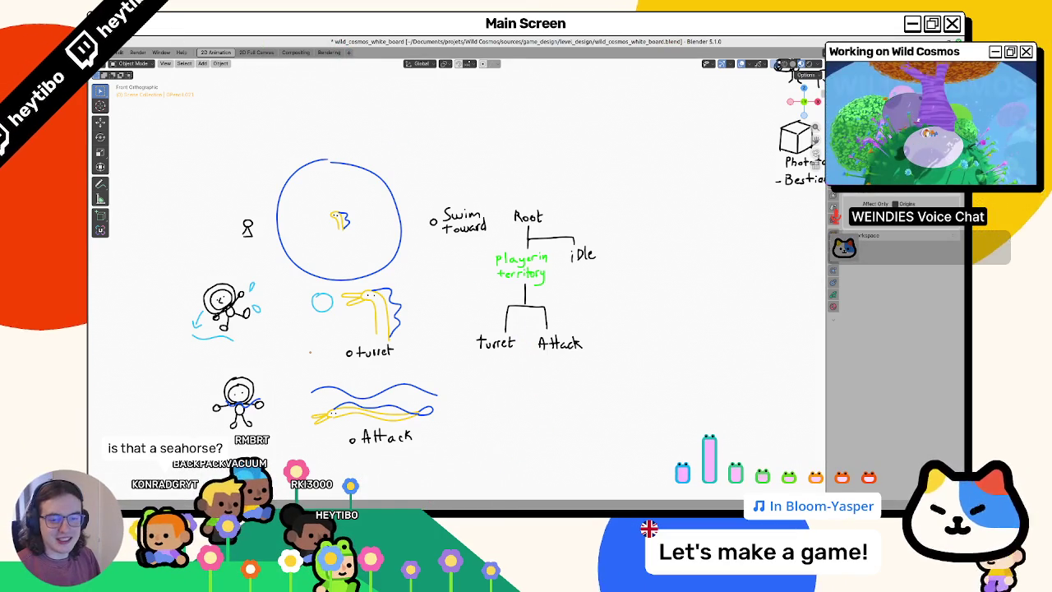
key("alt+Tab")
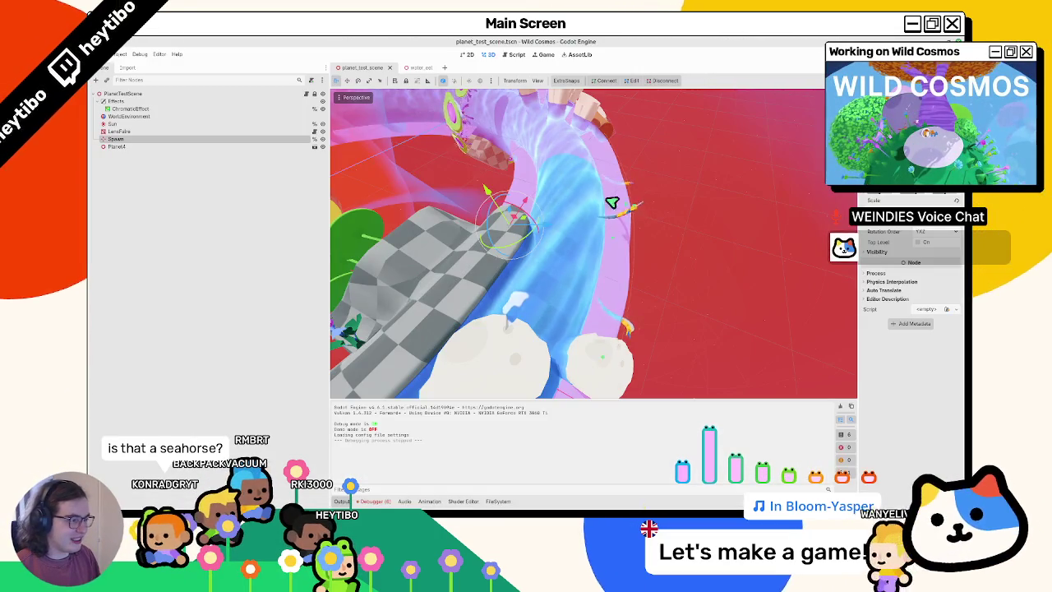
Zoom and orbit over the water ring, then switch to the water_eel scene tab
scroll(593, 243, "up", 5)
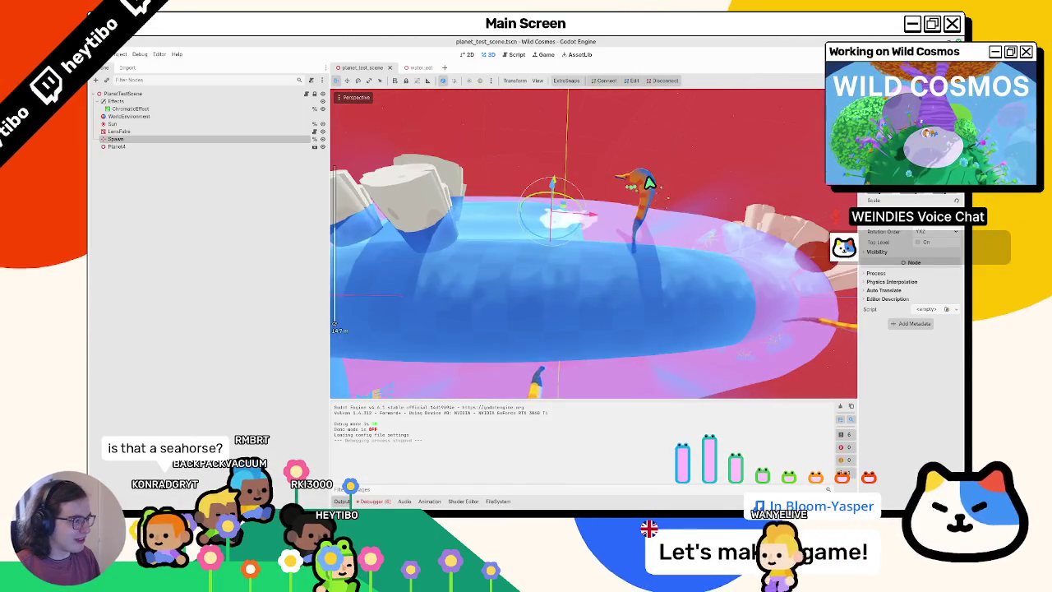
scroll(620, 225, "up", 5)
mouse_move(605, 309)
left_mouse_down()
mouse_move(500, 300)
mouse_move(485, 287)
mouse_move(429, 317)
mouse_move(502, 315)
left_mouse_up()
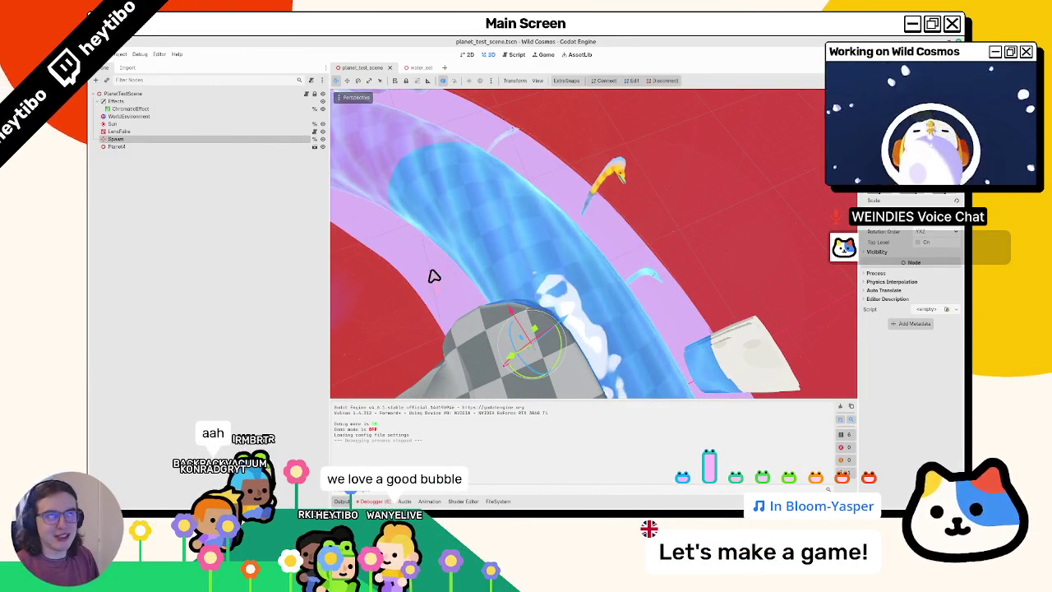
left_click(415, 69)
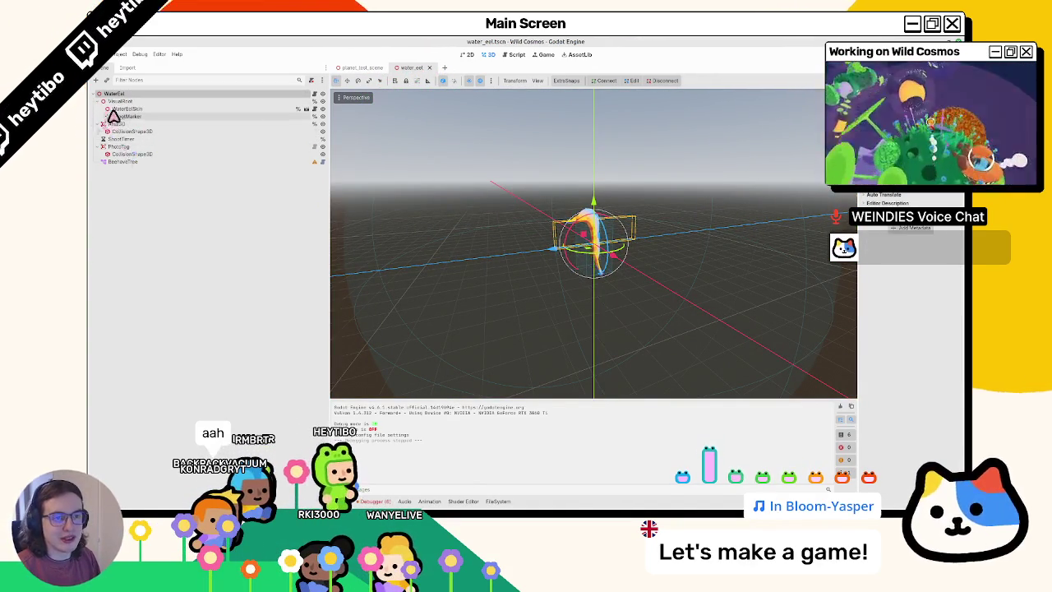
left_click(595, 258)
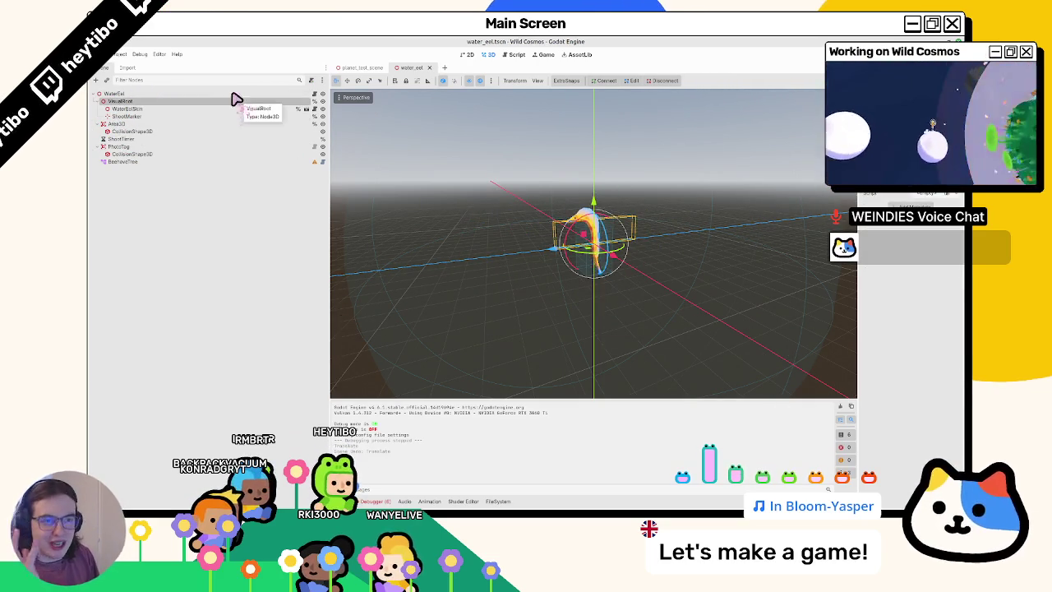
left_click(193, 109)
left_click(196, 117)
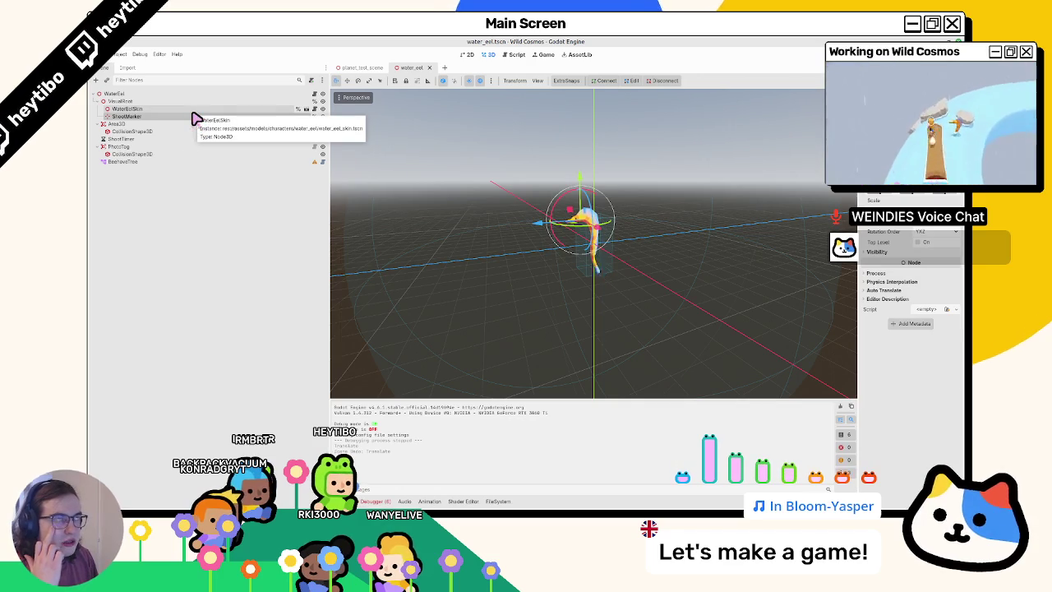
left_click(316, 94)
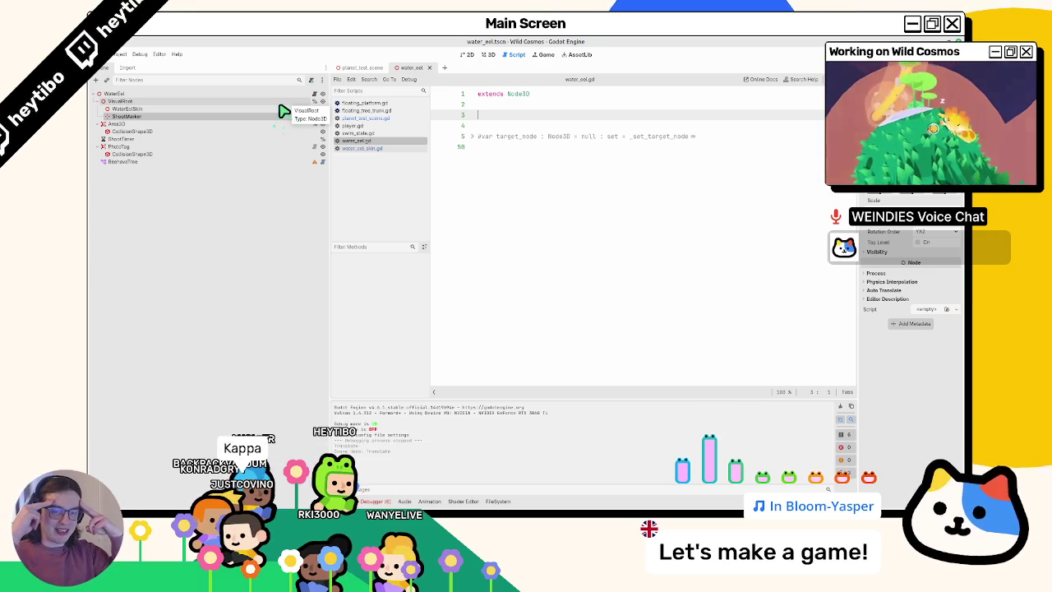
left_click(172, 162)
left_click(488, 55)
left_click(468, 54)
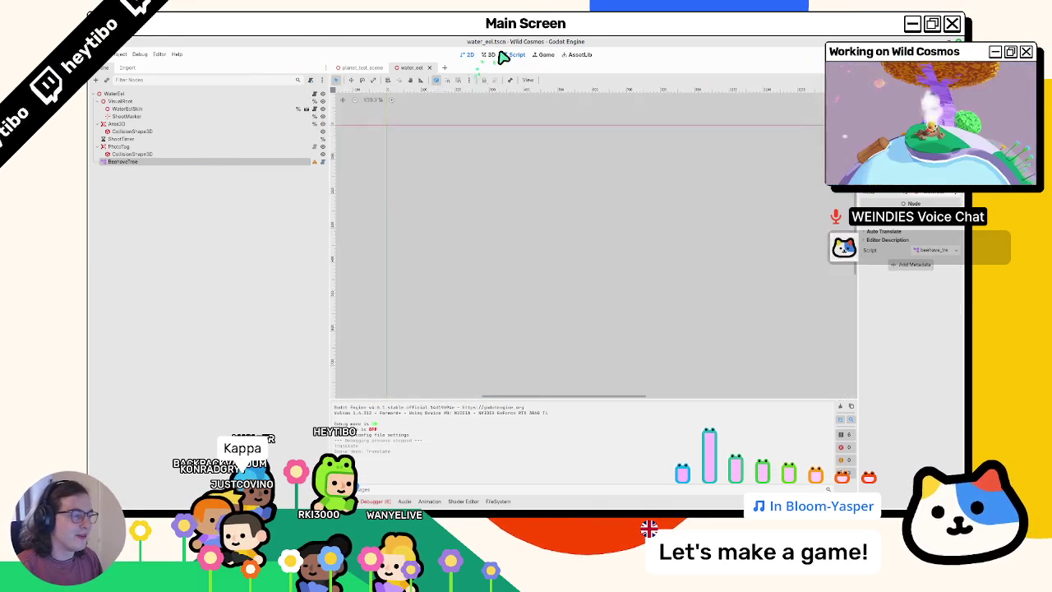
left_click(515, 54)
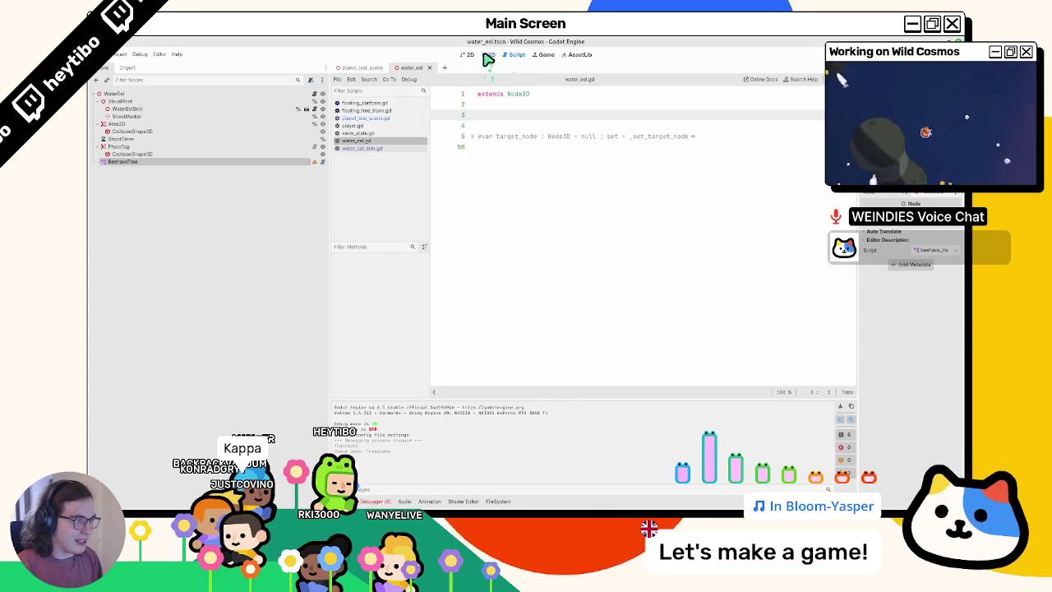
left_click(488, 55)
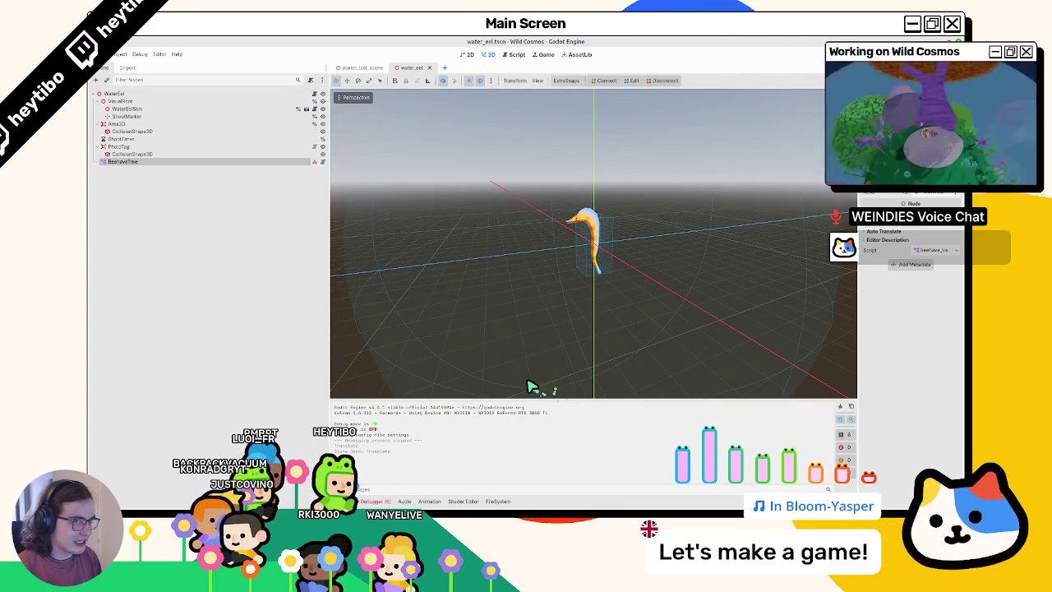
key("alt+Tab")
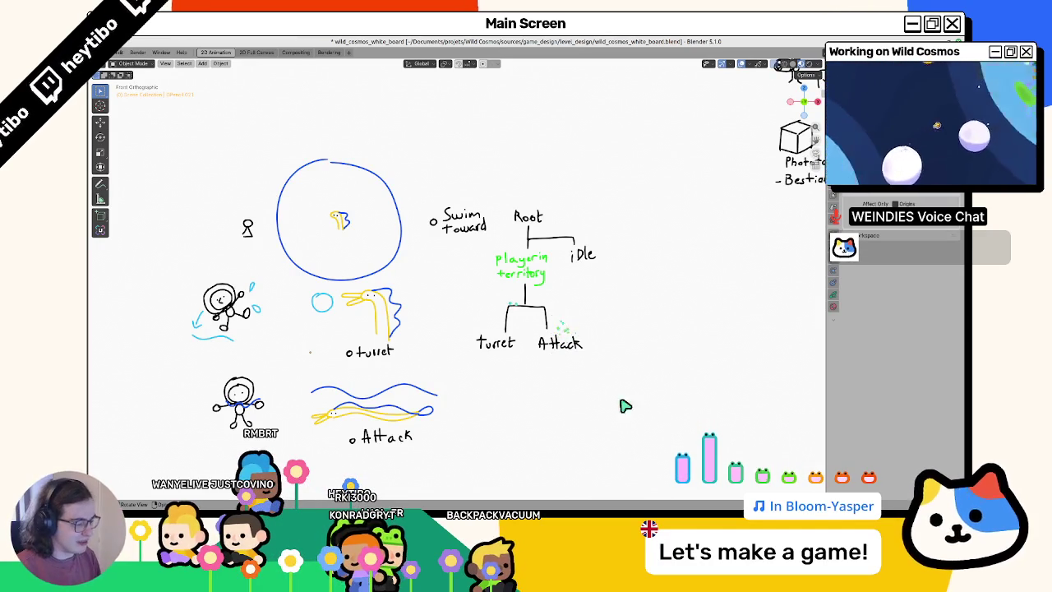
key("alt+Tab")
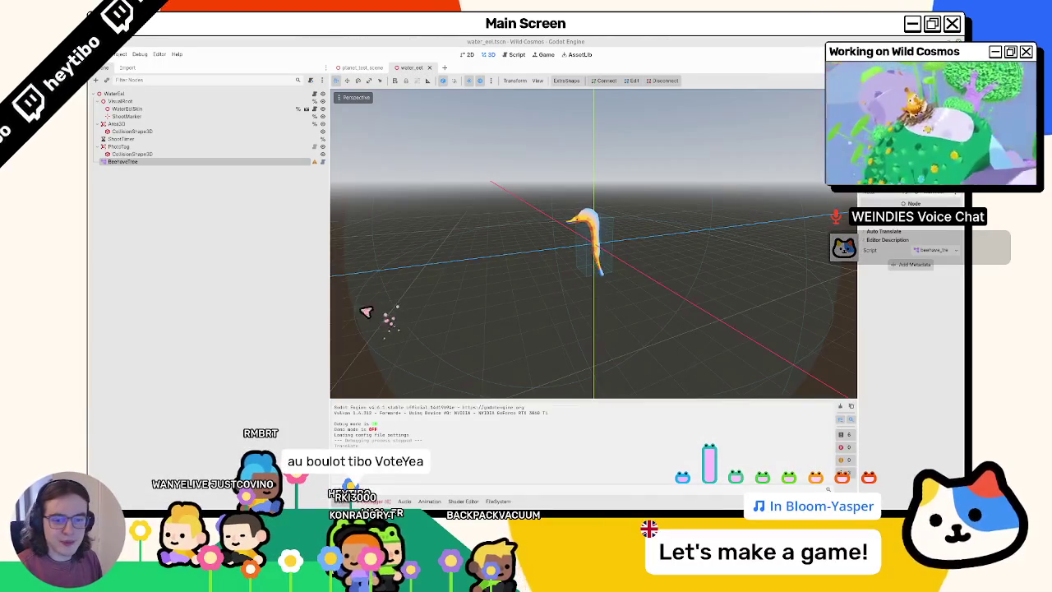
left_click(163, 226)
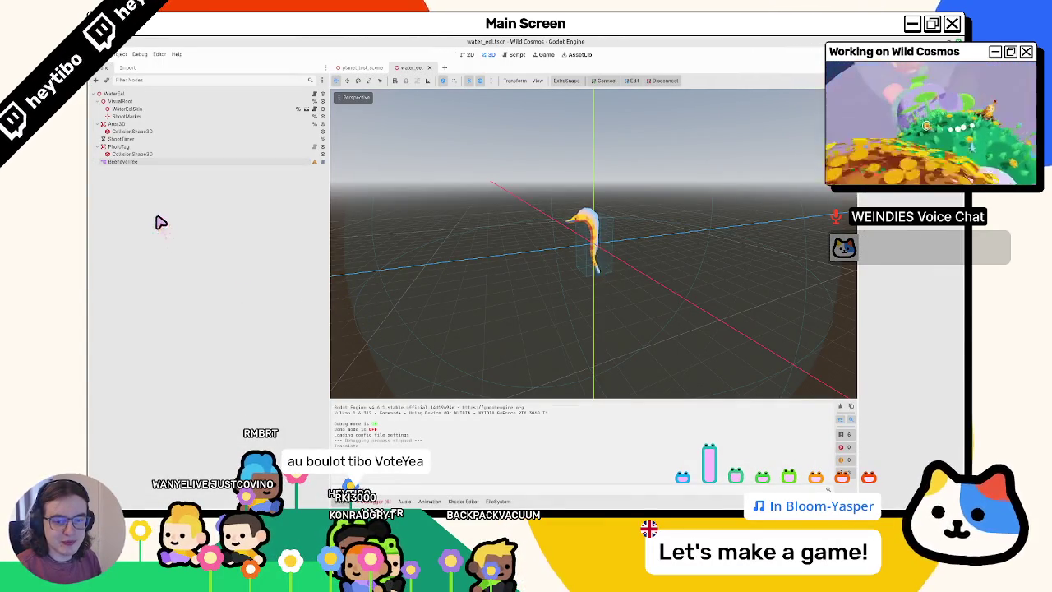
left_click(145, 154)
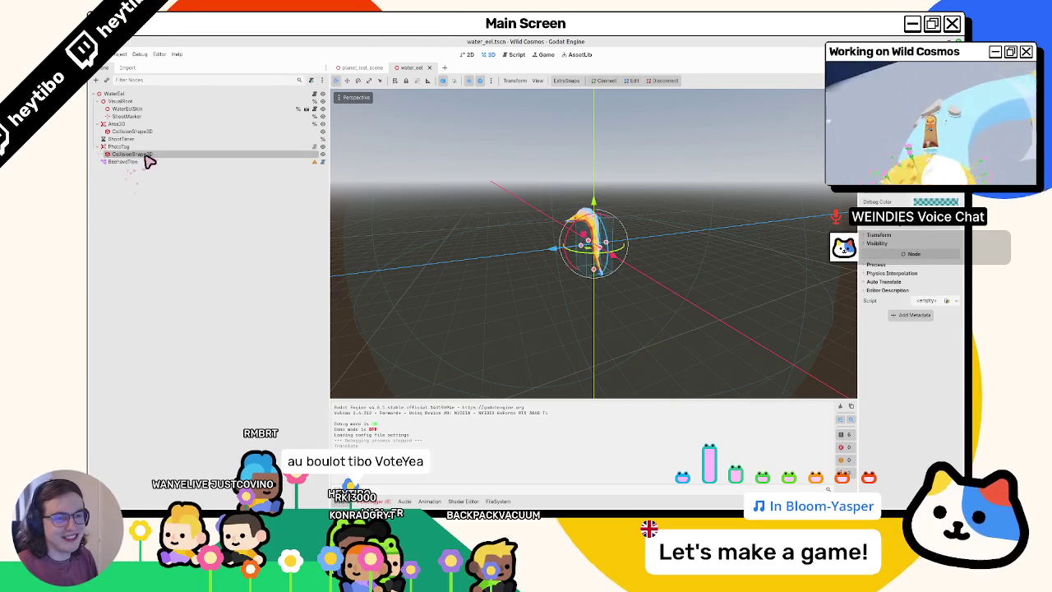
left_click(143, 161)
key("ctrl+a")
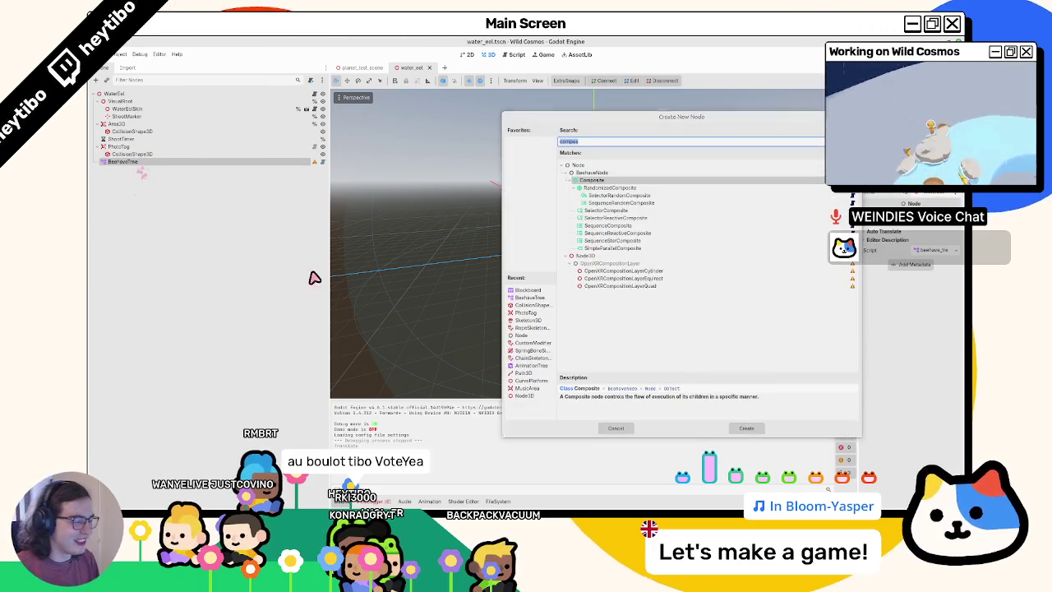
key("Escape")
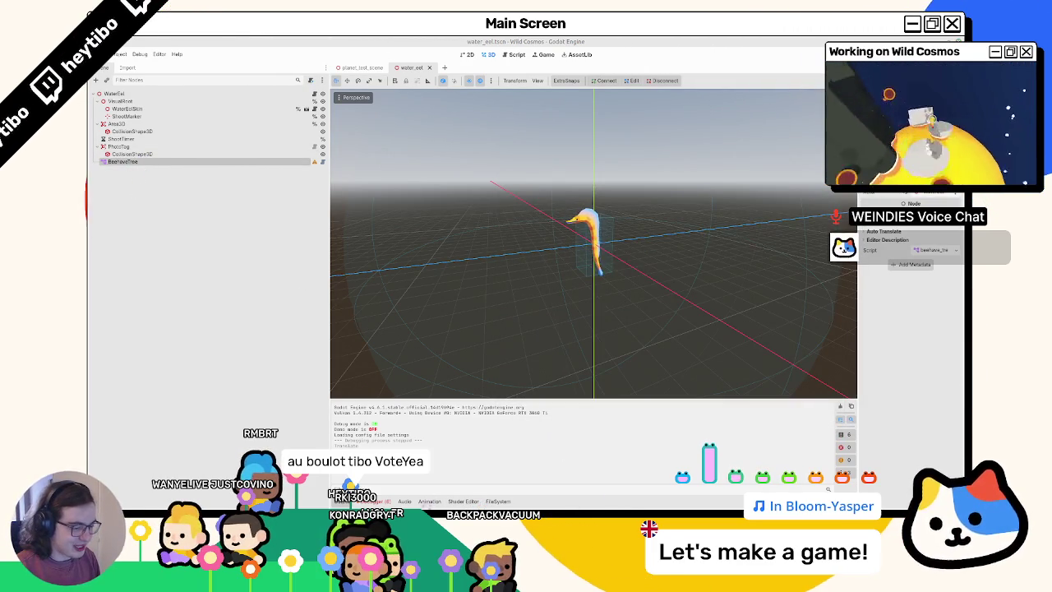
mouse_move(443, 488)
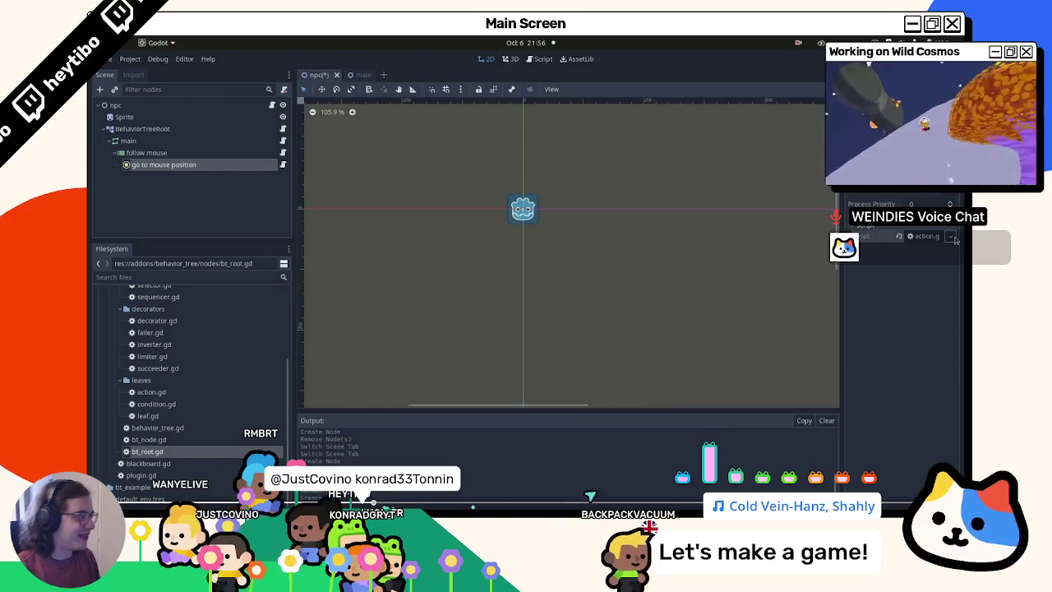
Bring up the behaviour-tree tutorial window from the taskbar and watch it
left_click(949, 235)
left_click(937, 261)
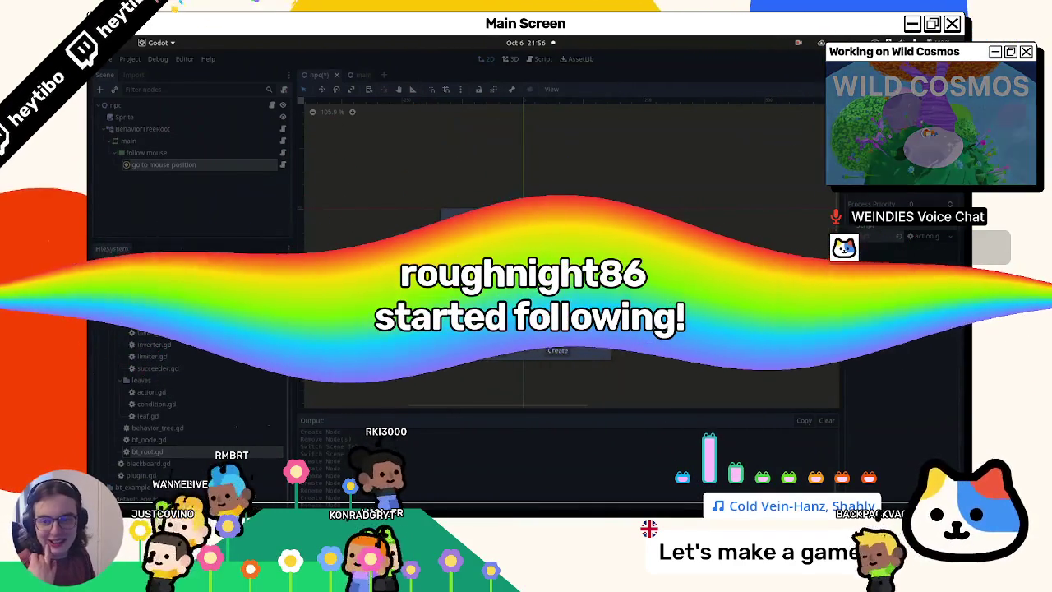
left_click(557, 349)
left_click_drag(447, 306, 427, 141)
Type 'ick', 'actor, blackb' and 'var mouse_position =' on successive lines
key("BackSpace")
type("ick")
key("Return")
type("actor, ")
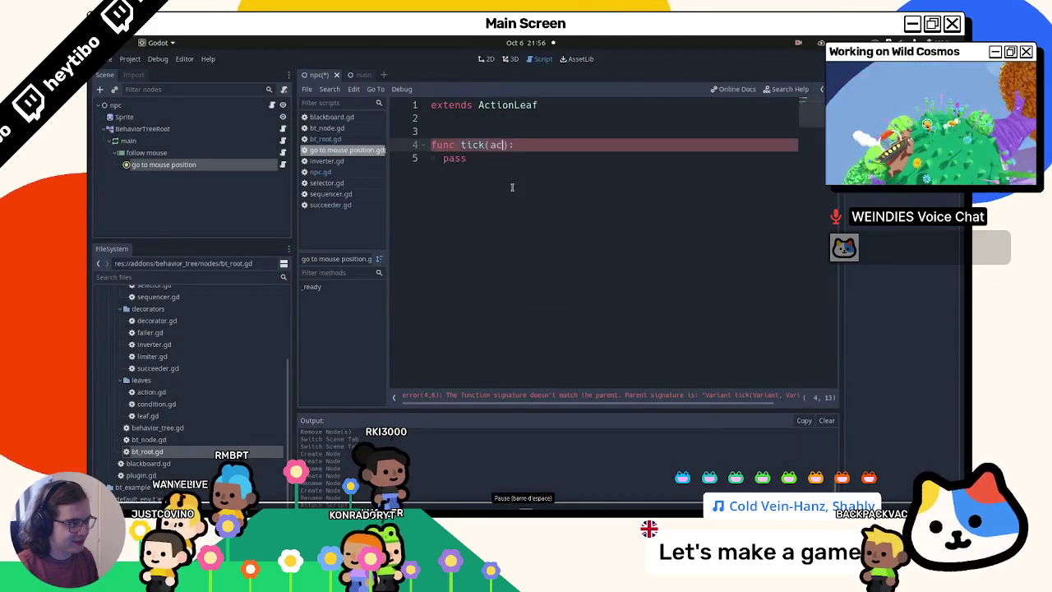
type("blackb")
key("Return")
type("var mouse_position = get_viewport().get_mouse_position(")
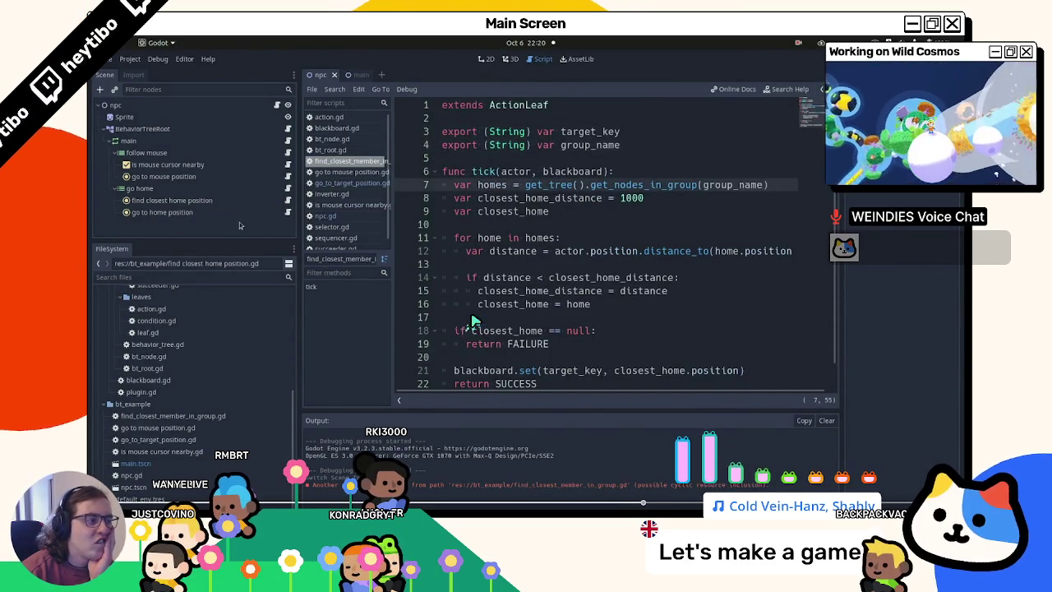
Pause the tutorial at 3:53, dismiss its window menu, and return to the water_eel script
left_click(221, 211)
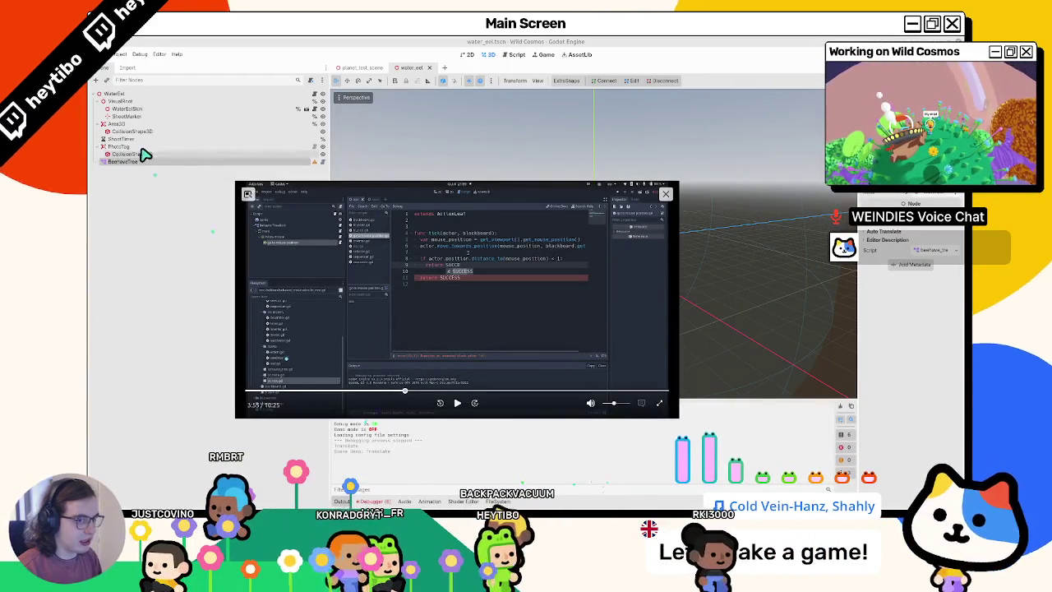
left_click(140, 159)
left_click(143, 172)
right_click(493, 305)
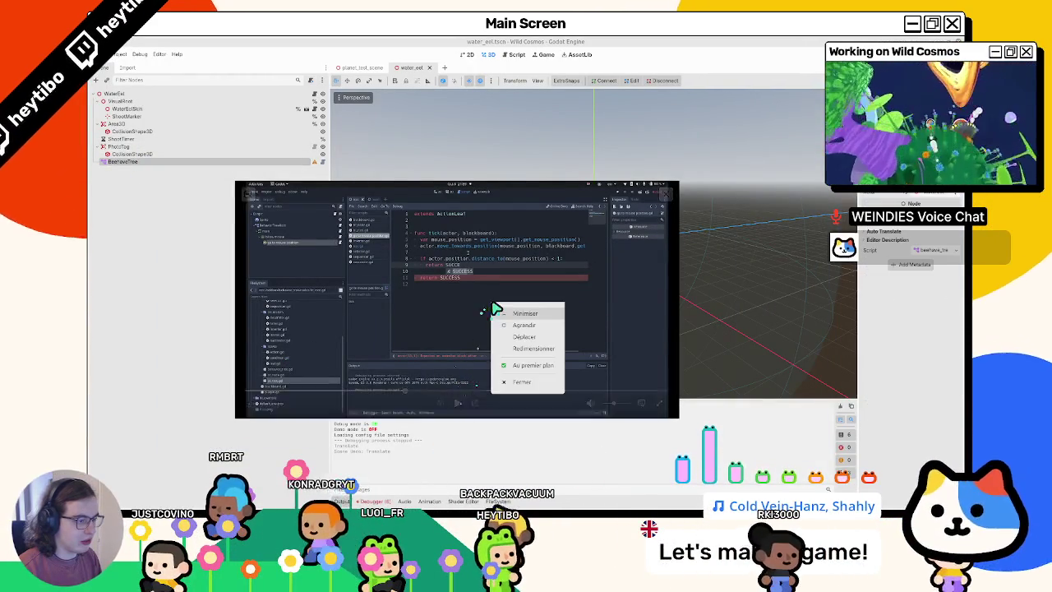
left_click(446, 314)
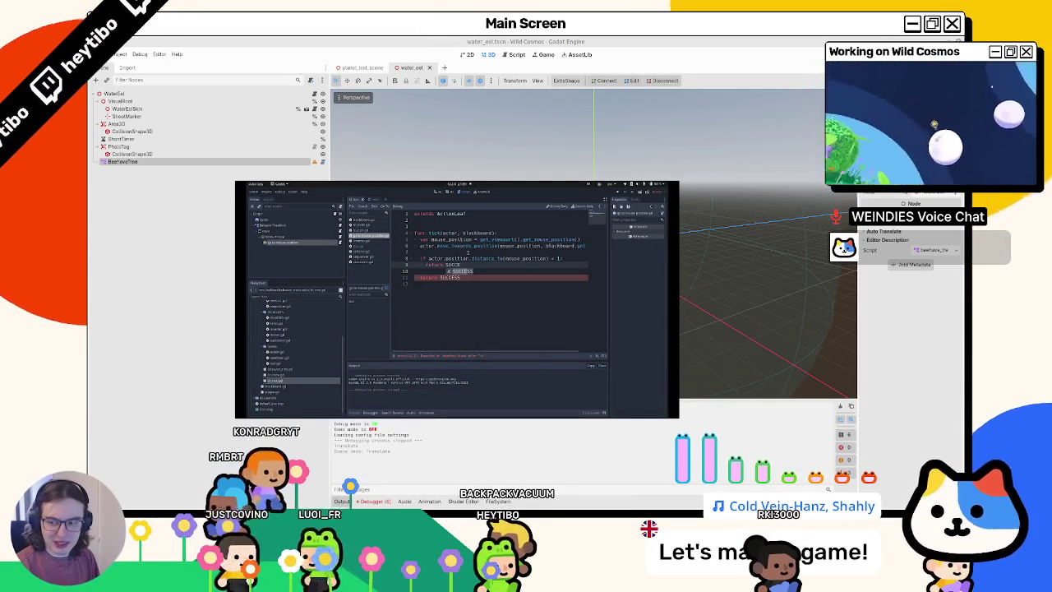
left_click(314, 93)
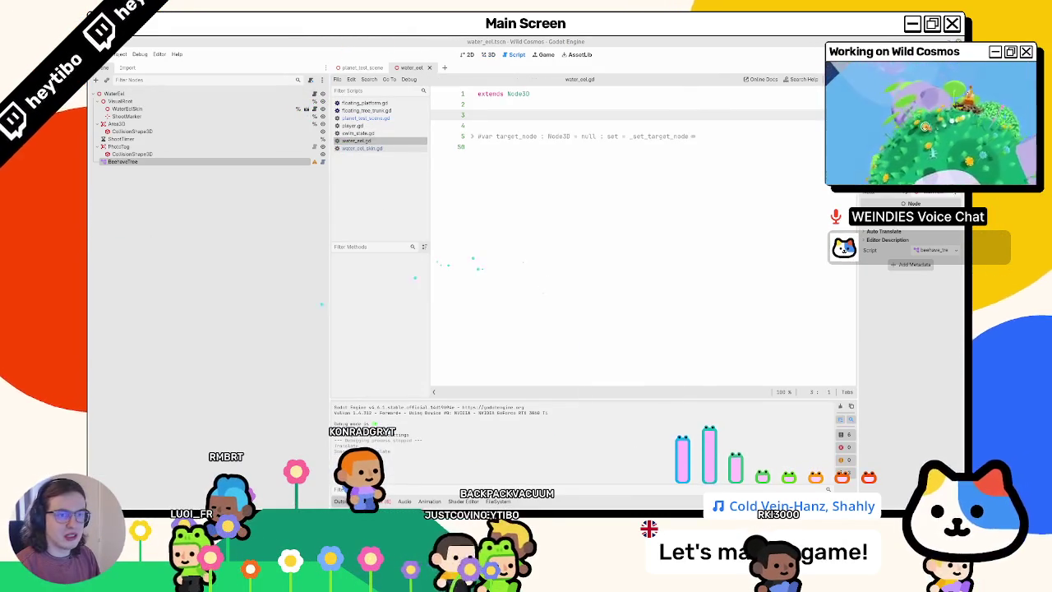
right_click(137, 124)
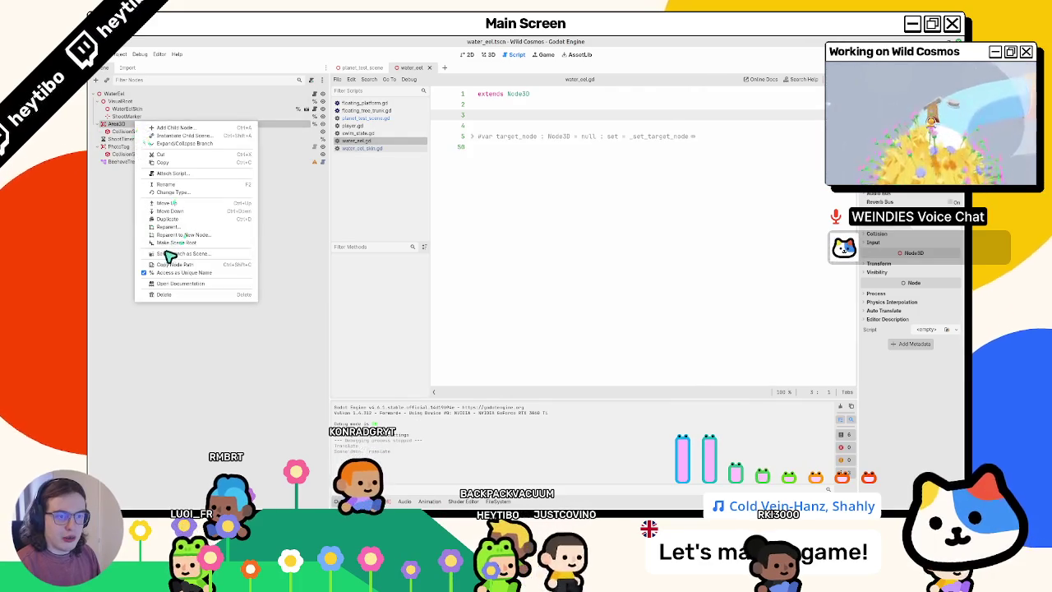
left_click(139, 142)
left_click_drag(140, 129, 544, 117)
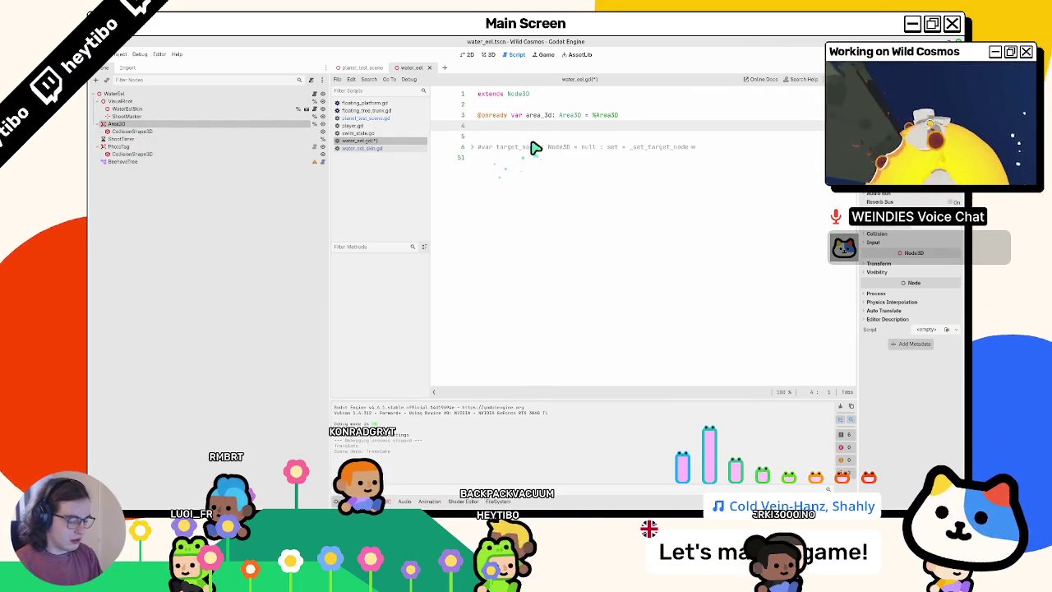
key("Return")
type("func _r")
key("Return")
key("Return")
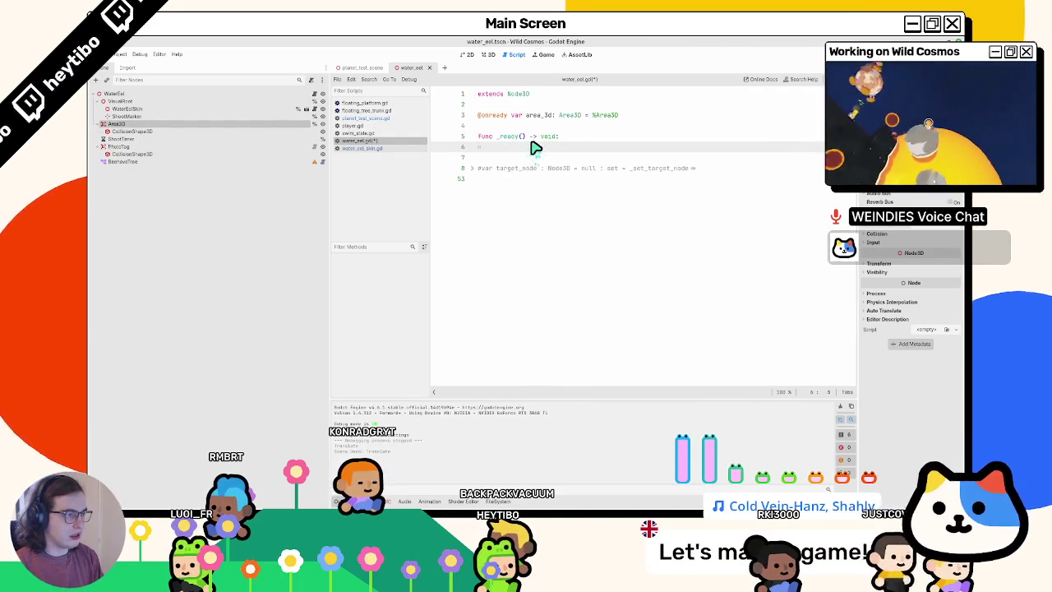
type("pass")
right_click(142, 165)
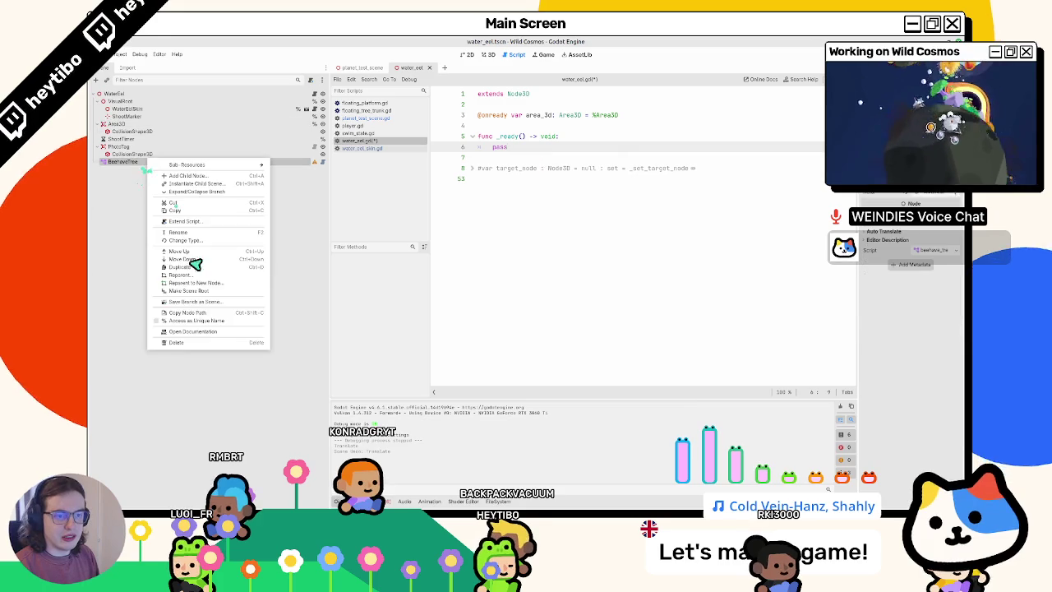
left_click(180, 324)
mouse_move(154, 168)
left_mouse_down()
mouse_move(564, 131)
mouse_move(544, 129)
left_mouse_up()
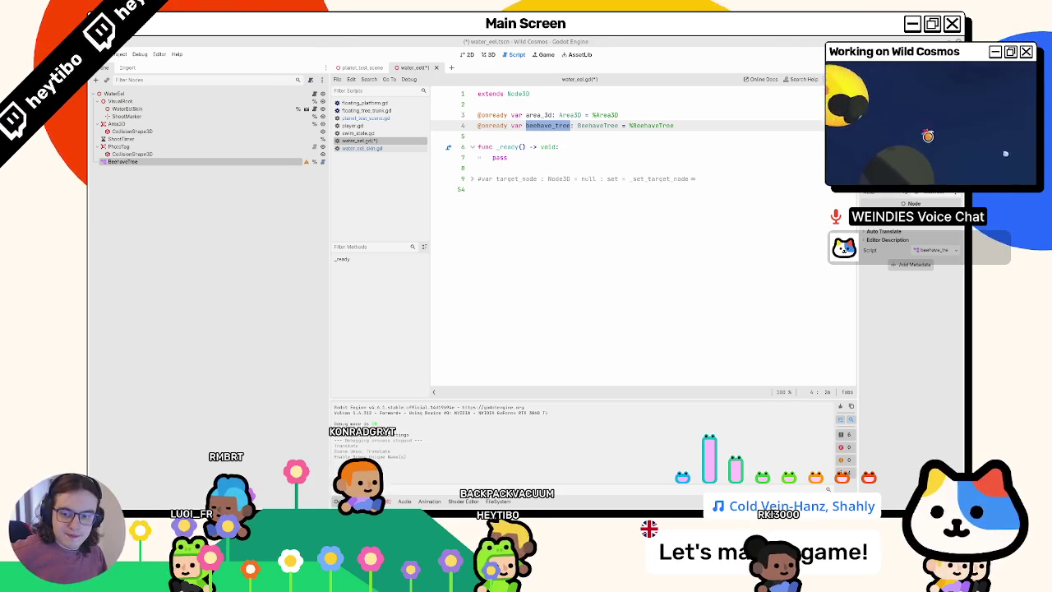
In _ready, write area_3d.body_entered.connect(_on_body_entered)
left_click(528, 158)
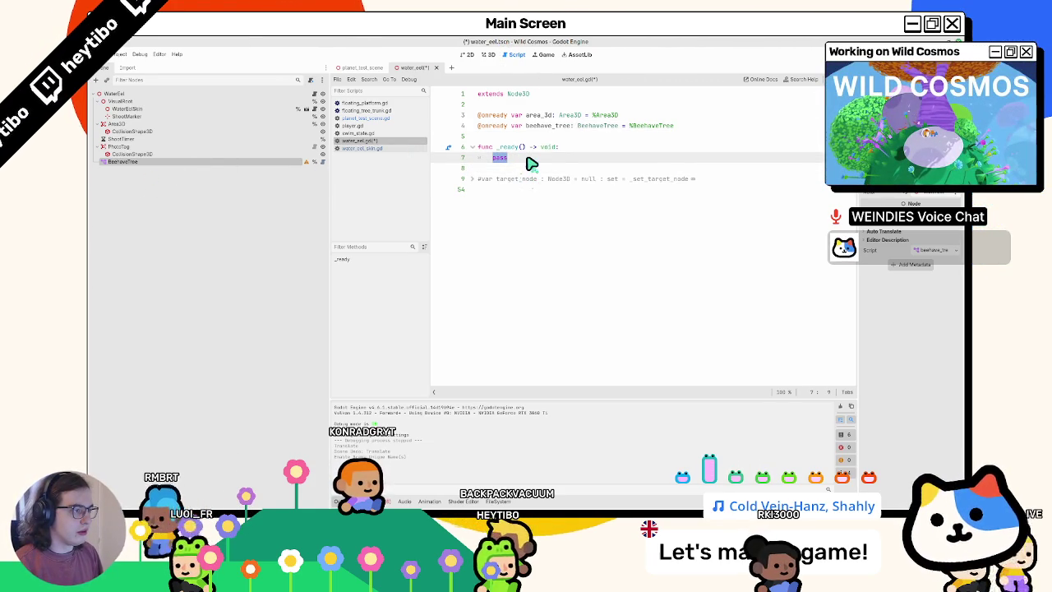
type("area_3d.c")
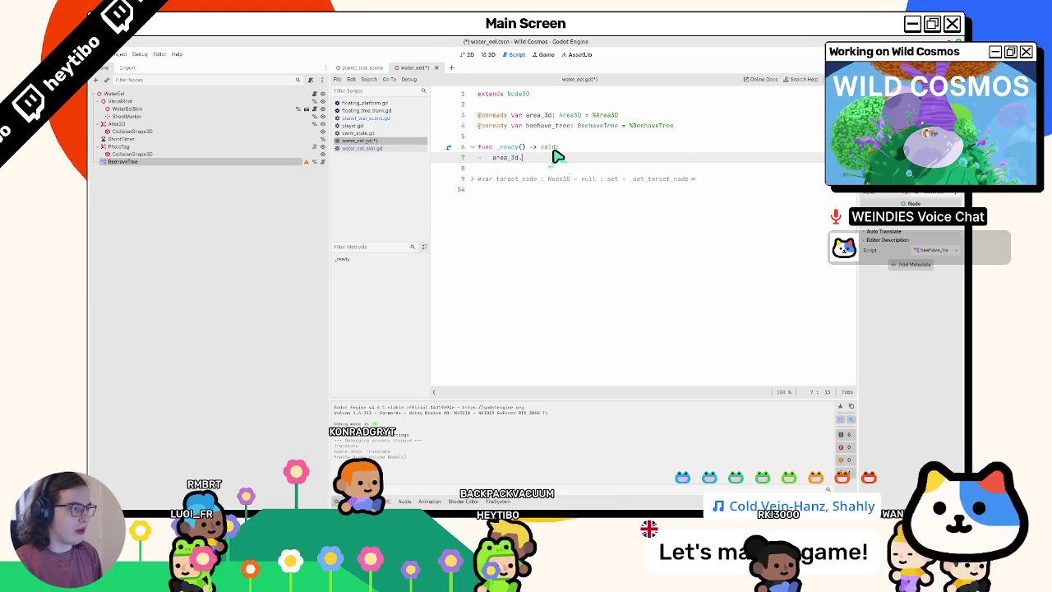
type("onn")
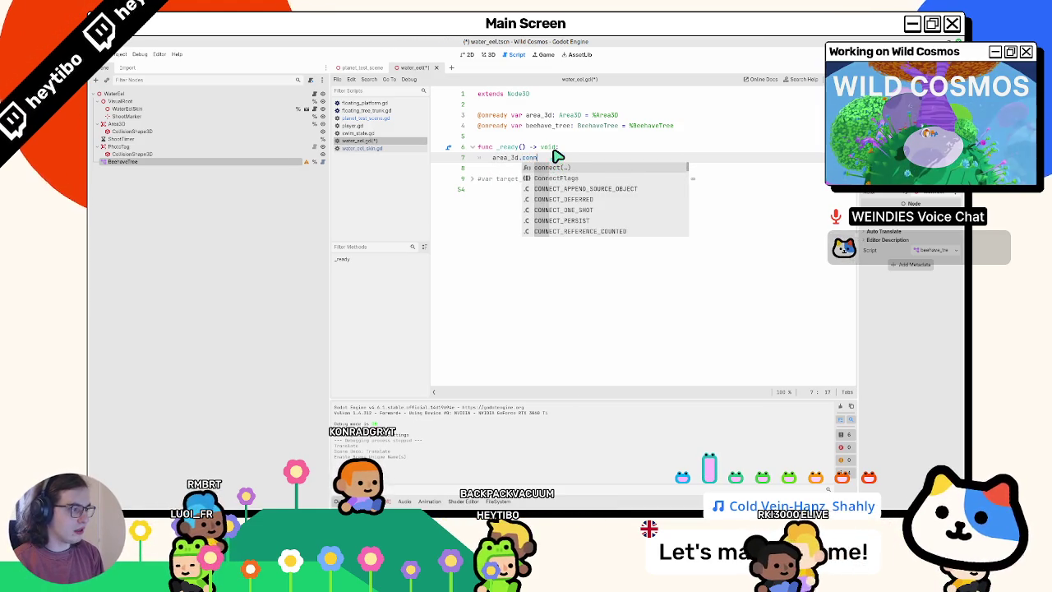
key("BackSpace")
key("BackSpace")
key("BackSpace")
type("body")
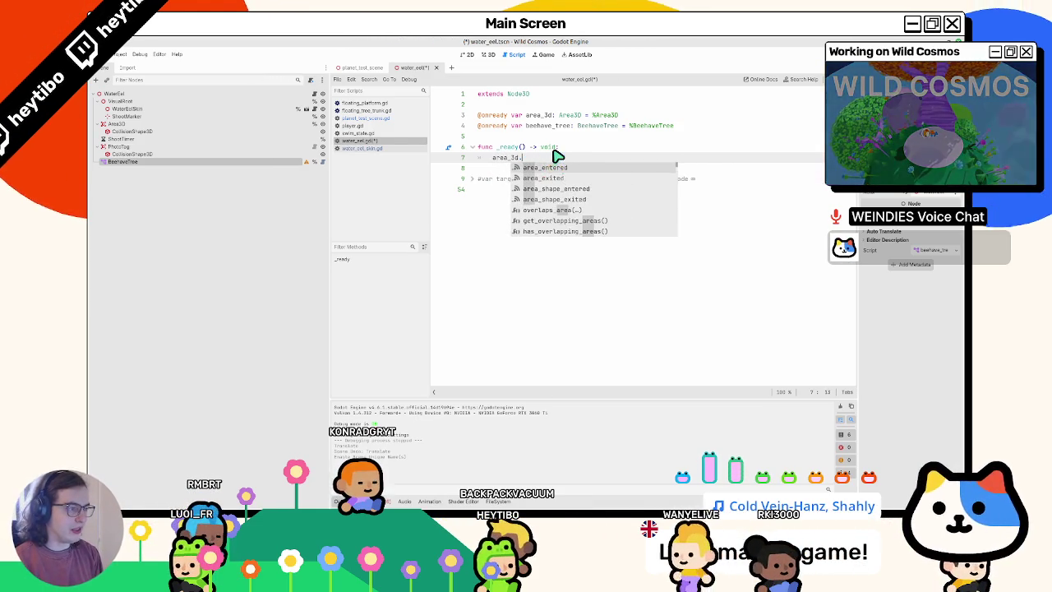
key("Return")
type(".")
key("Return")
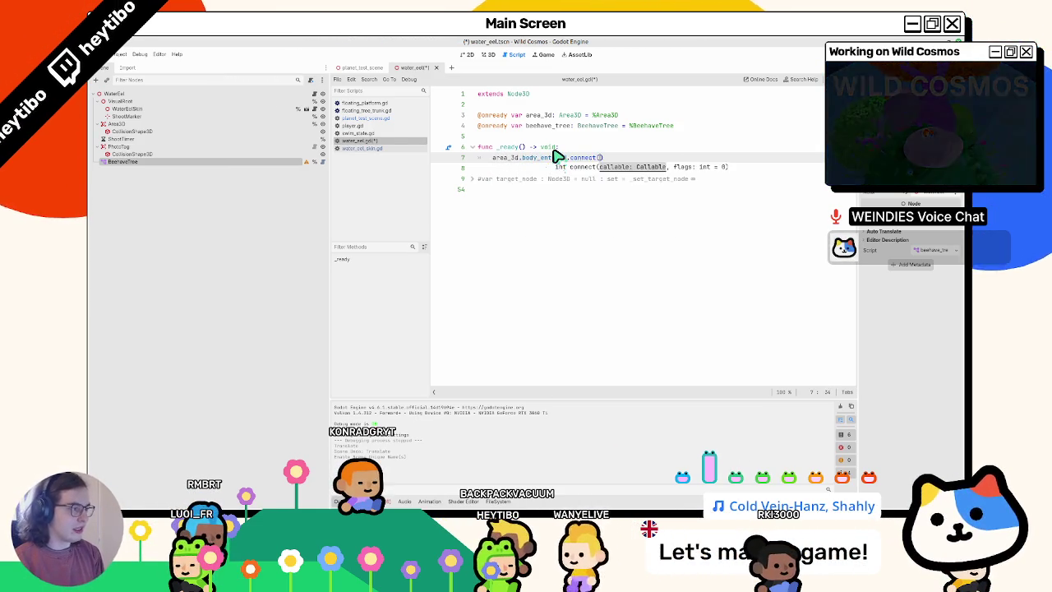
type("_on_body_entered")
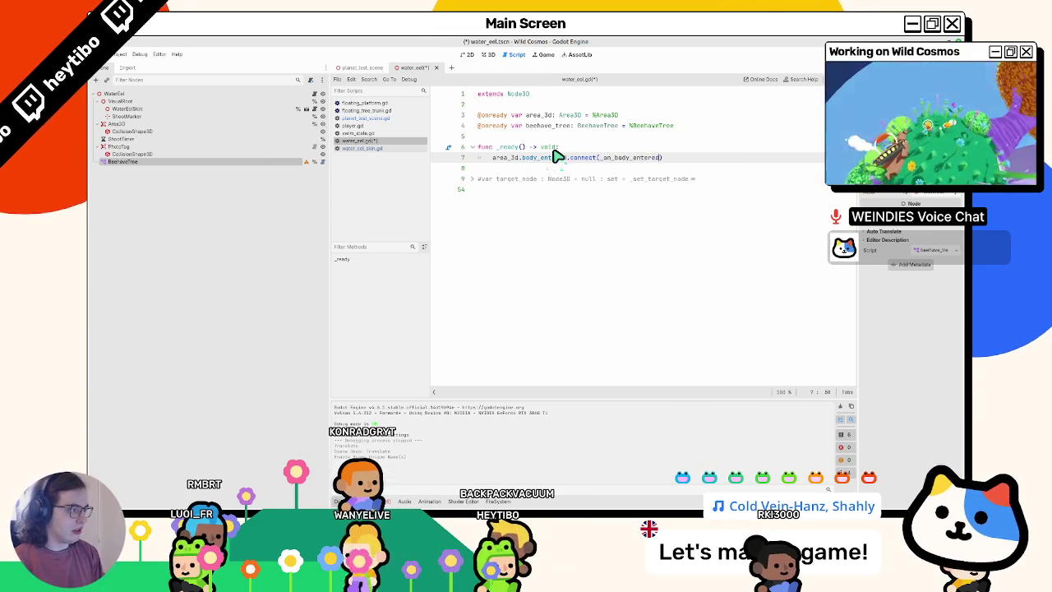
key("Return")
key("Return")
key("Return")
Define func _on_body_entered(body: Node3D) -> void with a pass placeholder body
type("func _on_body_entered")
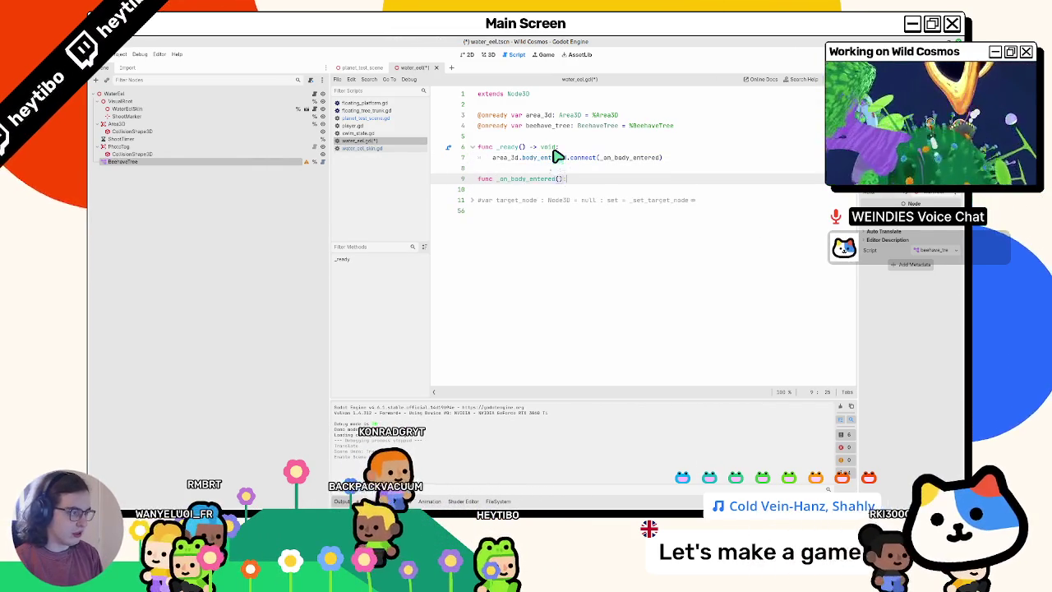
type("()")
key("Left")
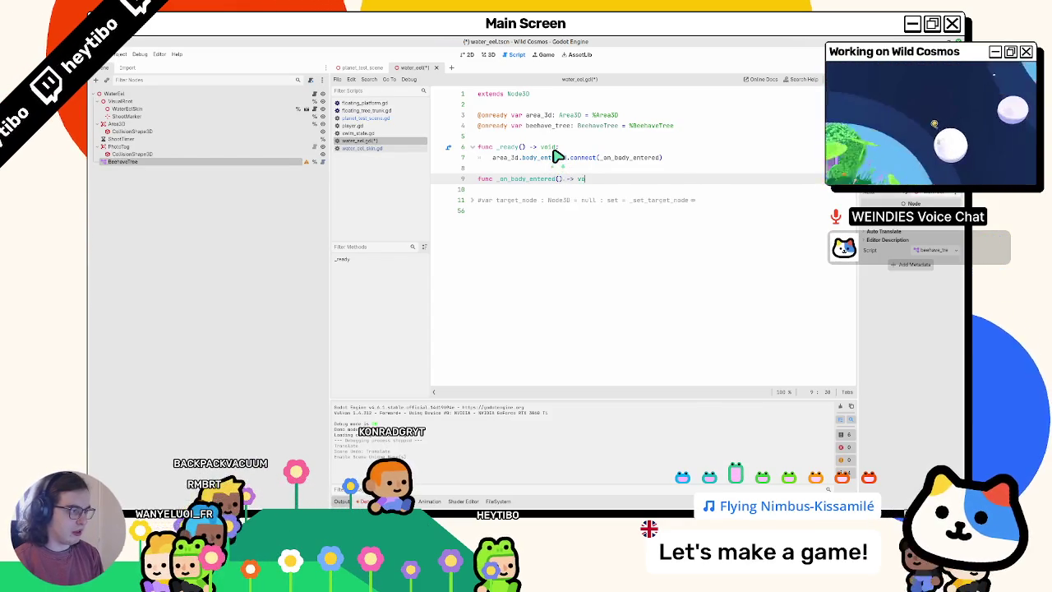
type("id:")
key("Return")
type("s")
key("Up")
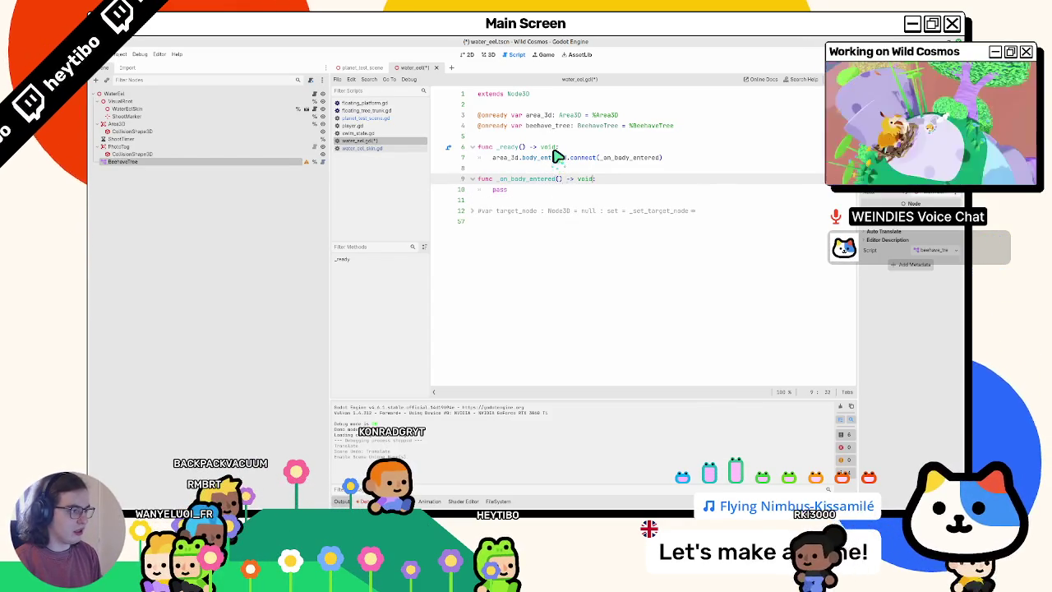
key("Left")
key("Left")
key("Left")
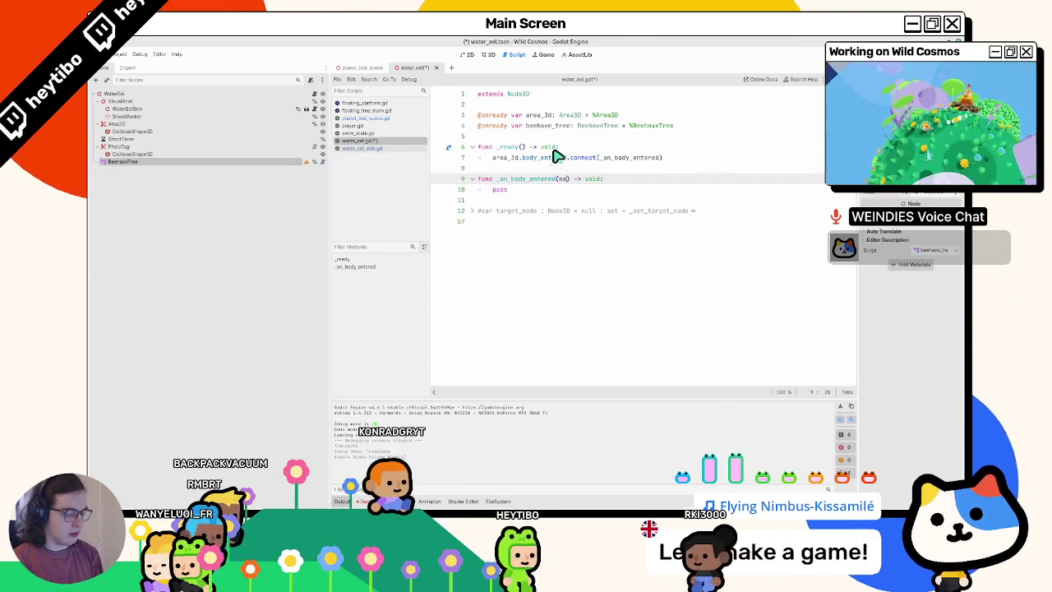
type("body")
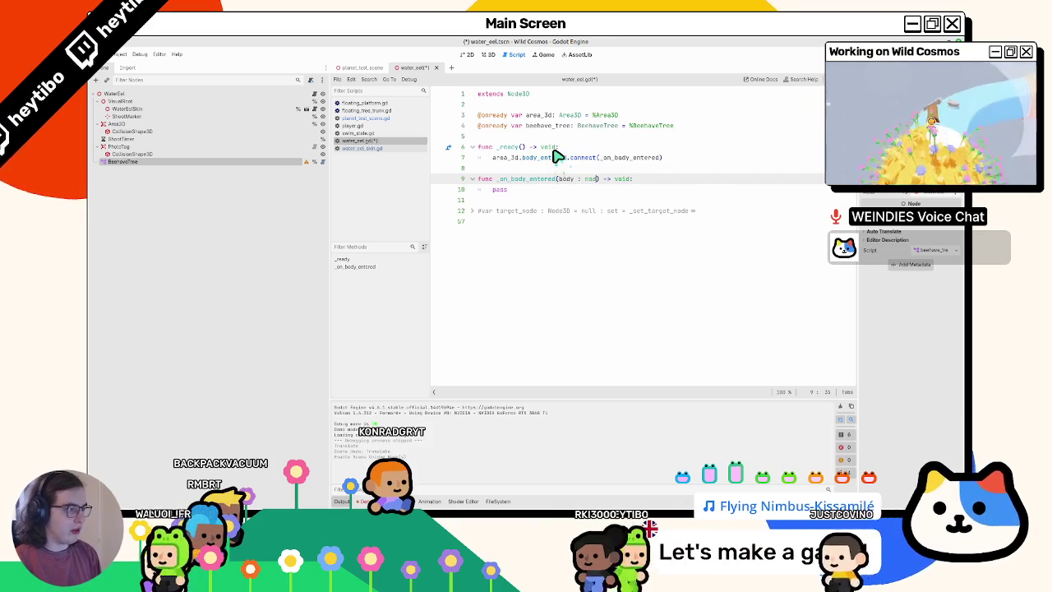
type(" : Node3D")
key("Left")
key("Left")
key("Left")
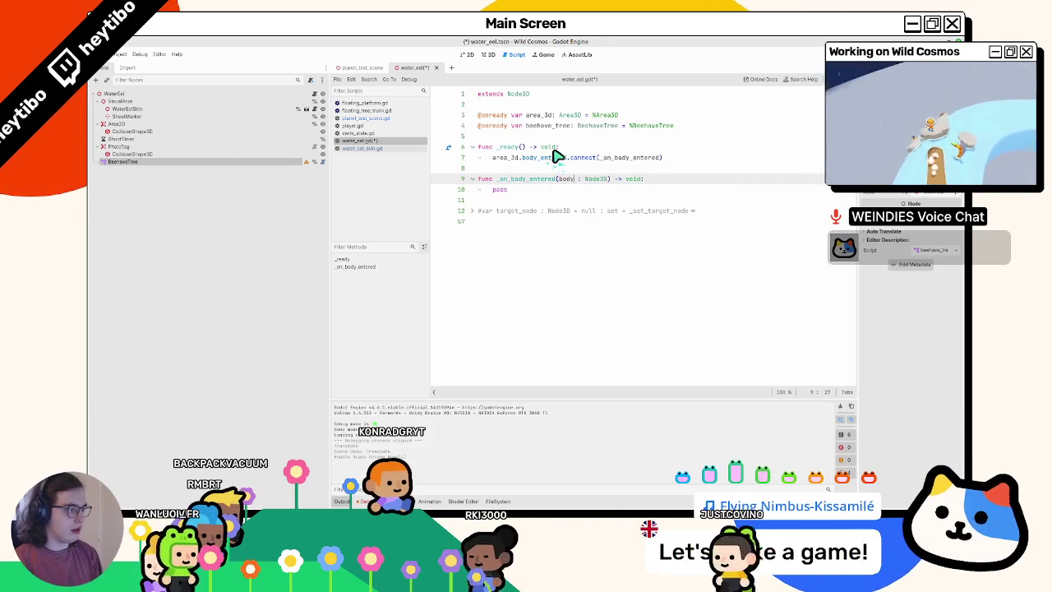
key("BackSpace")
key("BackSpace")
type("y")
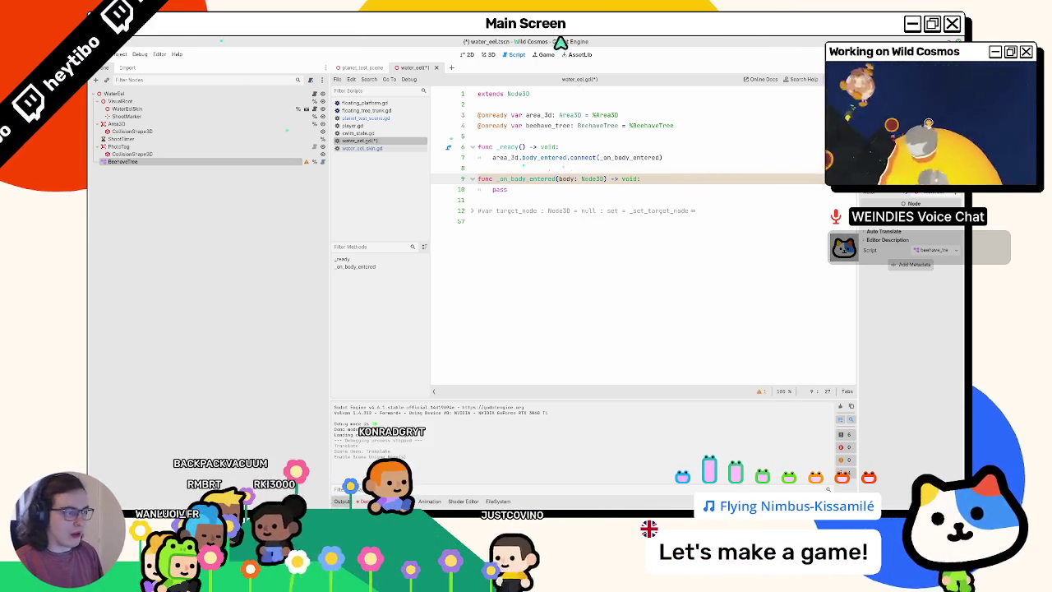
double_click(560, 190)
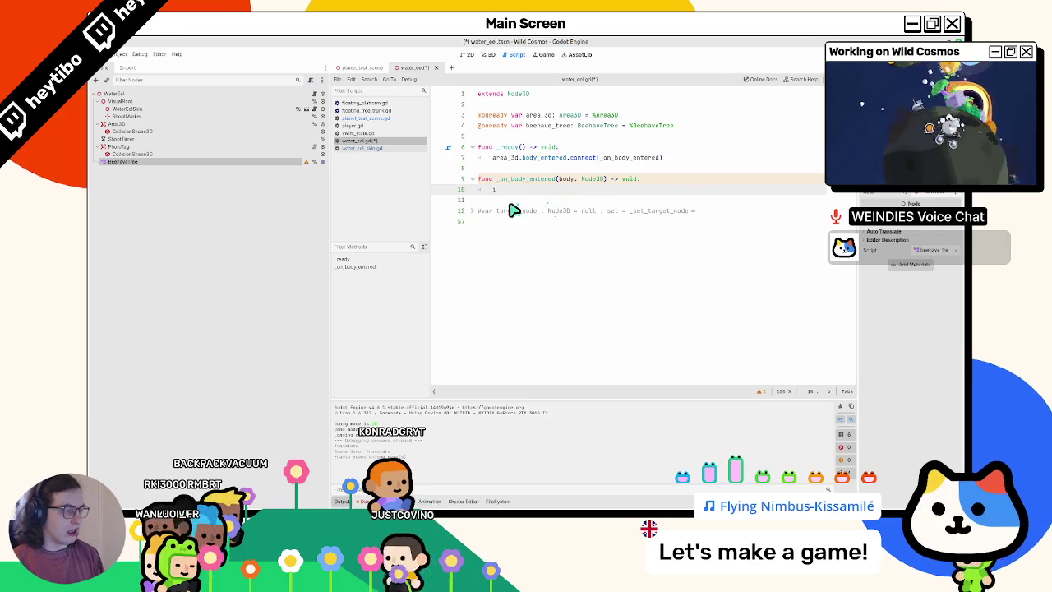
Replace pass with 'if body is Player:' and beehave_tree.blackboard.set_value("player_in_territory", true)
type("if body is play")
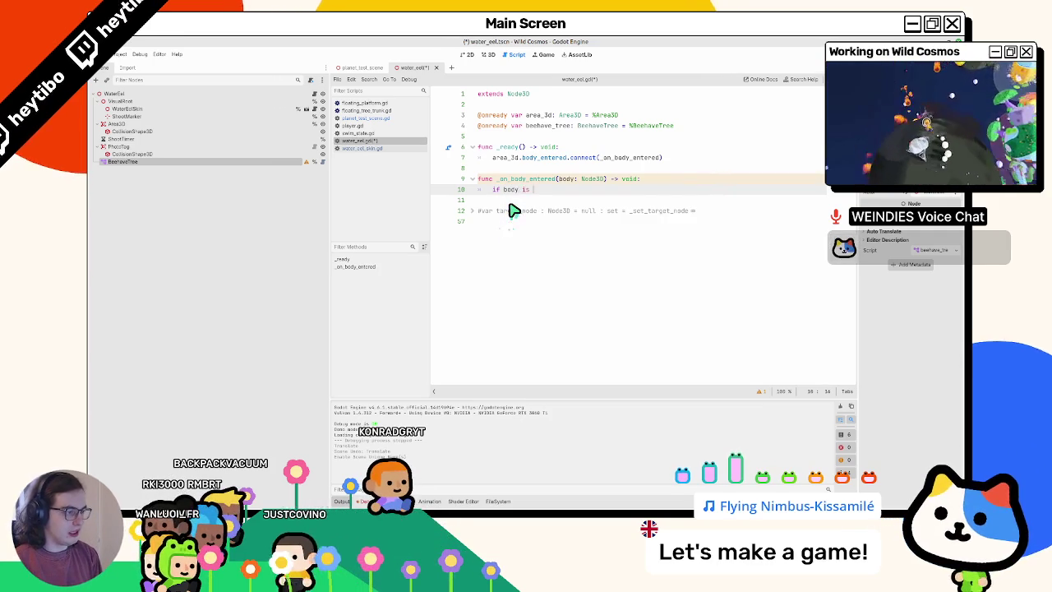
key("Return")
type(":")
key("Return")
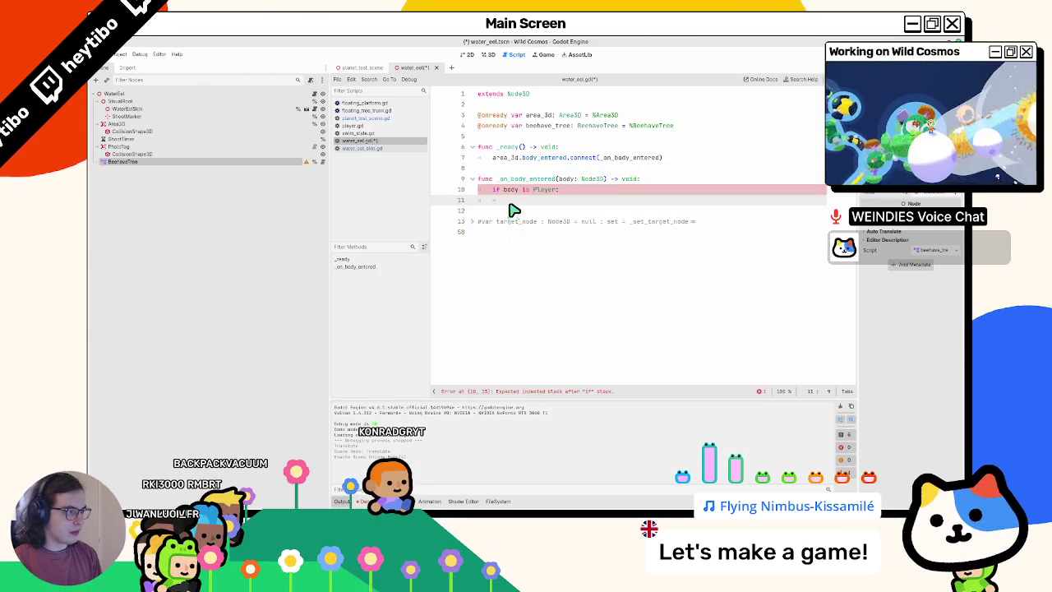
type("beehave_tree.")
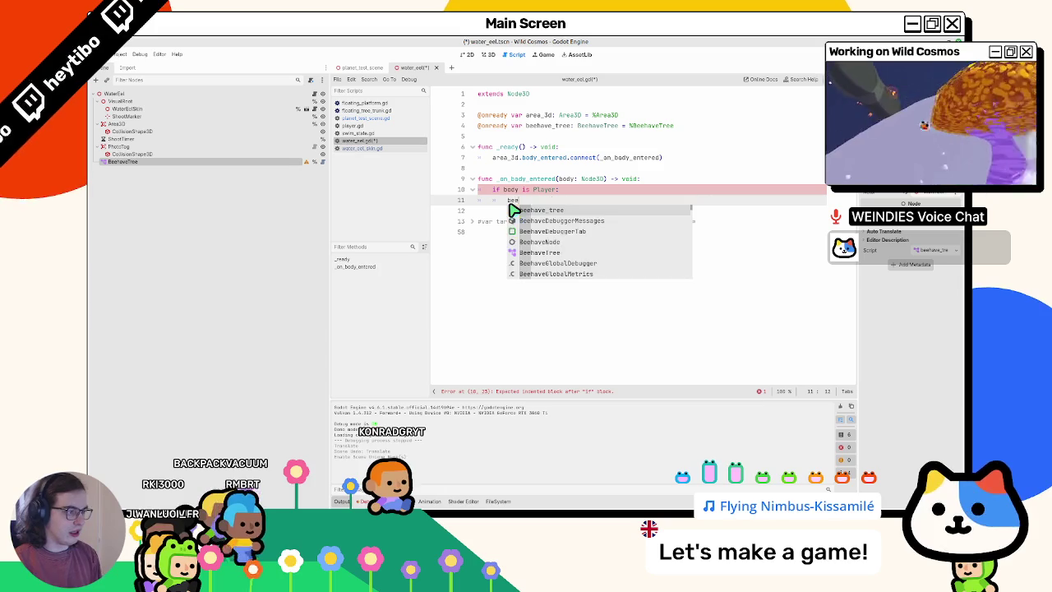
type("set")
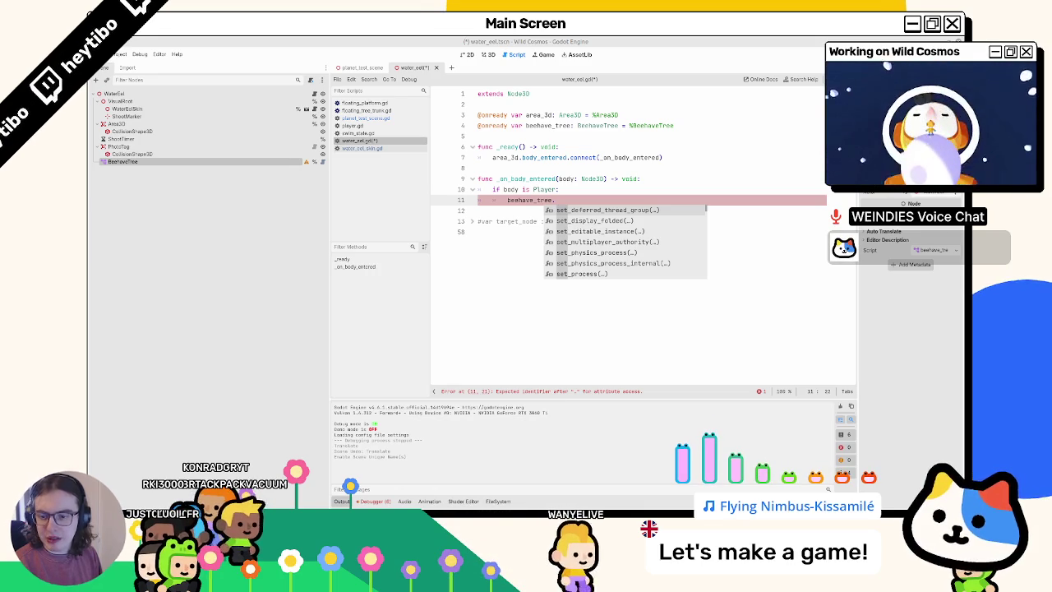
type("bla")
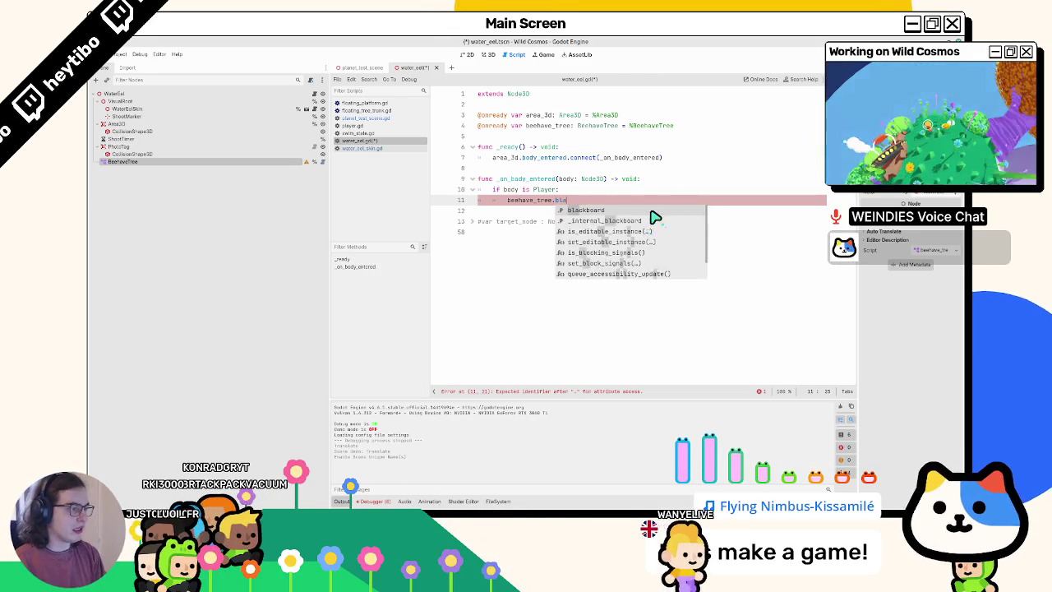
type("ckboard.set")
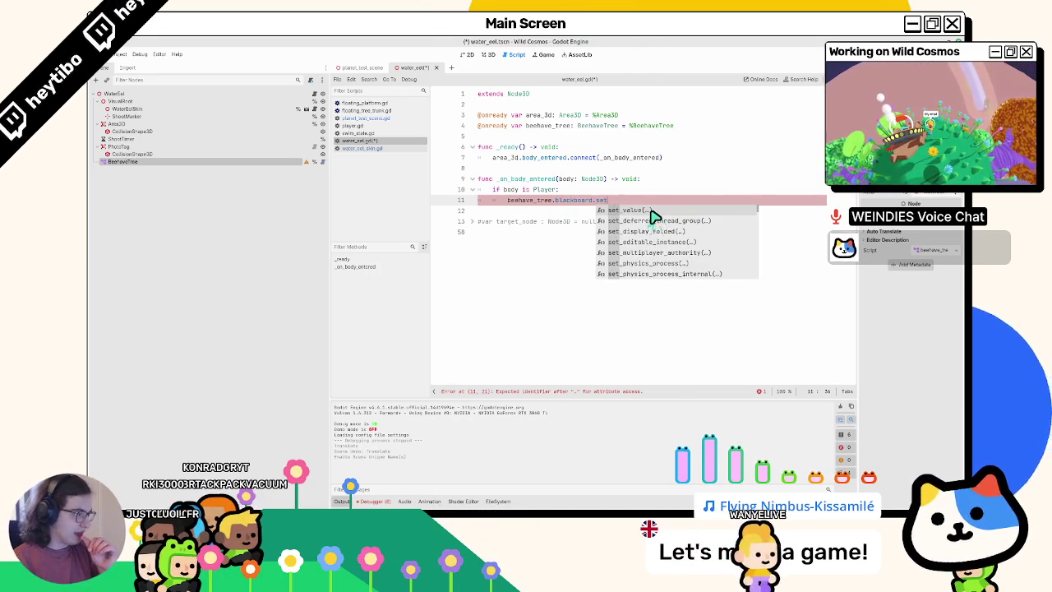
key("Return")
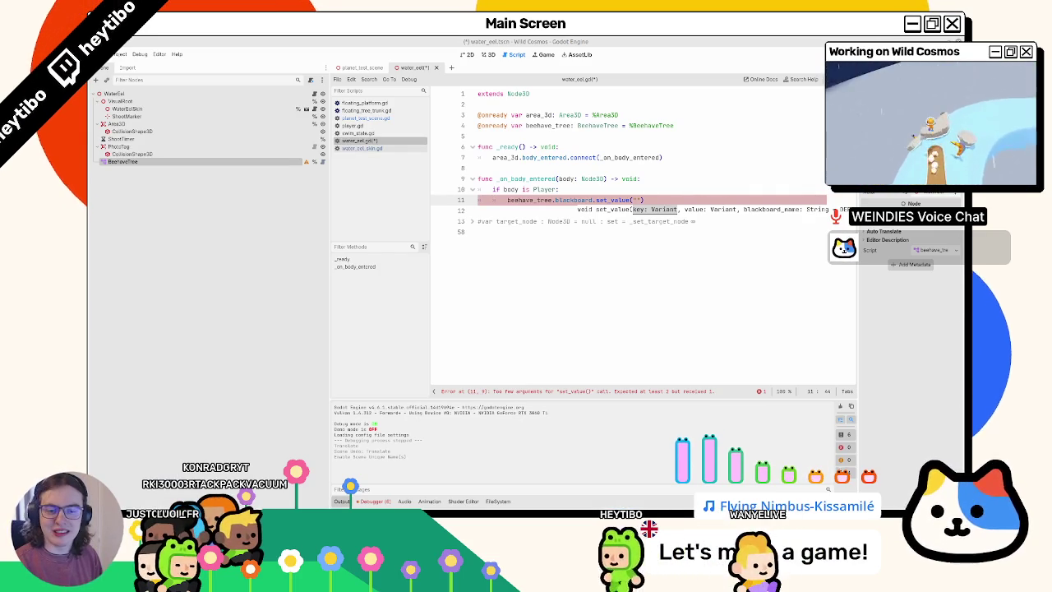
type("pl")
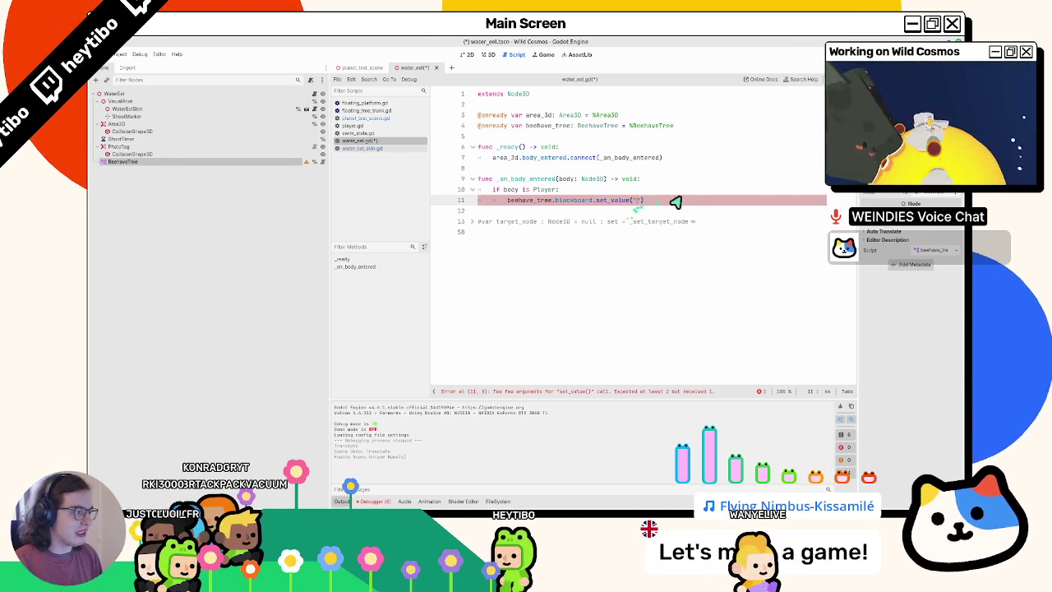
type("ayer_in_ter")
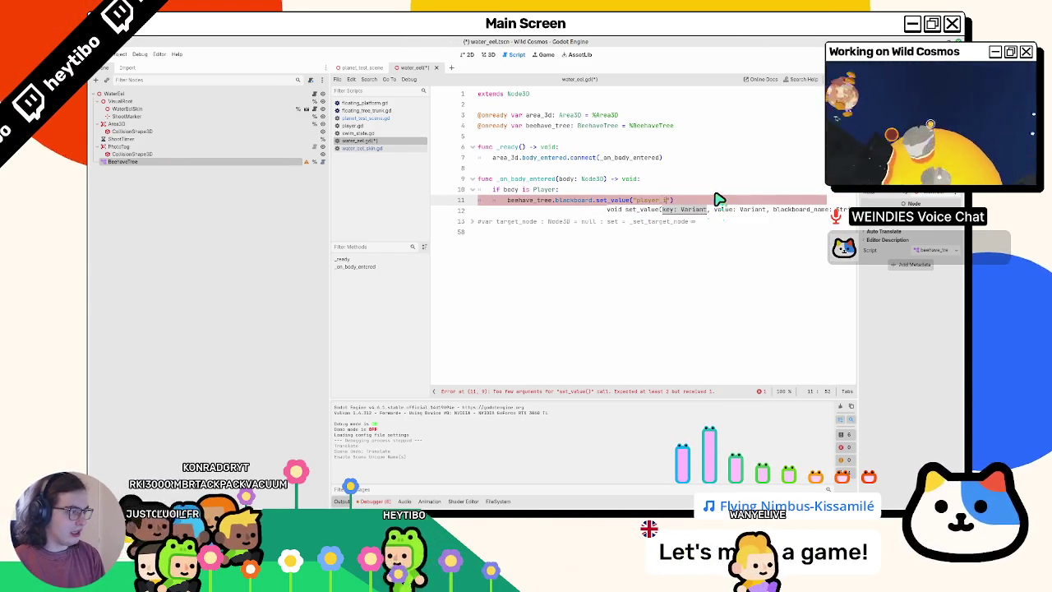
type("ritory")
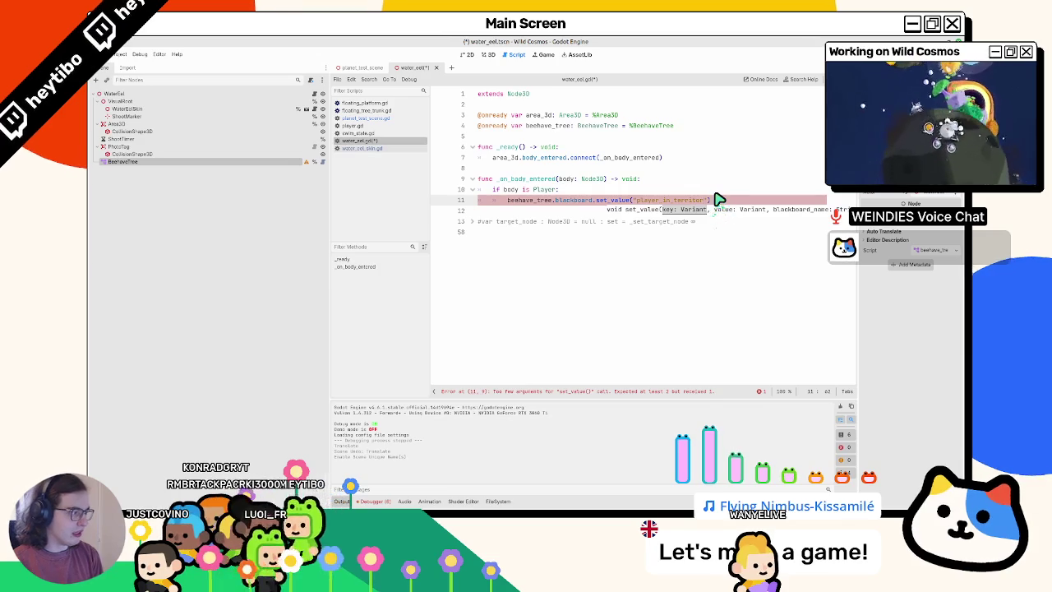
type("\", value")
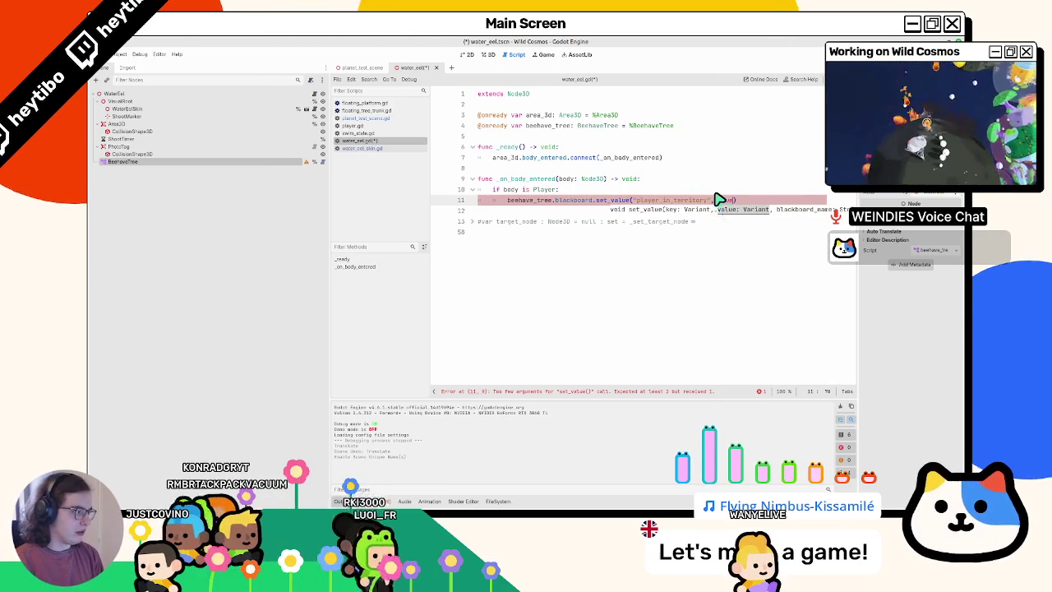
type(",")
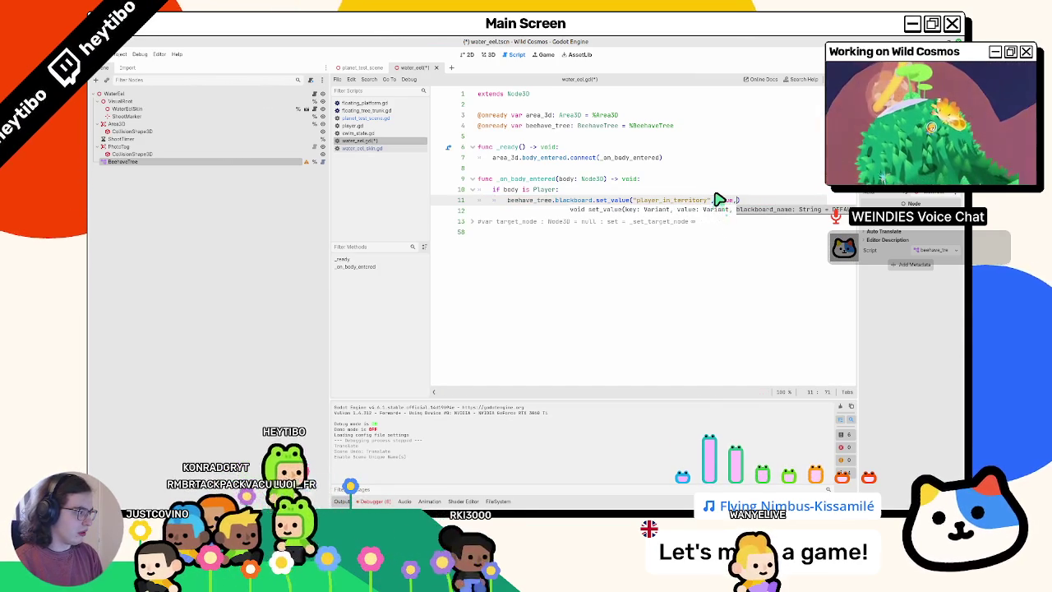
key("BackSpace")
key("BackSpace")
key("BackSpace")
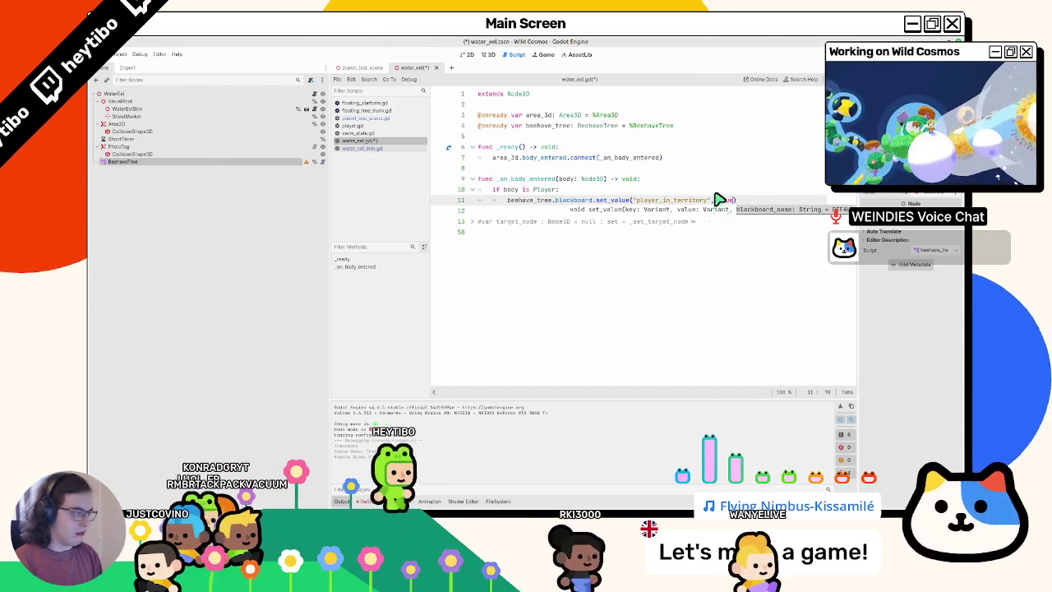
type("true)")
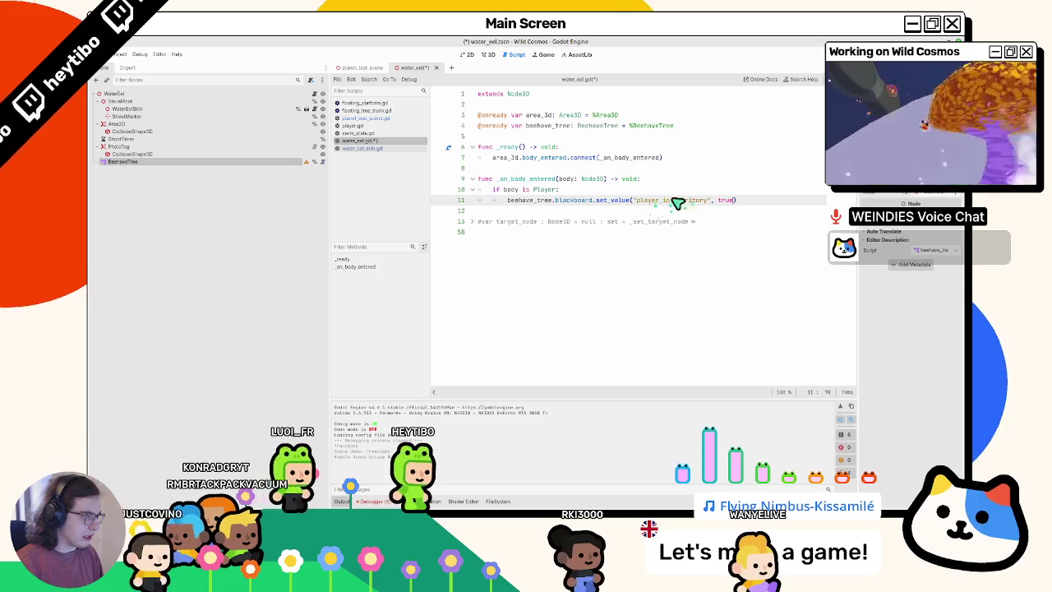
Copy the whole _on_body_entered function and paste a duplicate below it
triple_click(518, 204)
mouse_move(539, 181)
left_mouse_down()
mouse_move(534, 204)
mouse_move(554, 222)
left_mouse_up()
key("Escape")
key("ctrl+v")
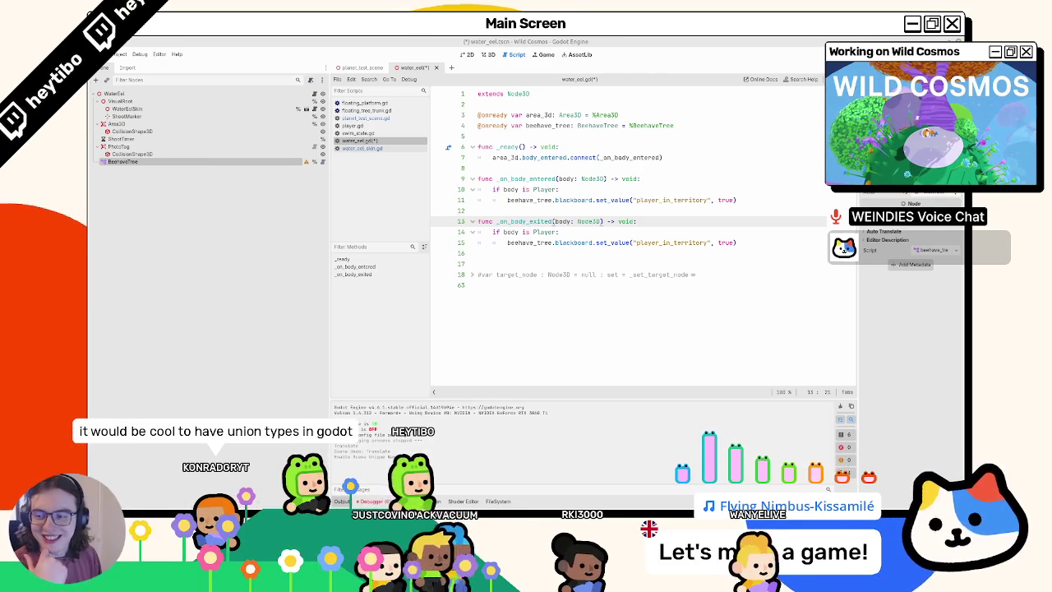
Rename the duplicate _on_body_exited, change its true to false, and save water_eel.gd
left_click(355, 266)
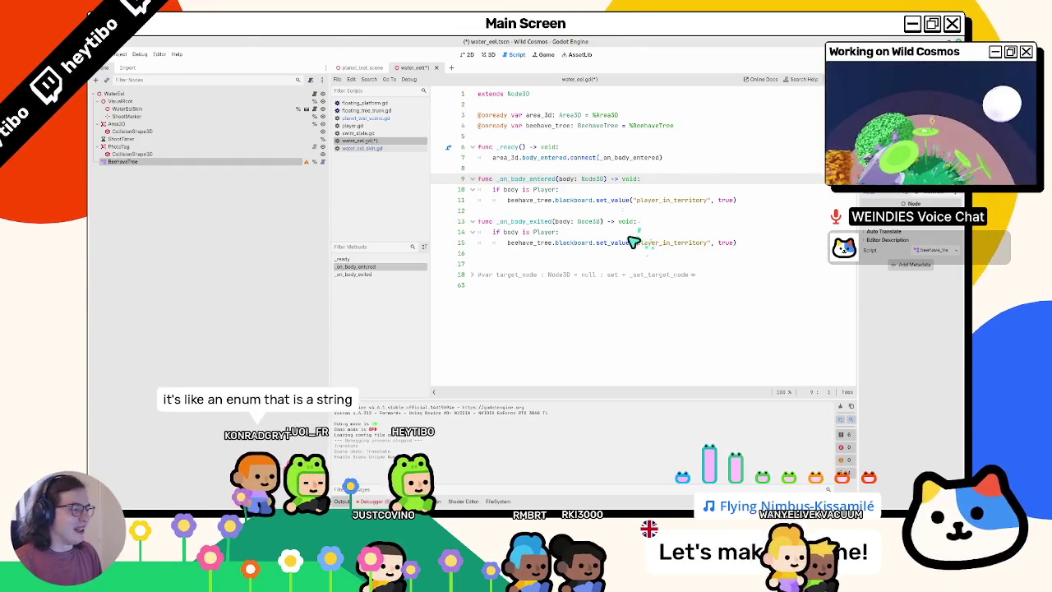
double_click(726, 242)
type("fals")
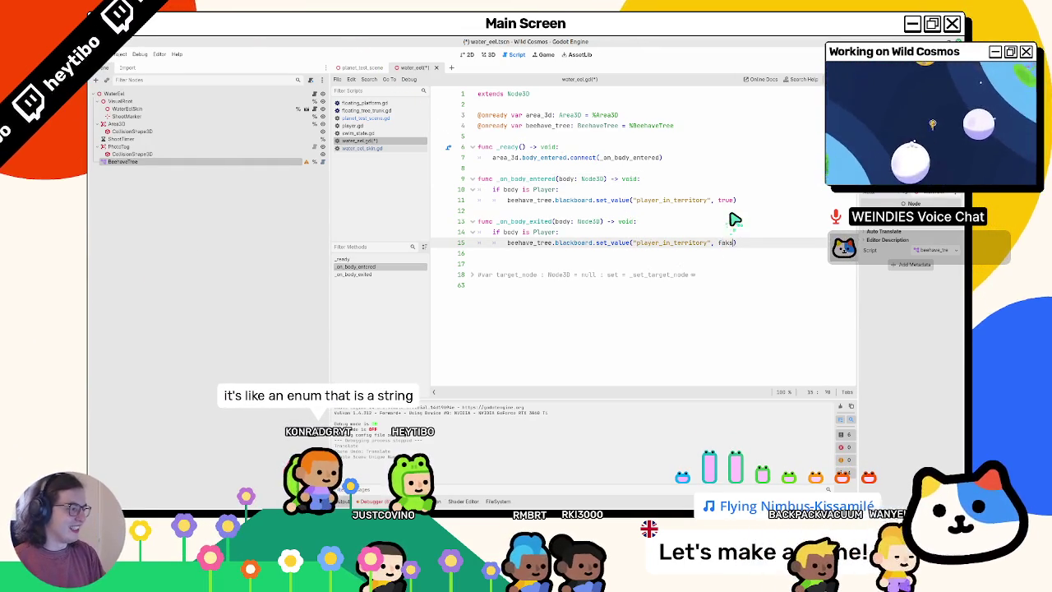
type("e")
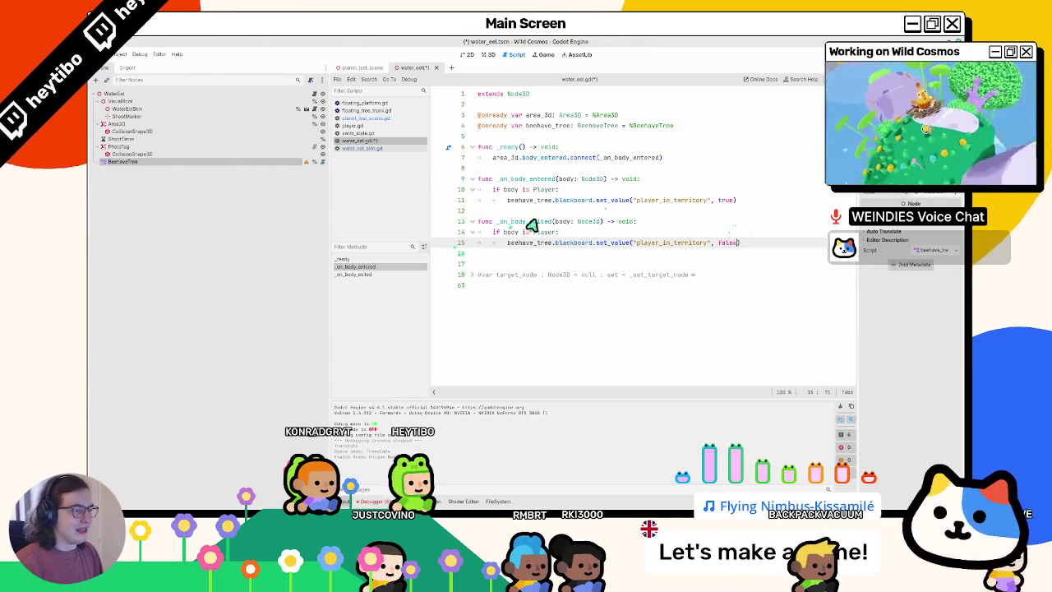
double_click(530, 222)
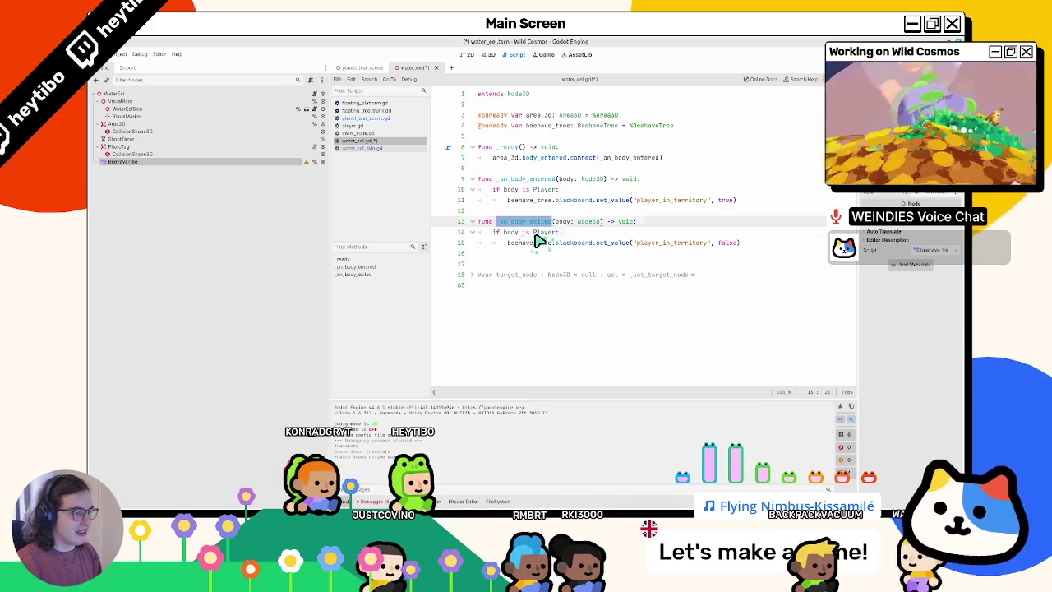
double_click(536, 243)
key("ctrl+s")
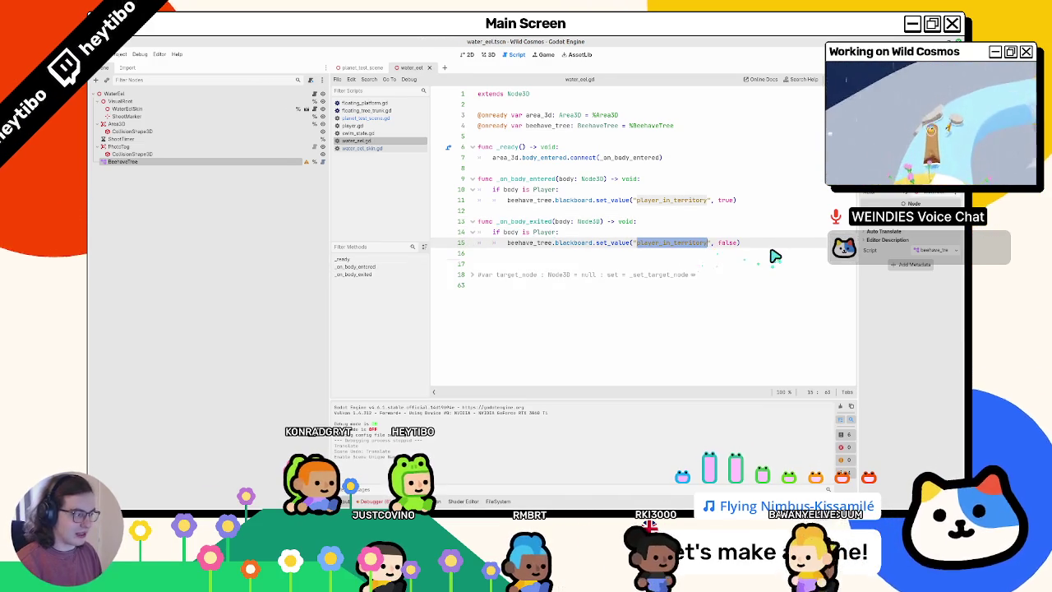
left_click(772, 254)
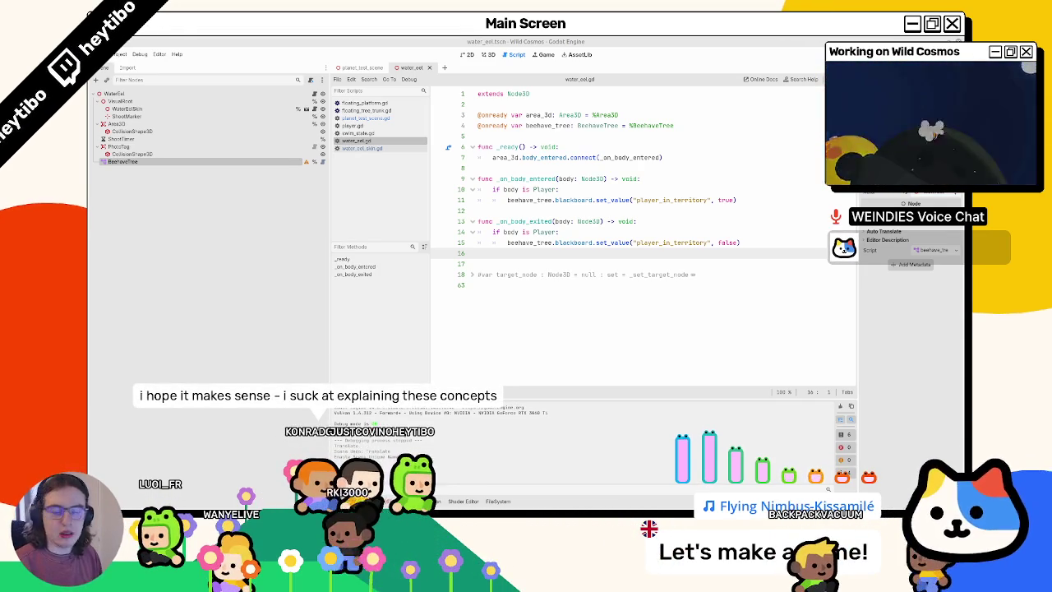
Type a trial 'enum {' line after the variables, then delete that line
left_click(534, 135)
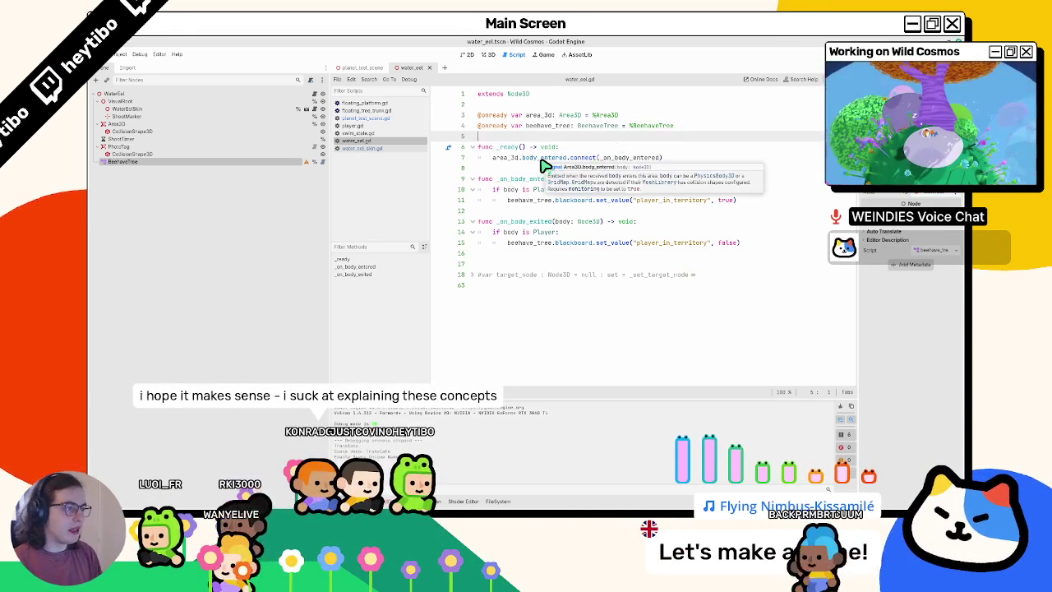
key("Return")
key("Return")
key("Up")
type("enum {THING, MACHIN, TRUC")
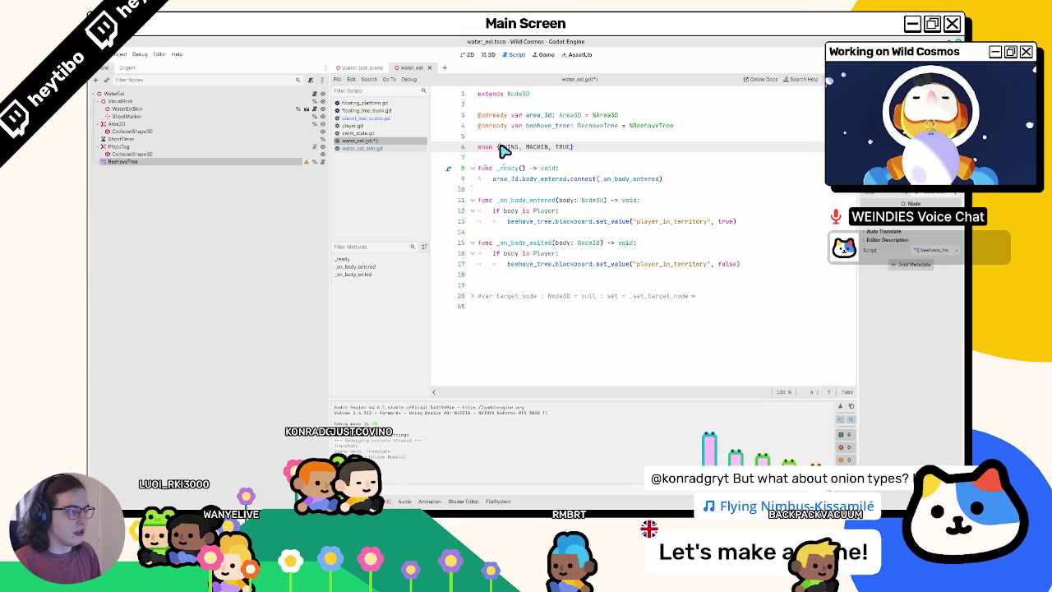
double_click(662, 222)
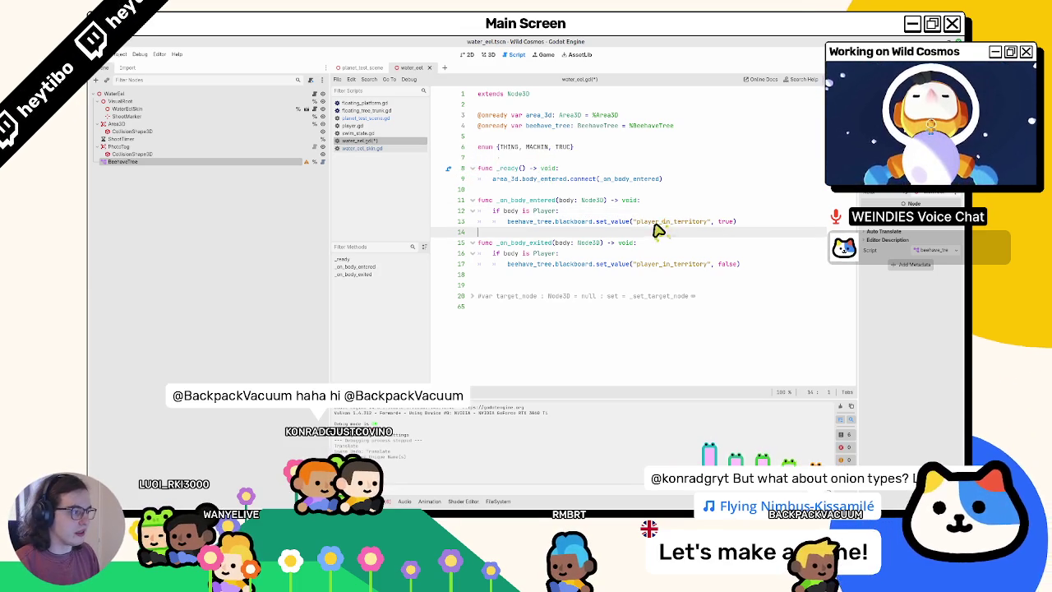
triple_click(539, 151)
key("BackSpace")
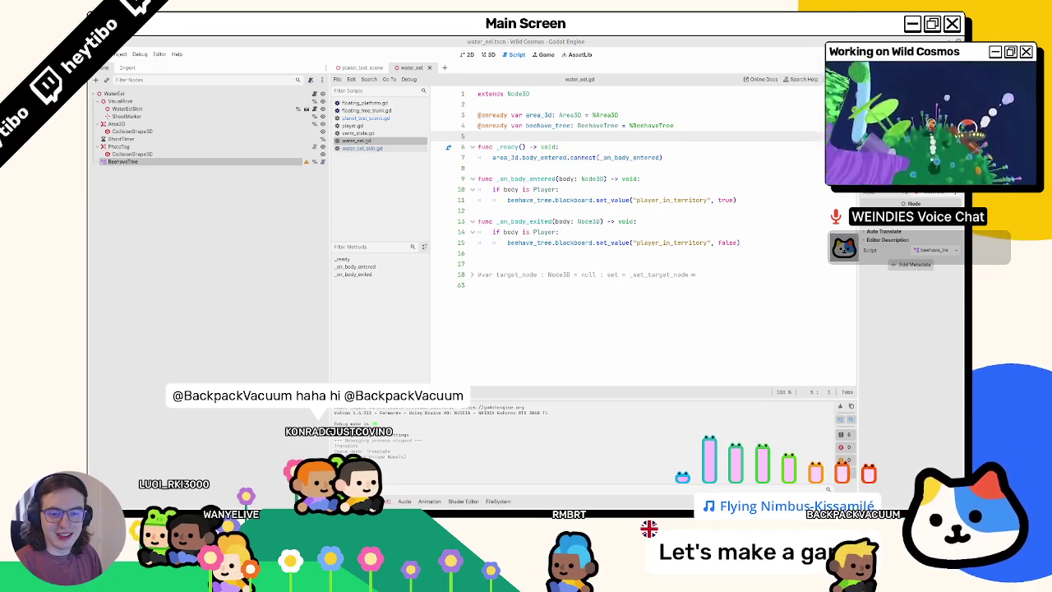
Remove the extra blank line near the end of the script and save water_eel.gd
left_click(589, 323)
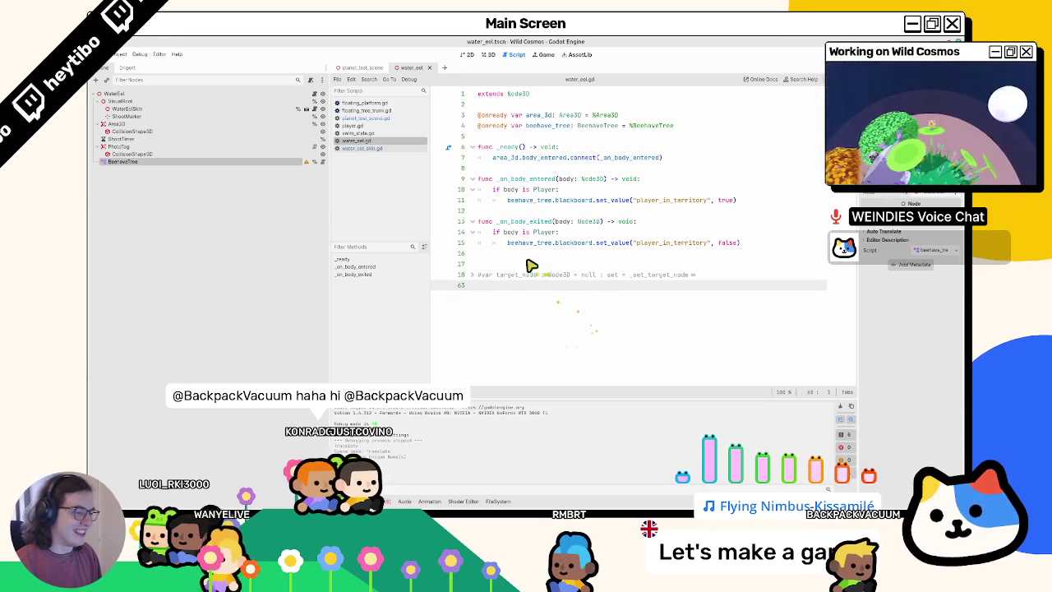
key("BackSpace")
key("Up")
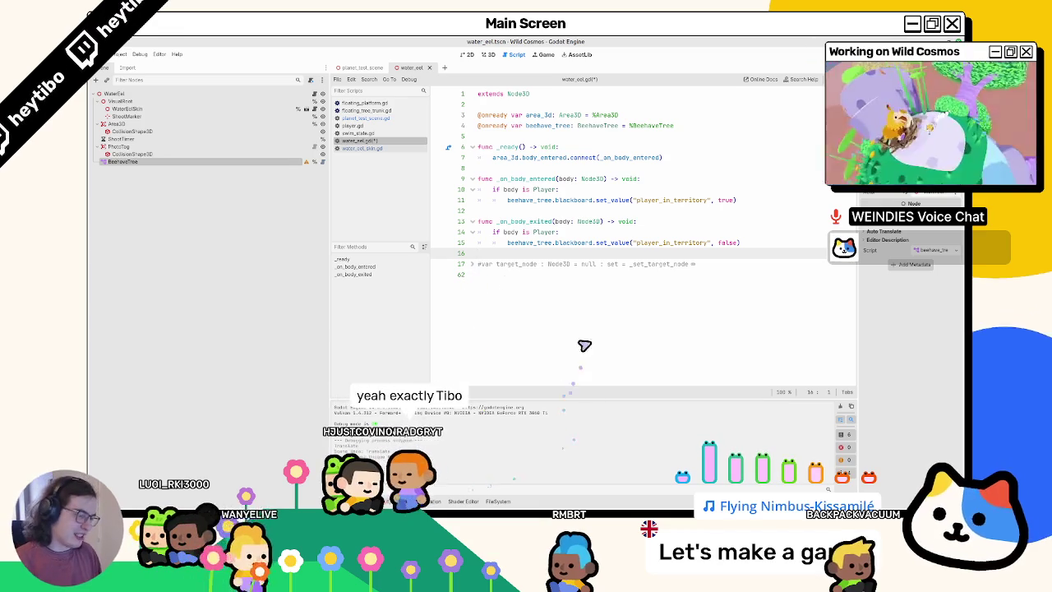
key("ctrl+s")
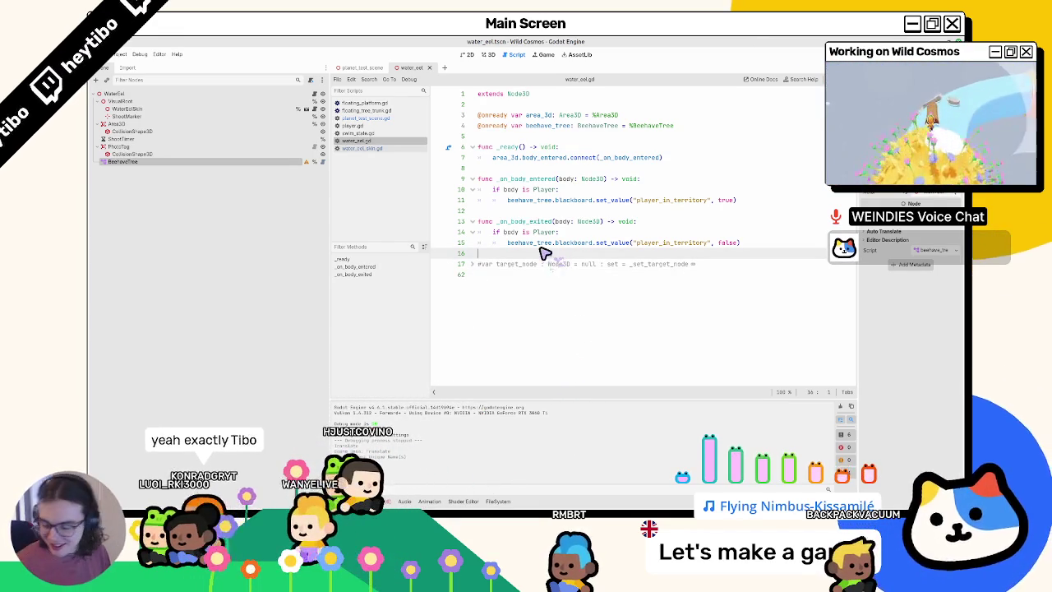
mouse_move(543, 253)
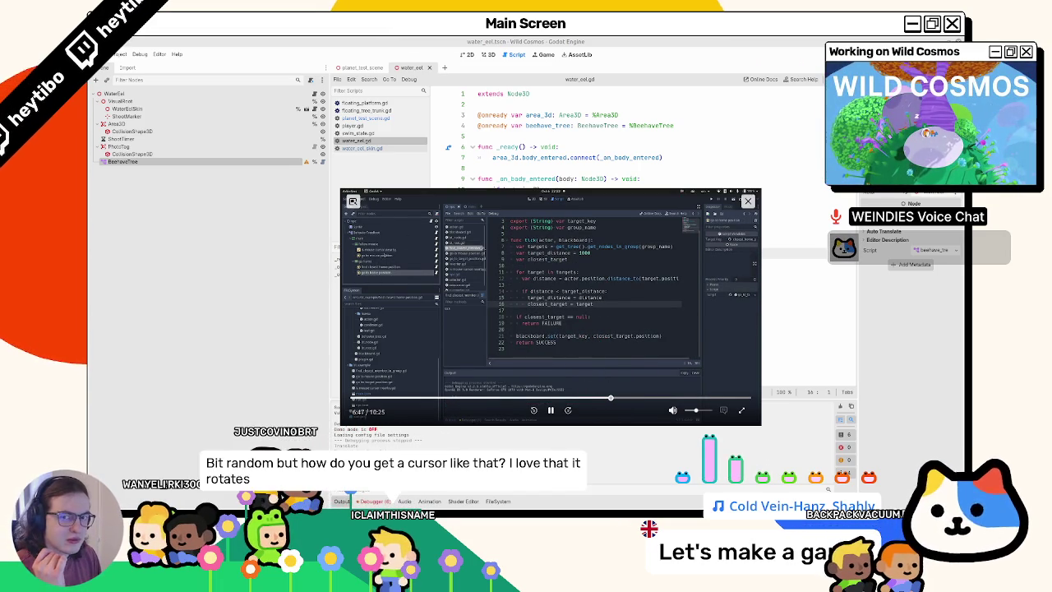
Rewind the tutorial video about a minute, play and pause it, then enlarge it full size
left_click(570, 398)
left_click(552, 409)
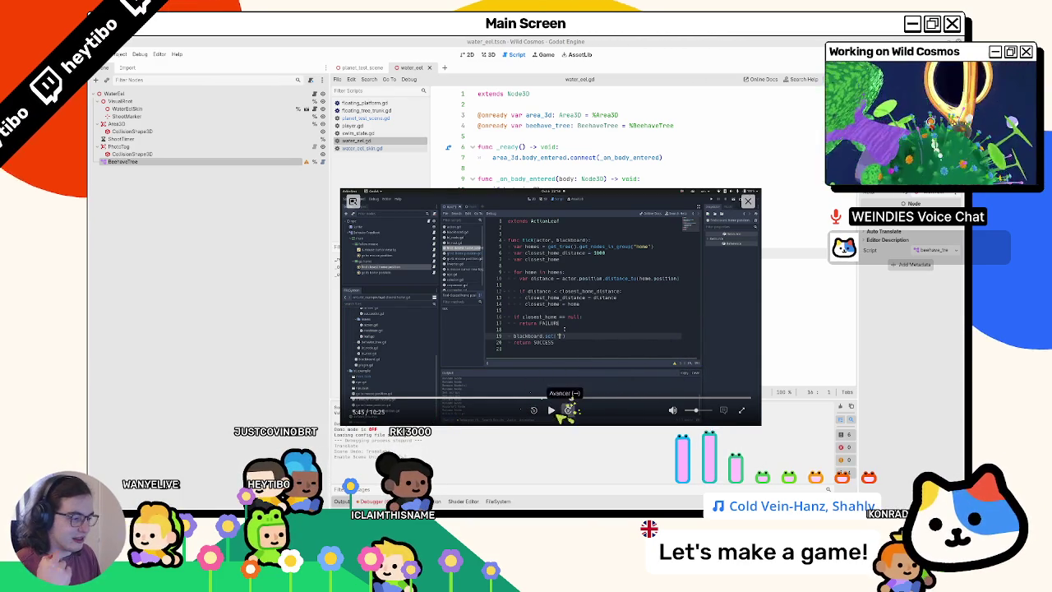
left_click(551, 411)
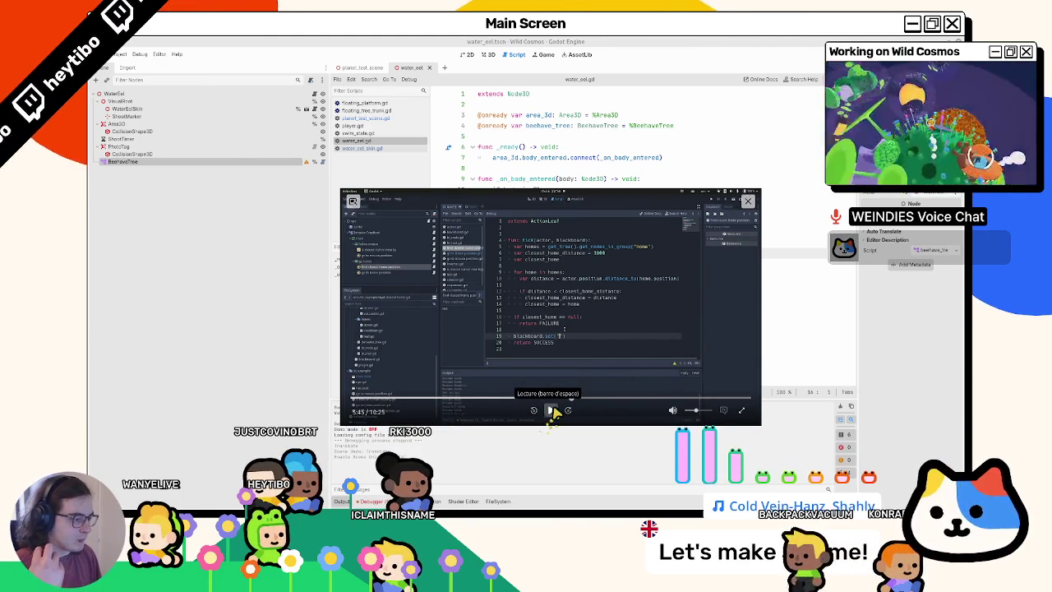
left_click(550, 411)
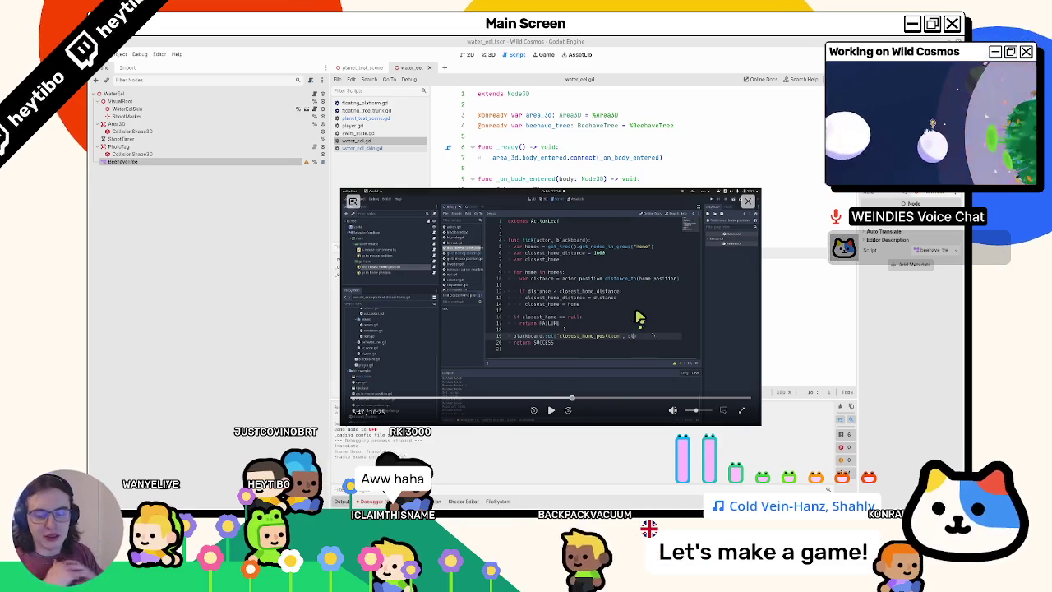
mouse_move(575, 496)
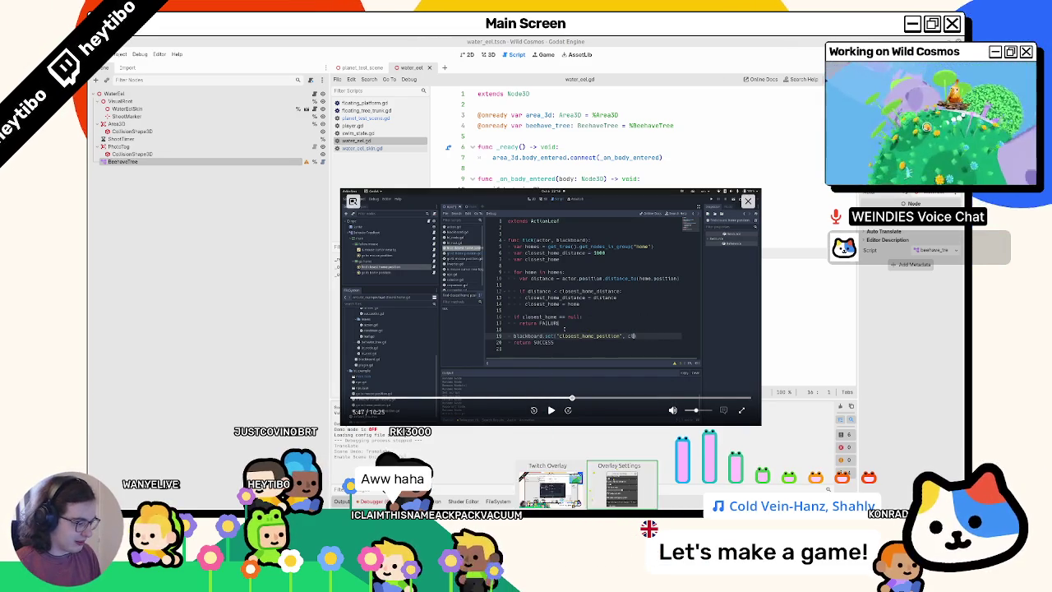
left_click(575, 495)
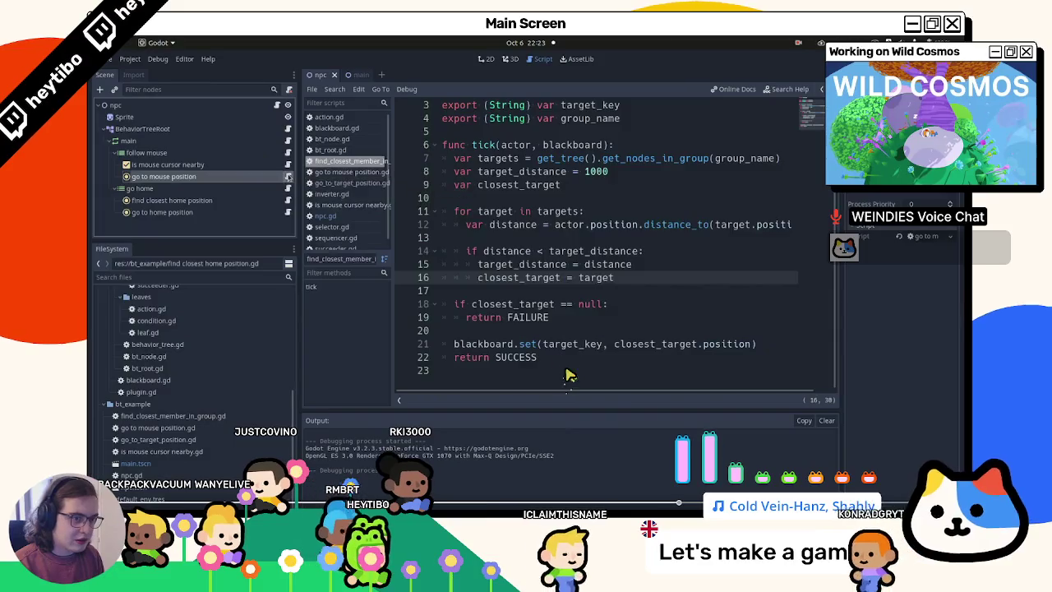
Resume the tutorial until it reaches the Create New Node dialog searching 'act' for ActionLeaf
key("Down")
key("Down")
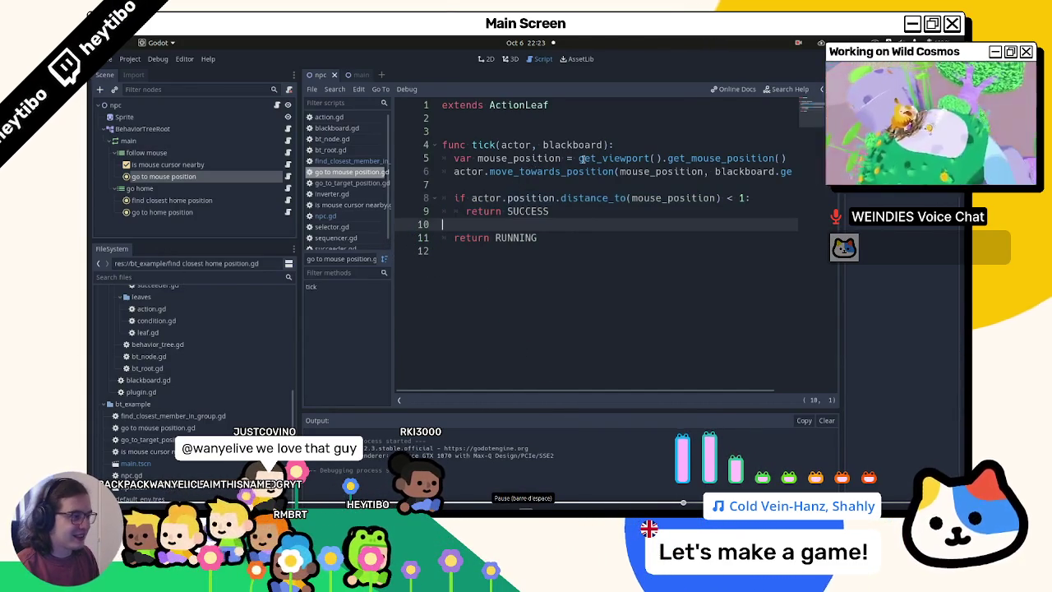
left_click_drag(565, 158, 787, 158)
left_click(743, 171)
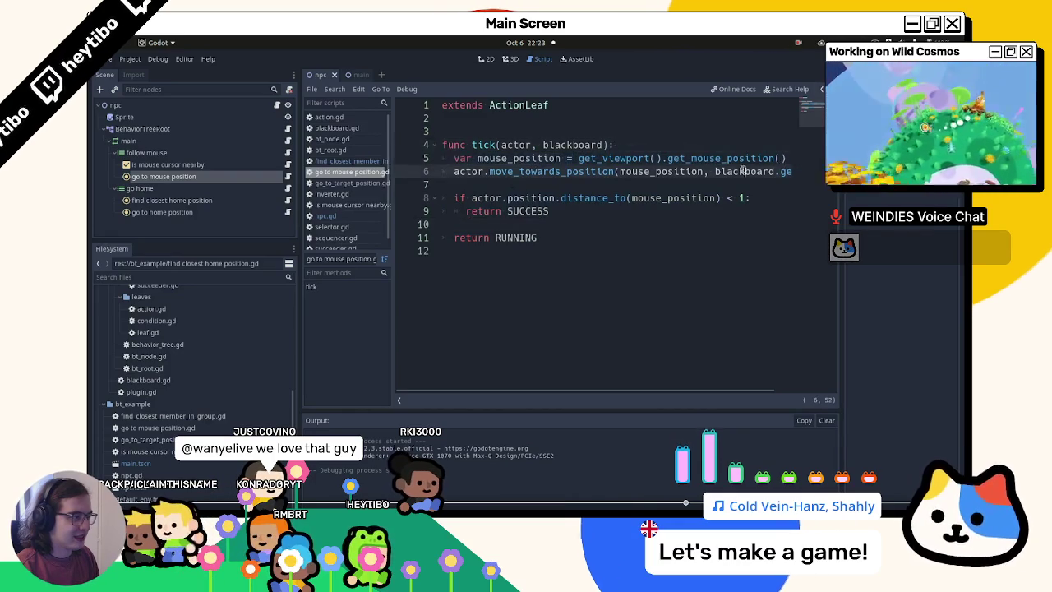
left_click(287, 165)
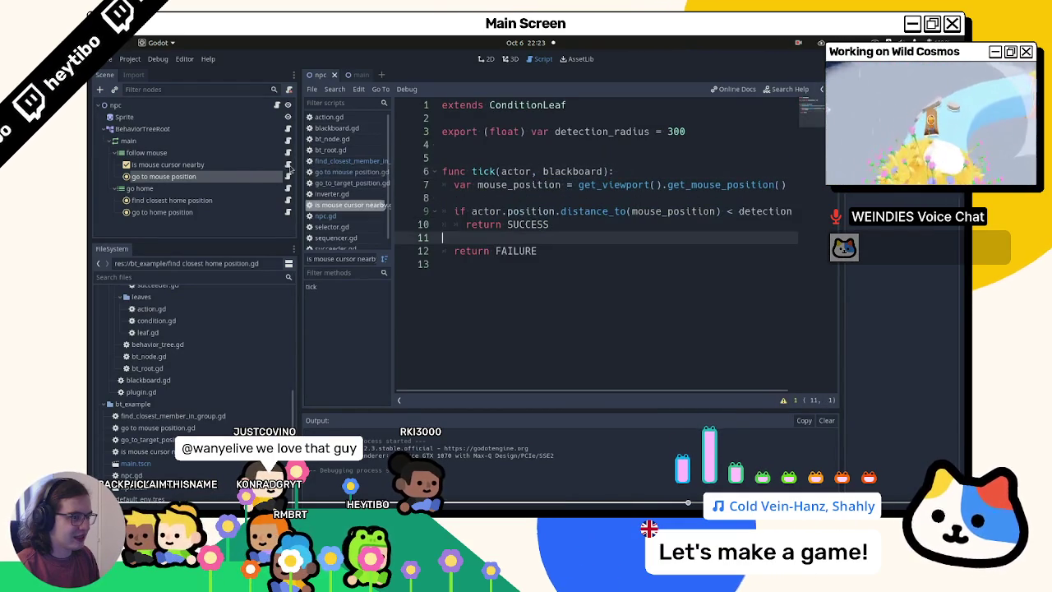
left_click(148, 154)
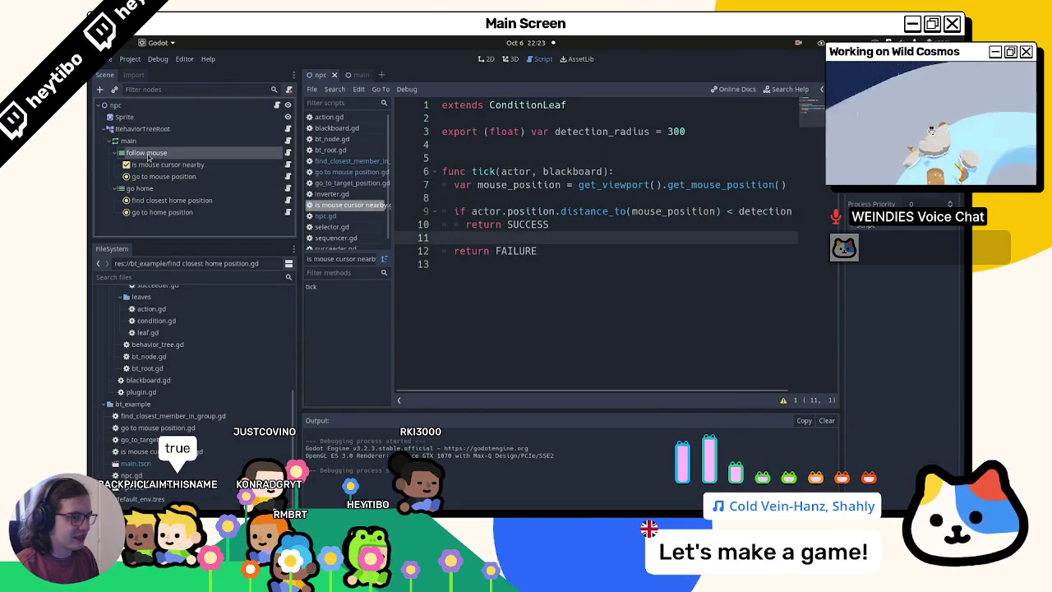
right_click(149, 154)
left_click(185, 163)
type("action")
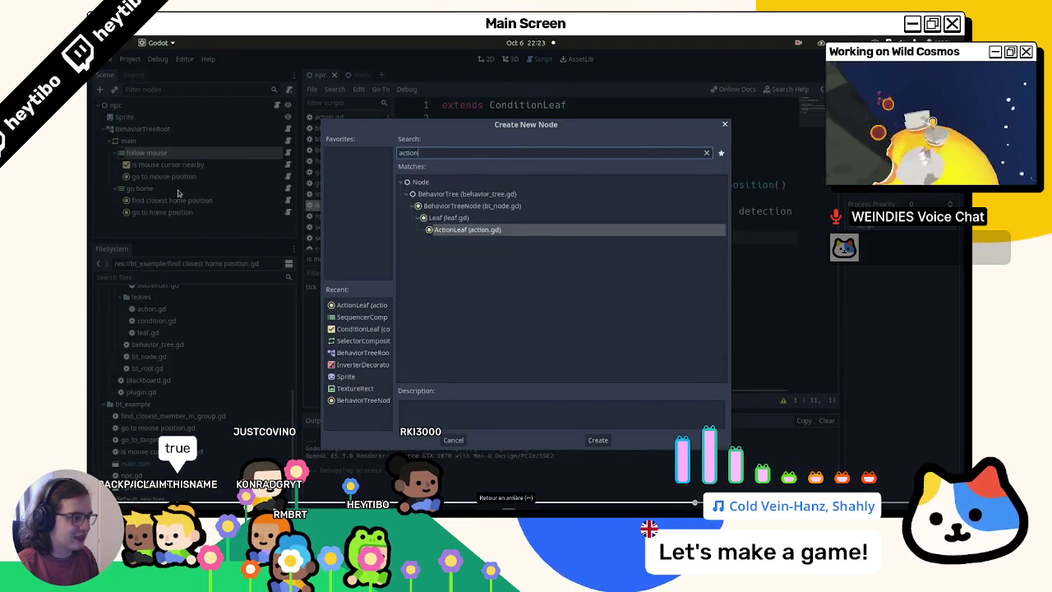
Follow the tutorial as it creates the 'load mouse position' node and attaches its ActionLeaf script
key("Return")
type("position")
key("Return")
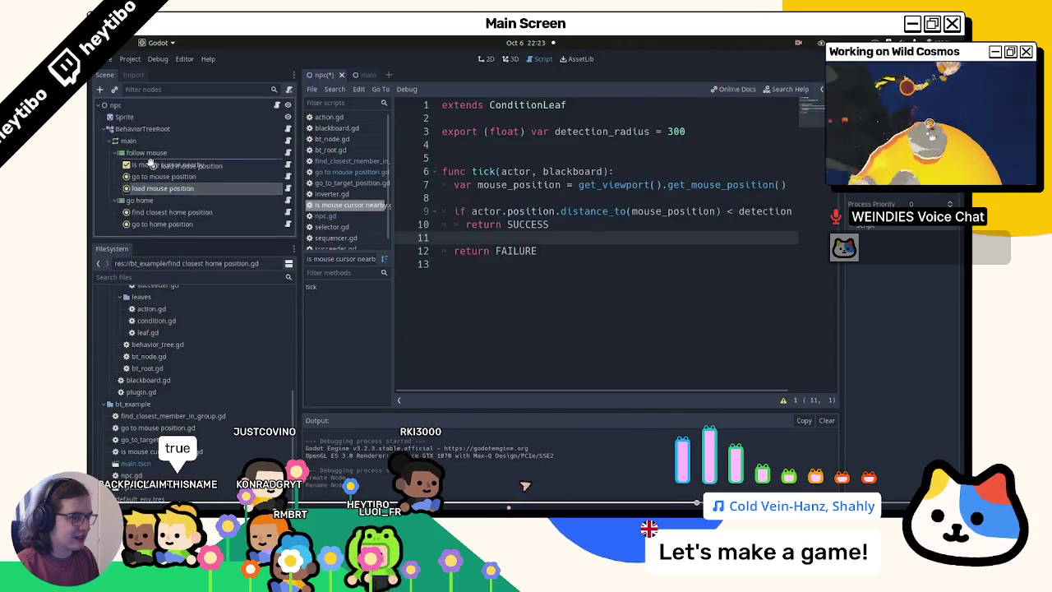
key("ctrl+Up")
left_click(951, 236)
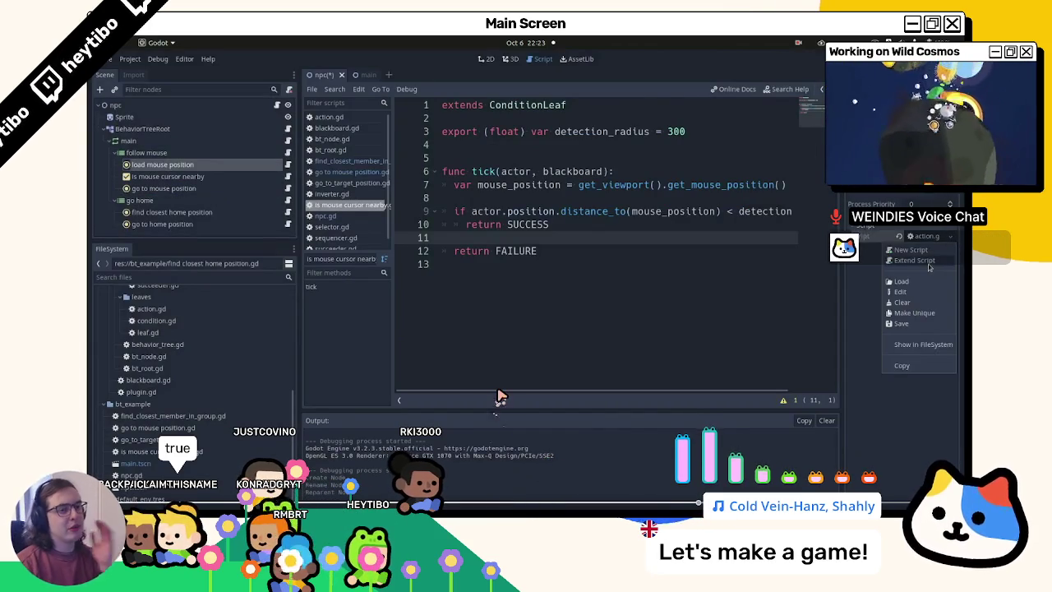
left_click(914, 259)
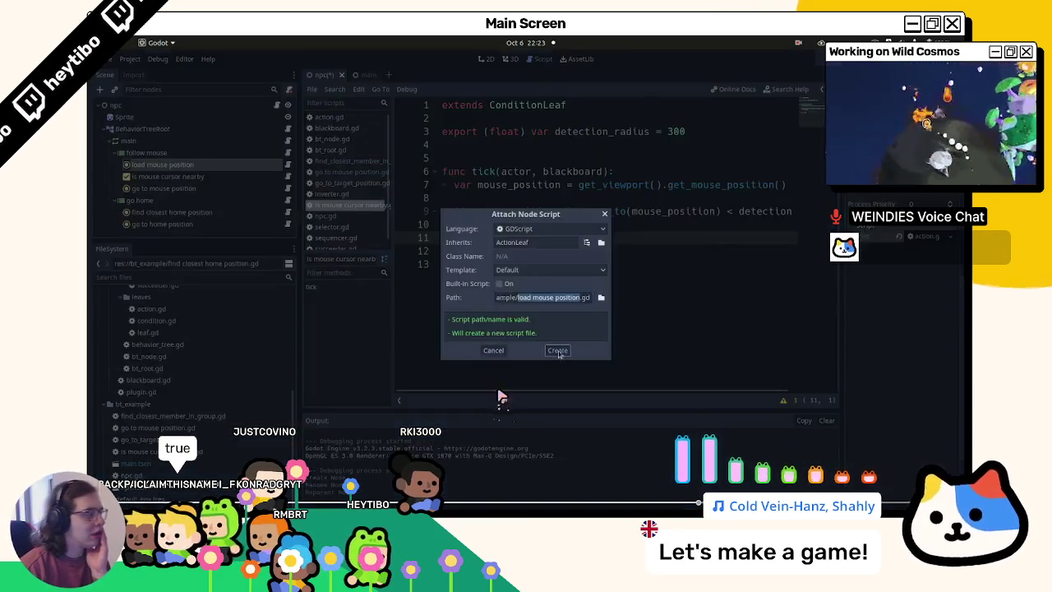
key("Return")
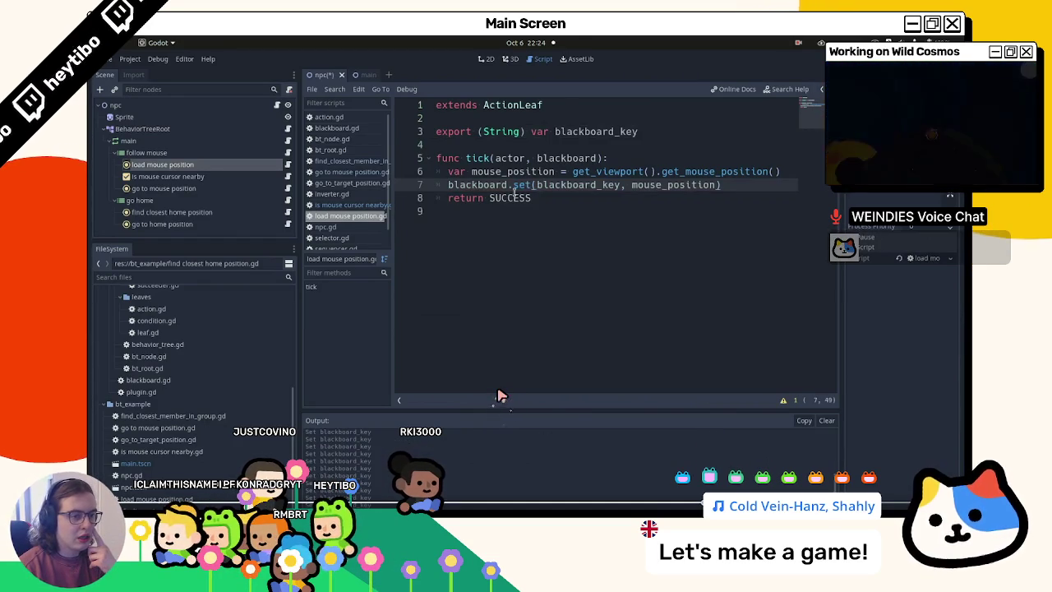
Follow the tutorial's edit making the proximity check use blackboard.get(target_key) with an exported target_key
left_click(168, 176)
type("blackboard.get(target_ke")
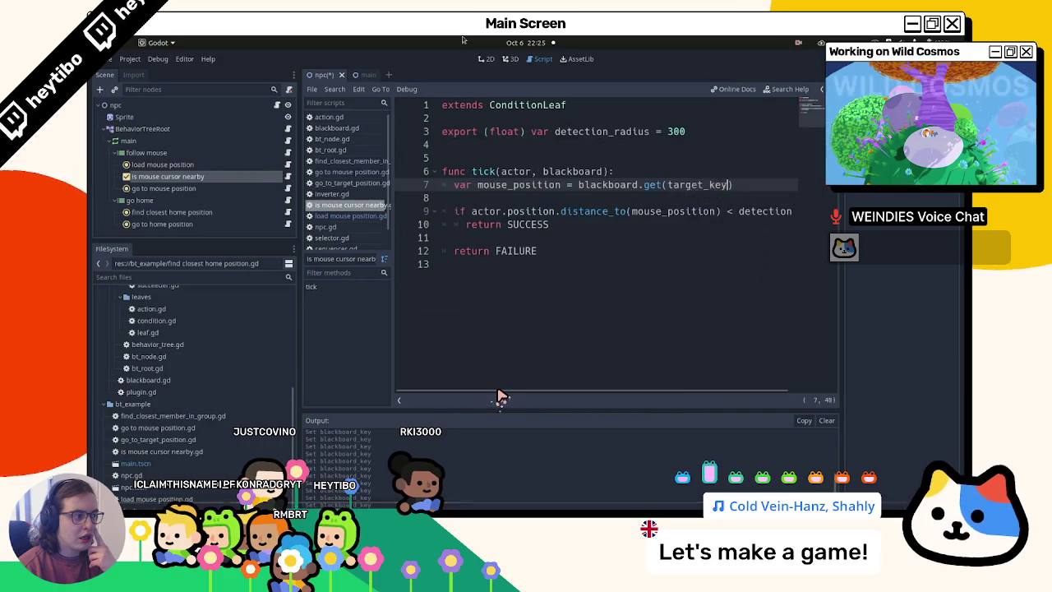
type("y")
double_click(507, 184)
type("target_")
double_click(521, 184)
key("ctrl+c")
double_click(591, 211)
key("ctrl+v")
left_click(725, 130)
key("Return")
type("export (")
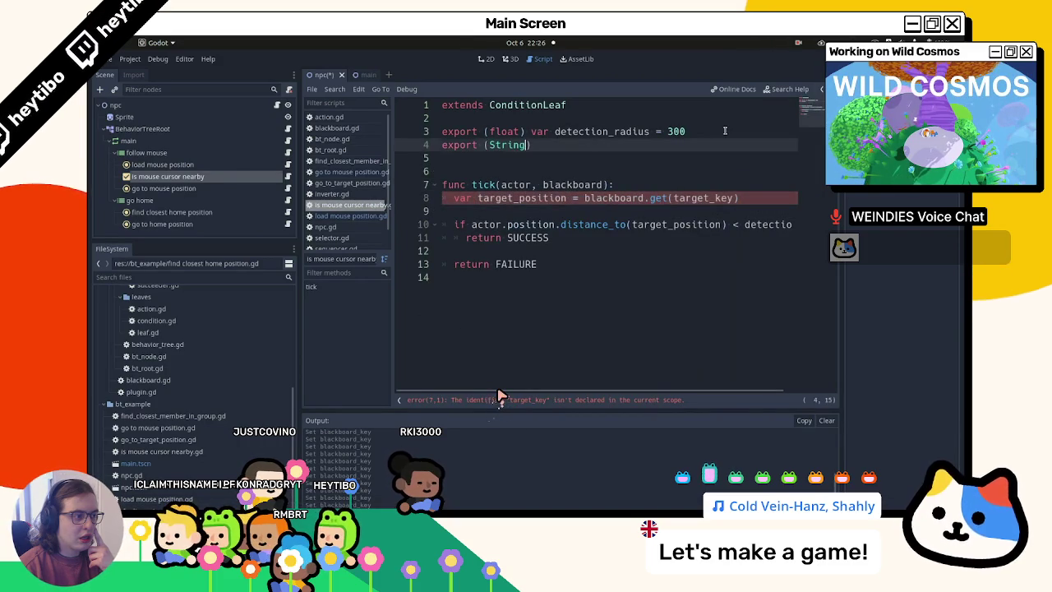
type("ge")
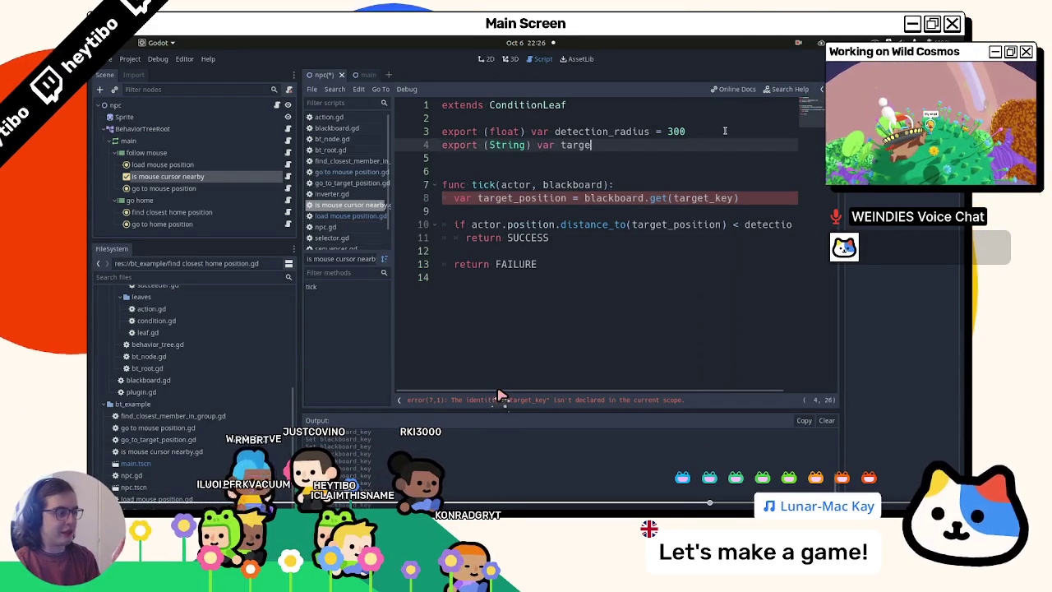
type("t_key")
left_click(620, 239)
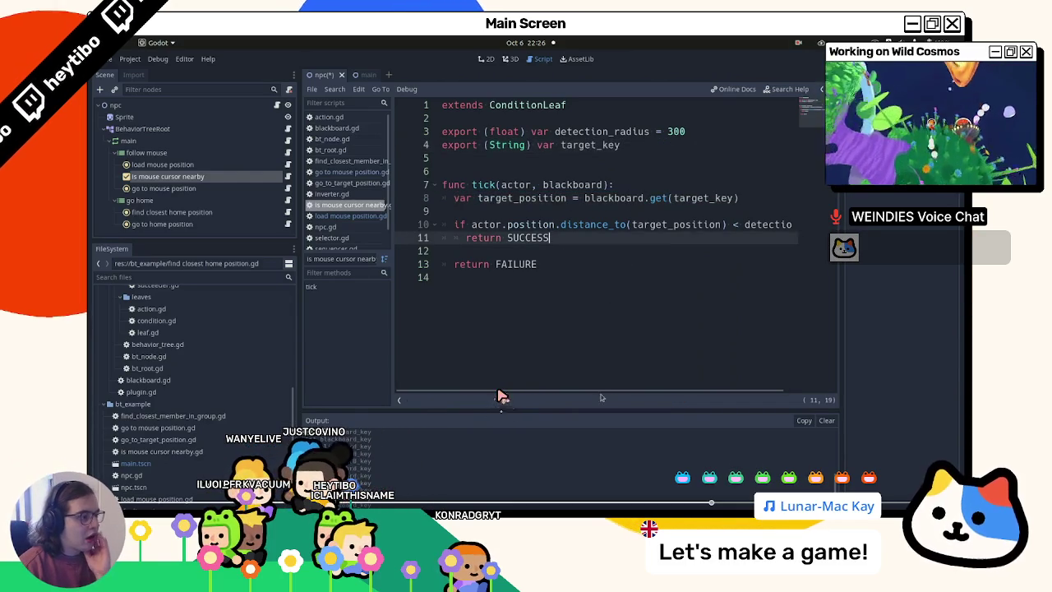
key("ctrl+s")
Follow the tutorial's rename of the condition script to is_target_nearby.gd
right_click(153, 455)
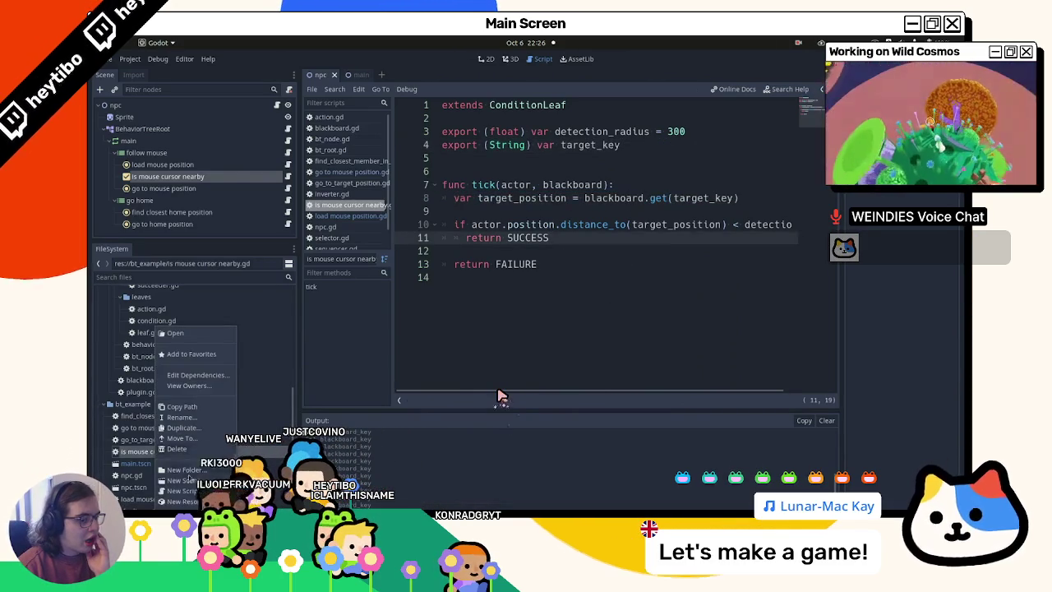
left_click(177, 395)
type("is_target_nearby")
key("Return")
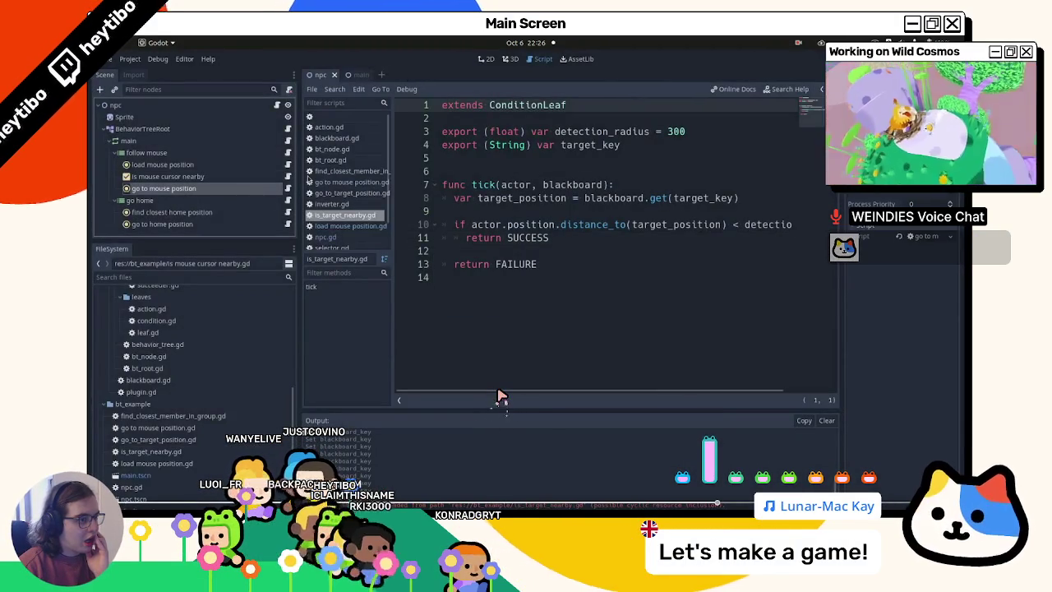
left_click(289, 189)
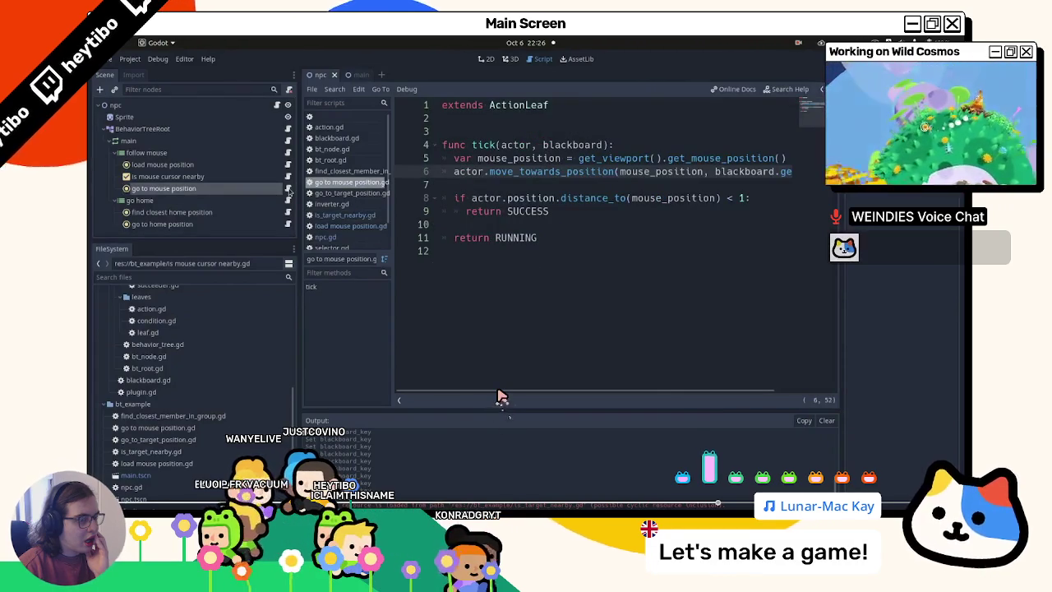
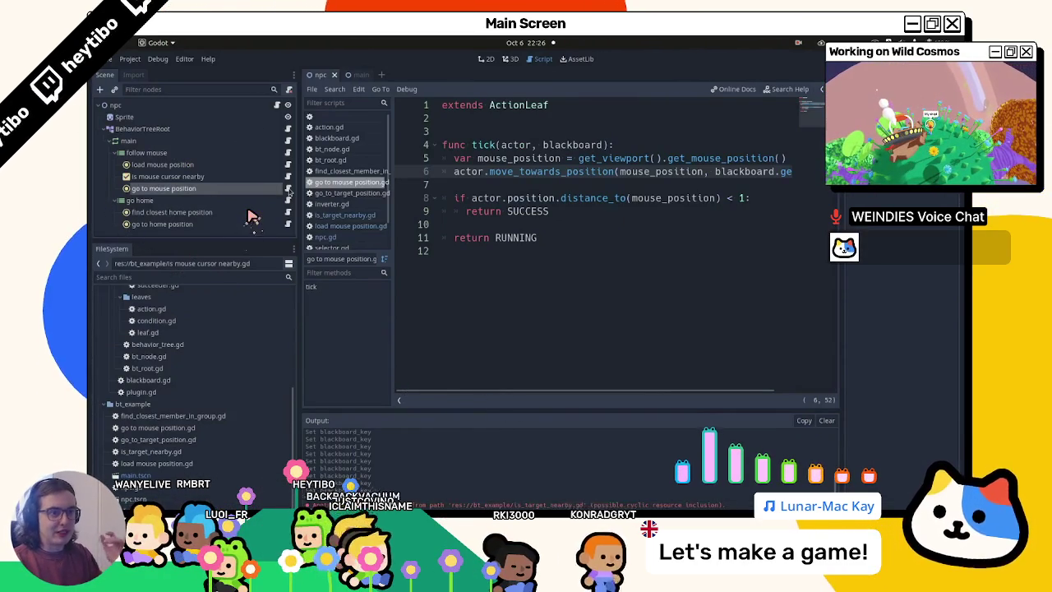
Leave full screen and close the behaviour-tree tutorial video to return to water_eel.gd
key("Escape")
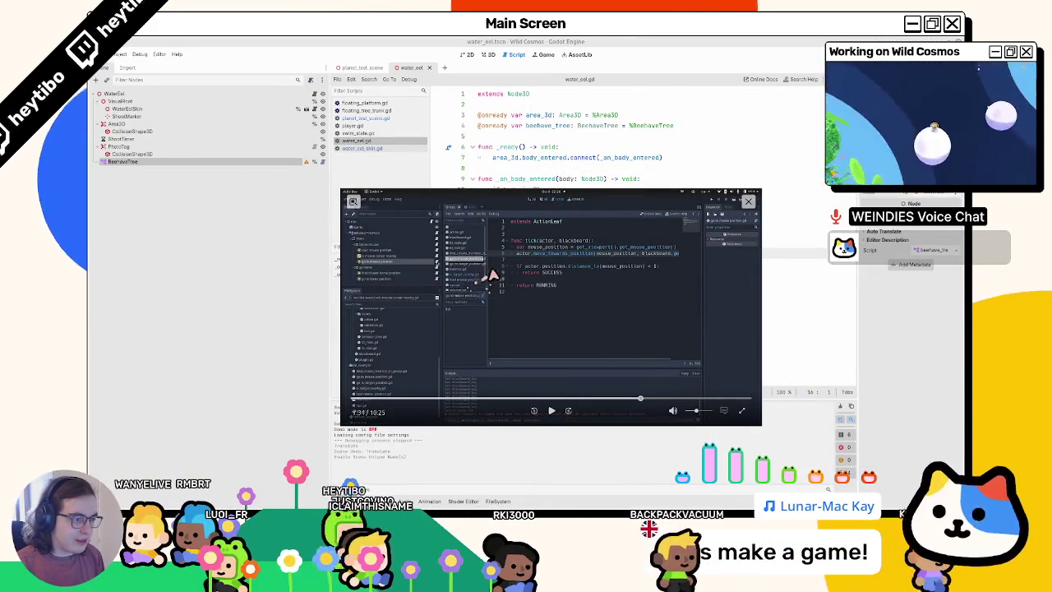
key("Escape")
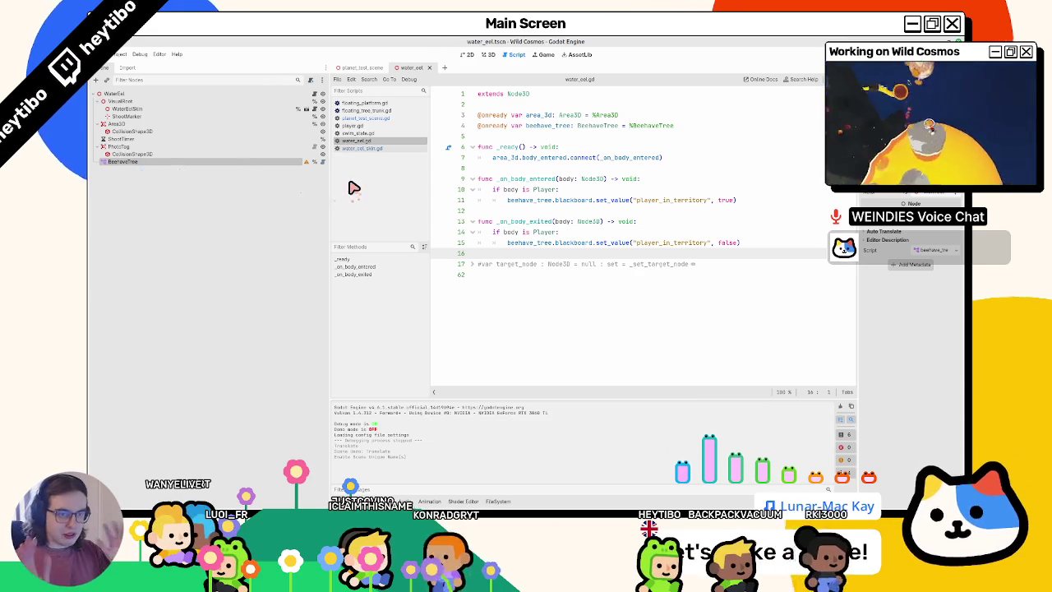
Add a SelectorComposite under BeehaveTree and a SequenceComposite beneath it
key("ctrl+a")
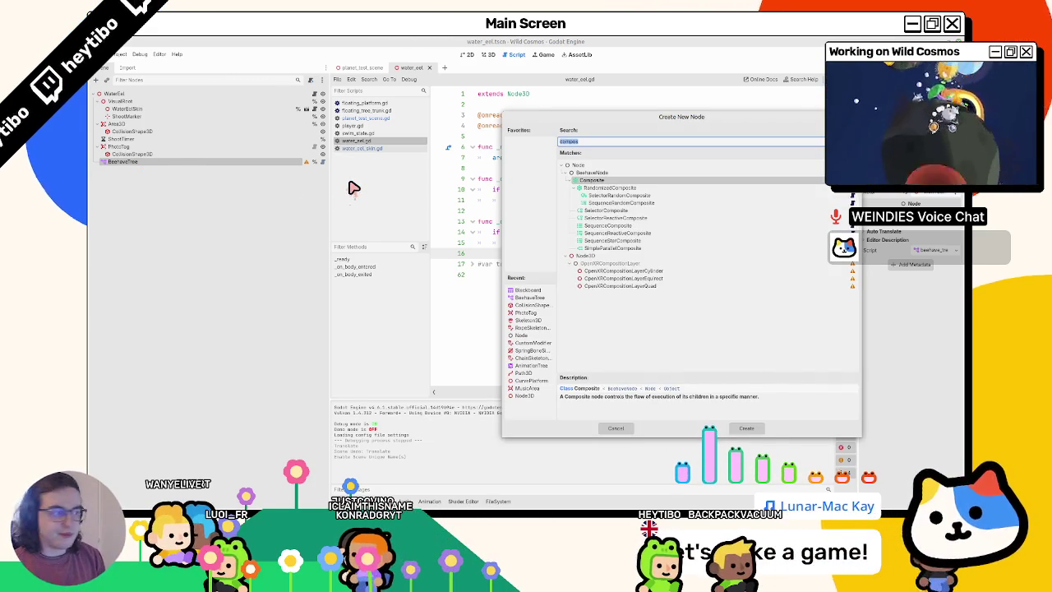
key("Down")
key("Down")
key("Down")
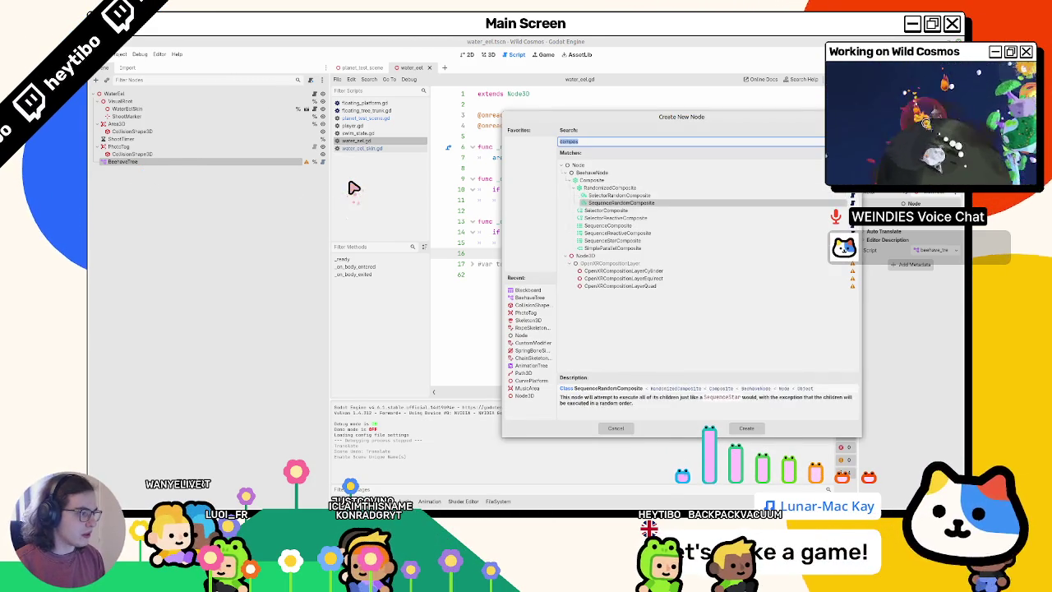
key("Up")
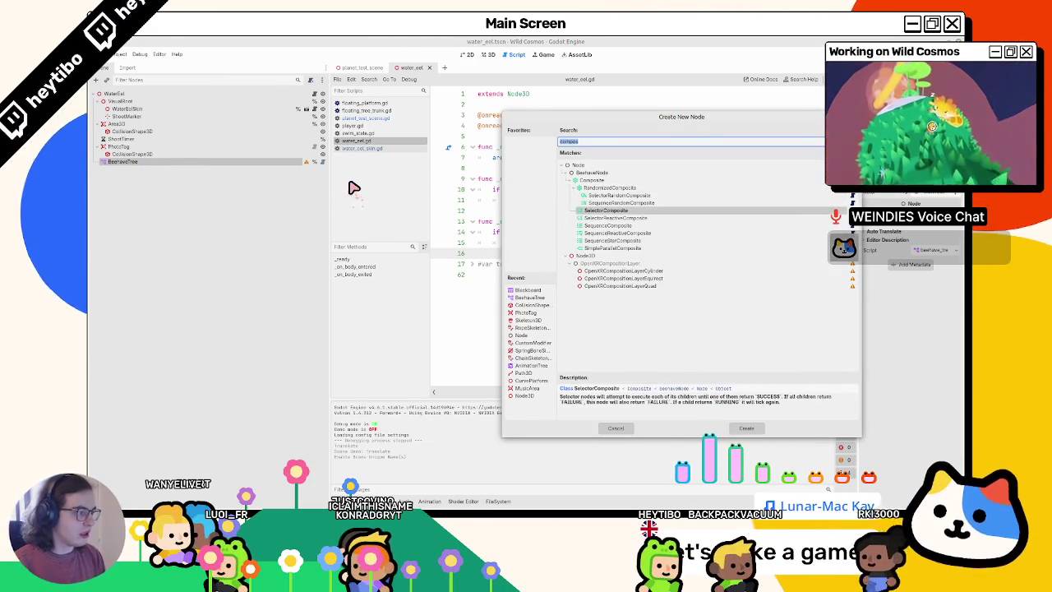
key("Return")
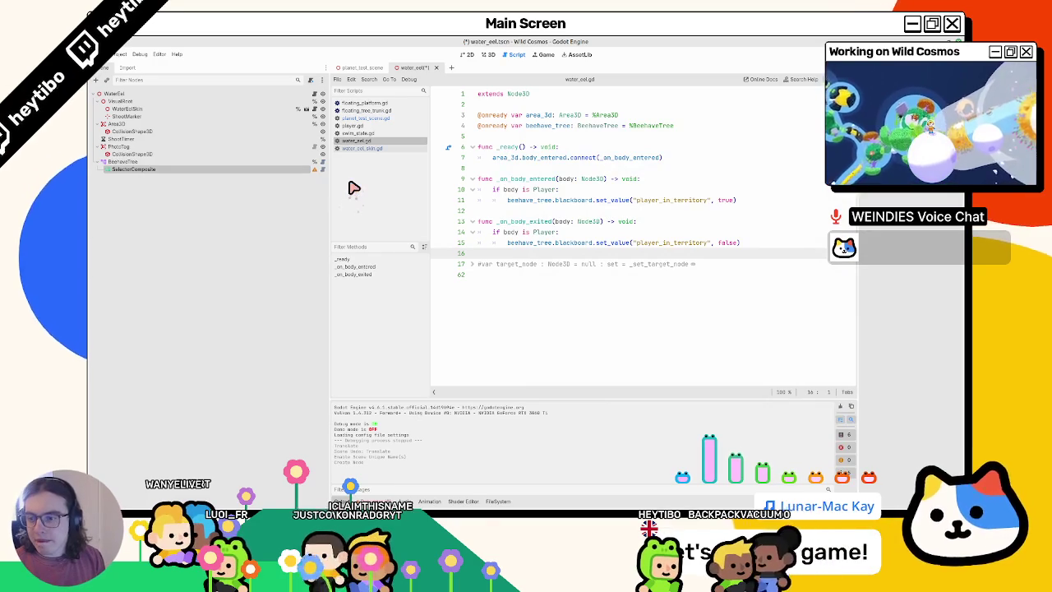
key("ctrl+a")
type("s")
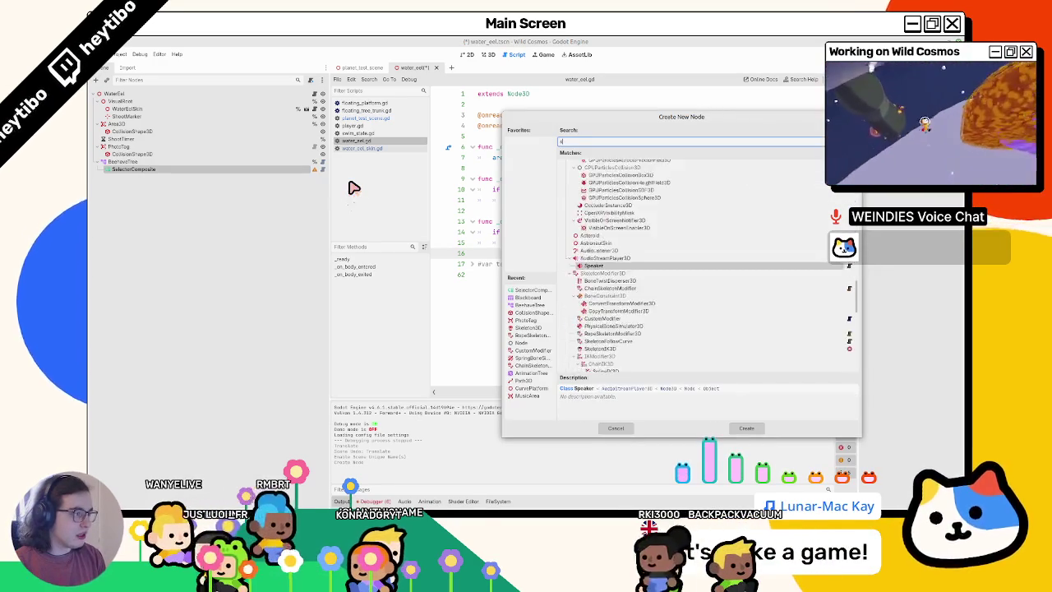
type("eq")
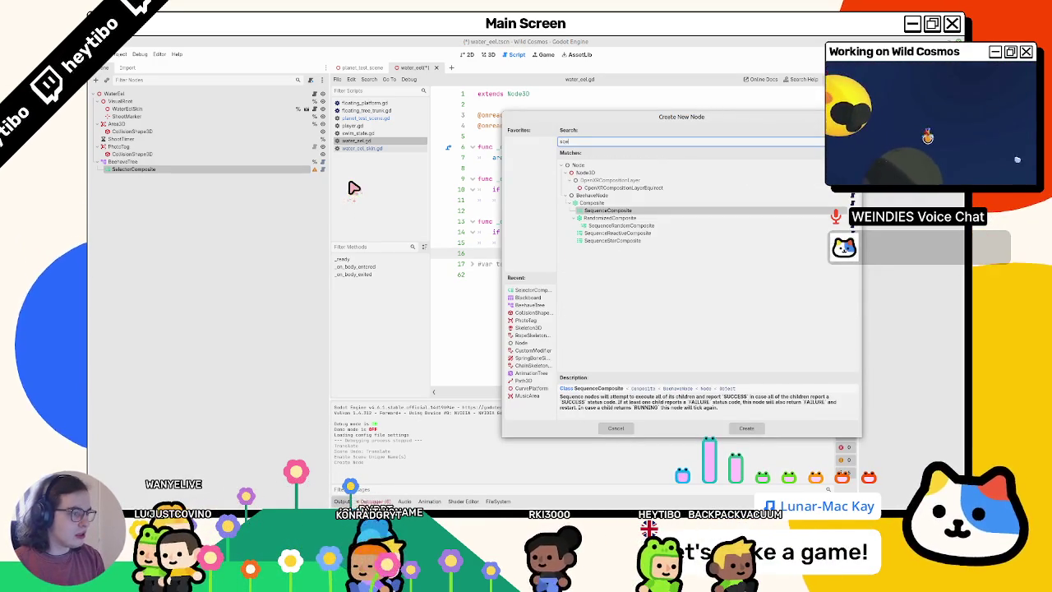
key("Return")
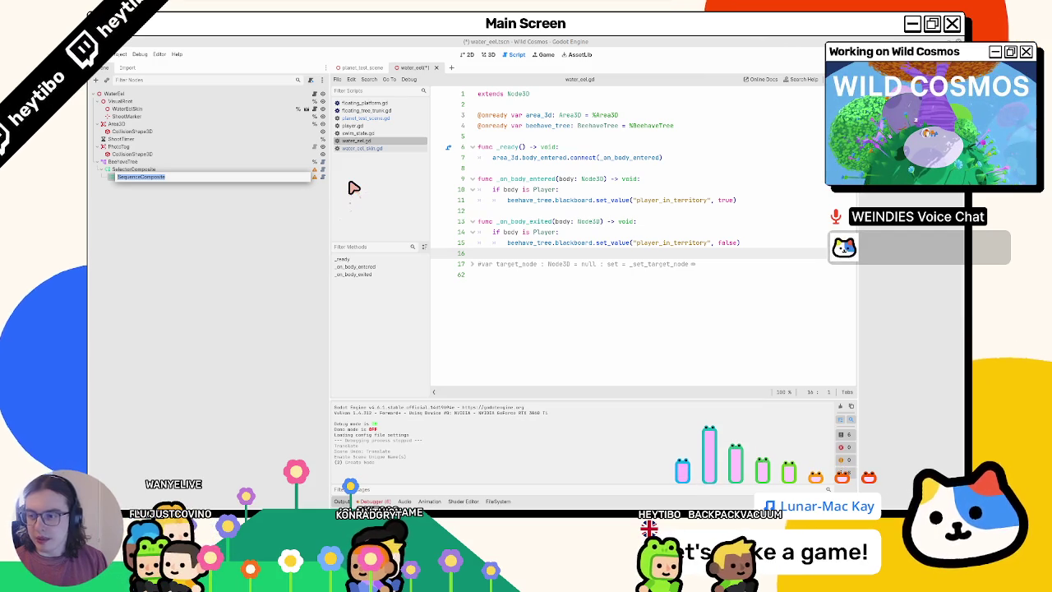
type("GoToPla")
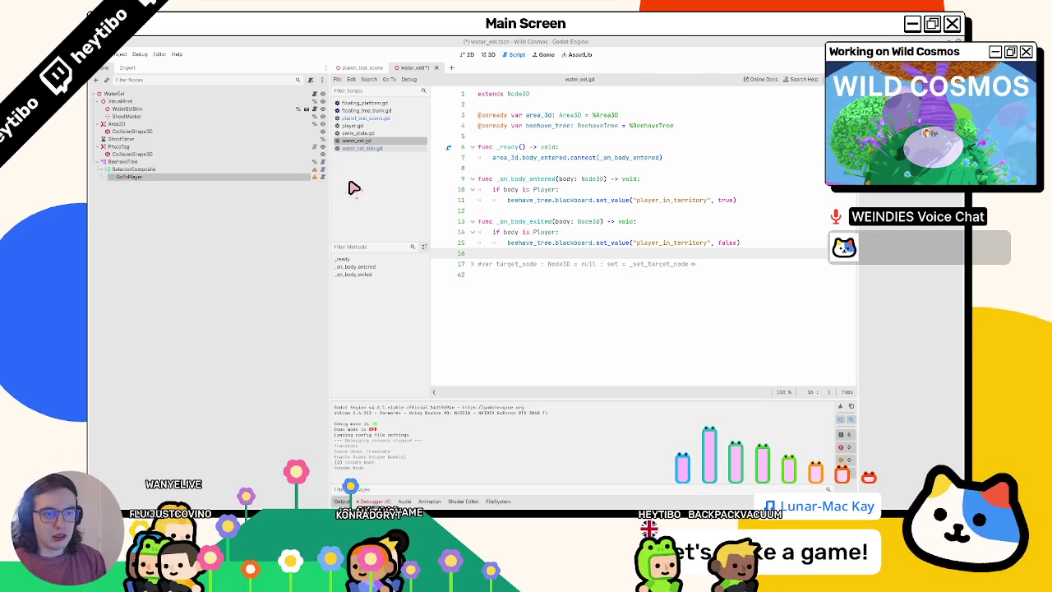
Name the sequence GoToPlayer and duplicate it as GoHome
type("yer")
key("Return")
key("ctrl+d")
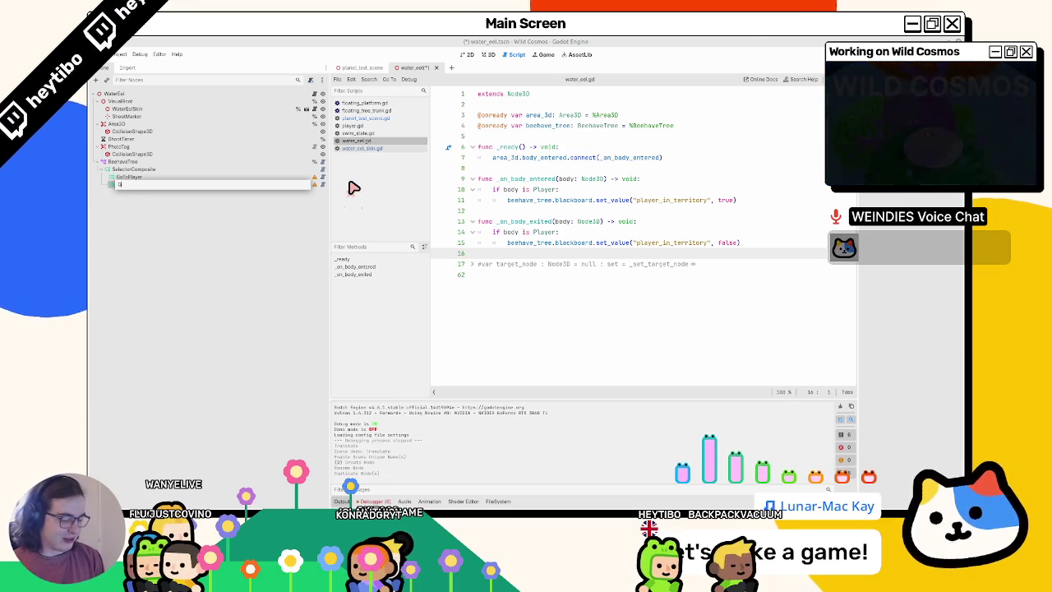
type("oHome")
key("Return")
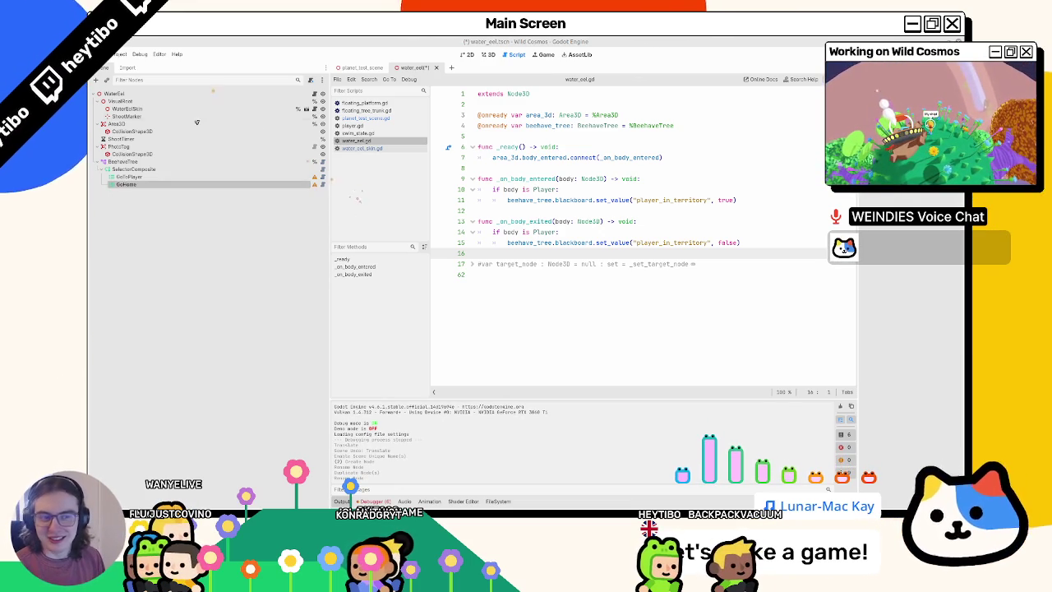
Add an ActionLeaf under GoToPlayer and begin attaching a script to it
left_click(165, 177)
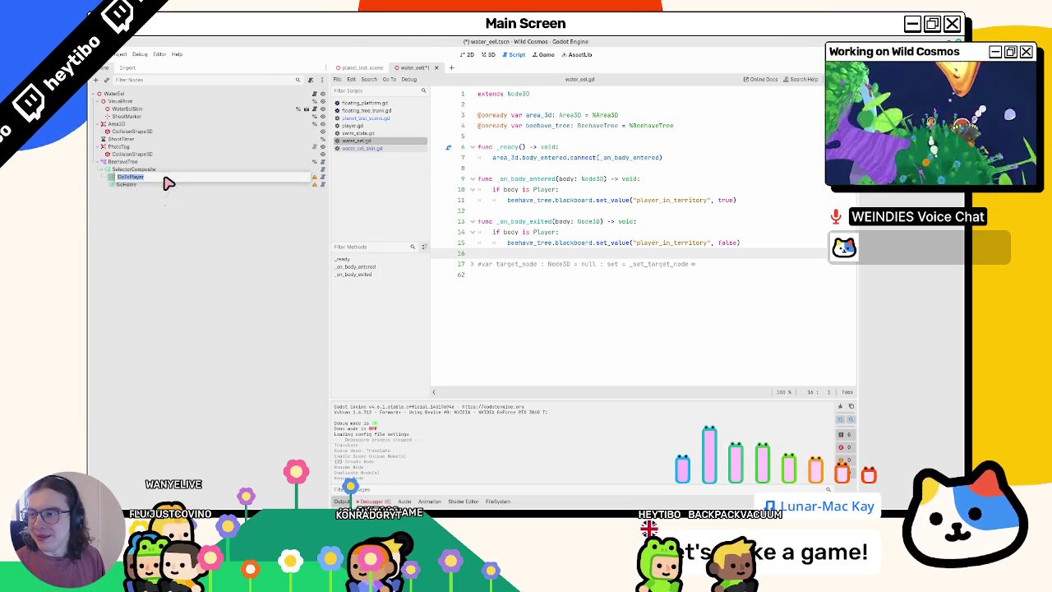
double_click(158, 178)
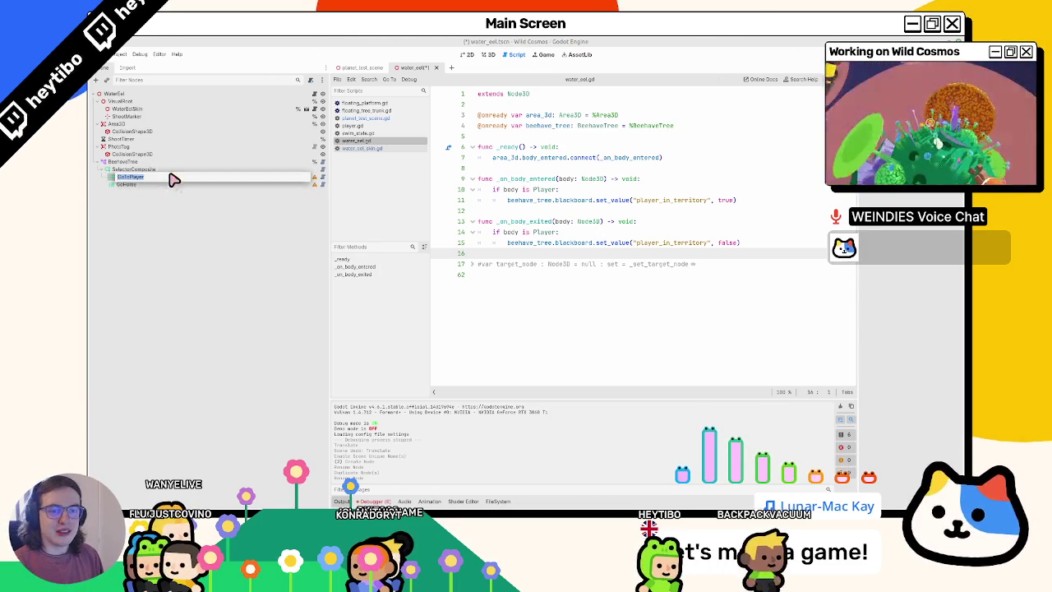
key("Escape")
key("ctrl+a")
type("action")
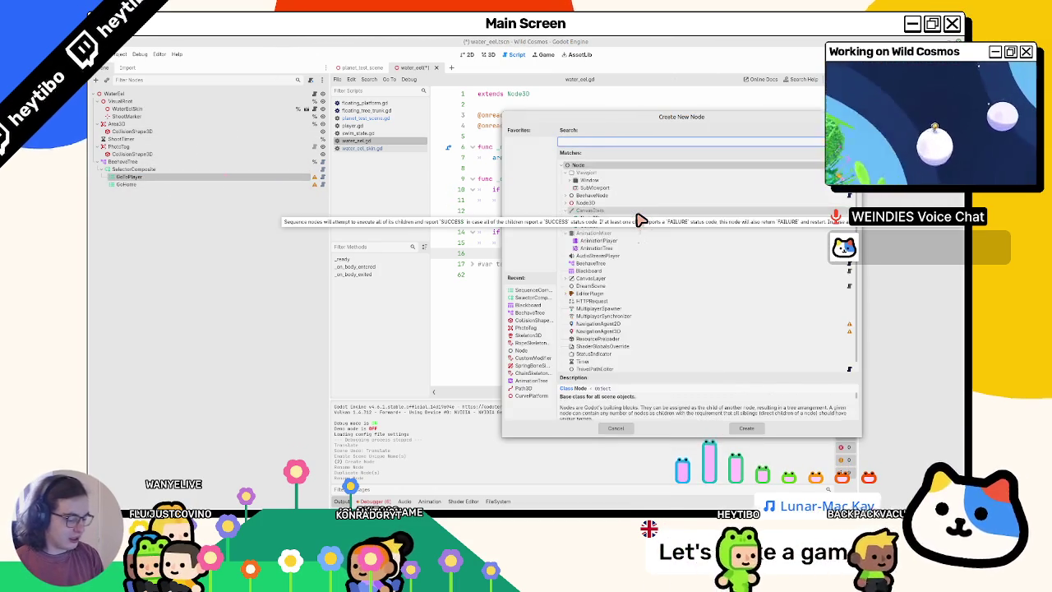
key("Return")
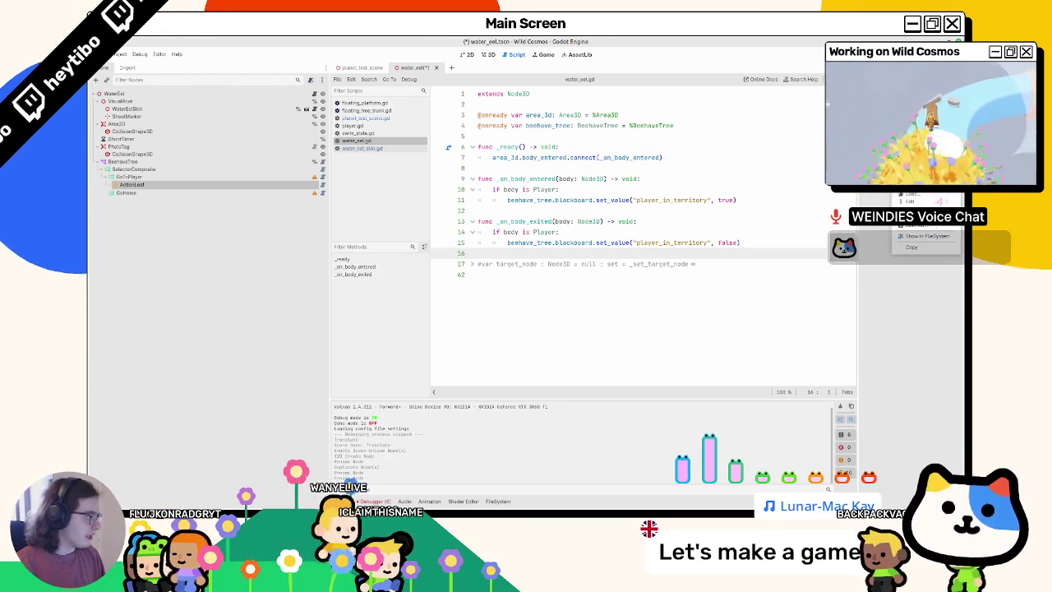
left_click(310, 80)
Create a new behavior_tree folder in the script file chooser
left_click(599, 275)
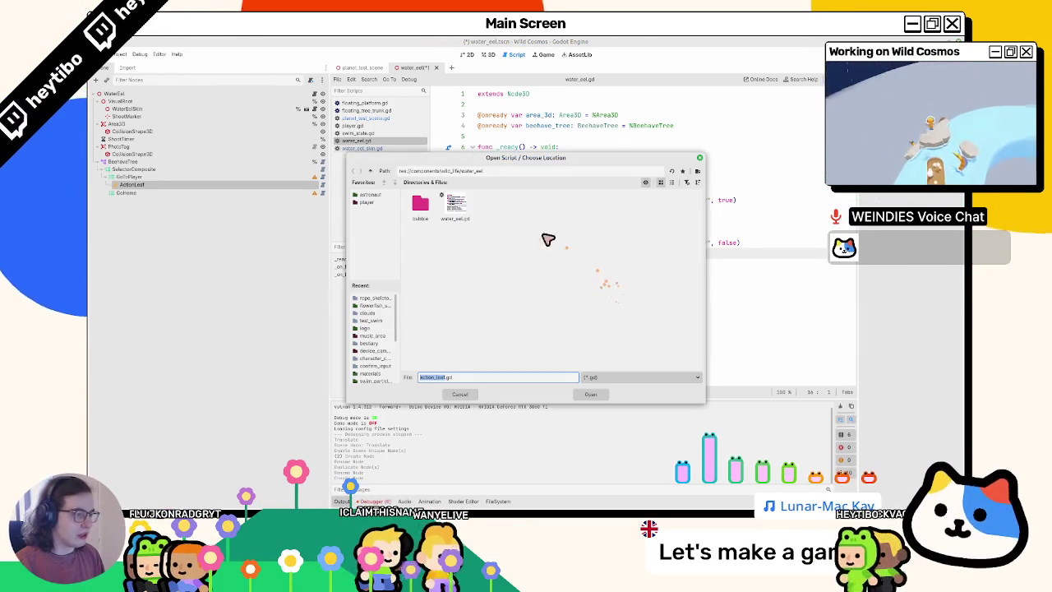
right_click(443, 247)
left_click(457, 253)
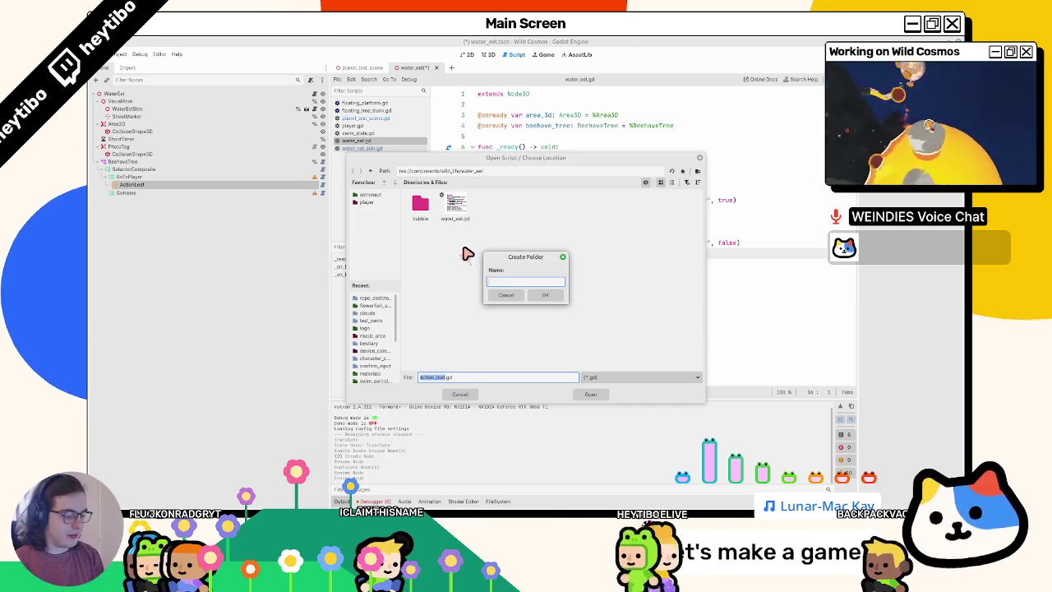
type("bthavior_tr")
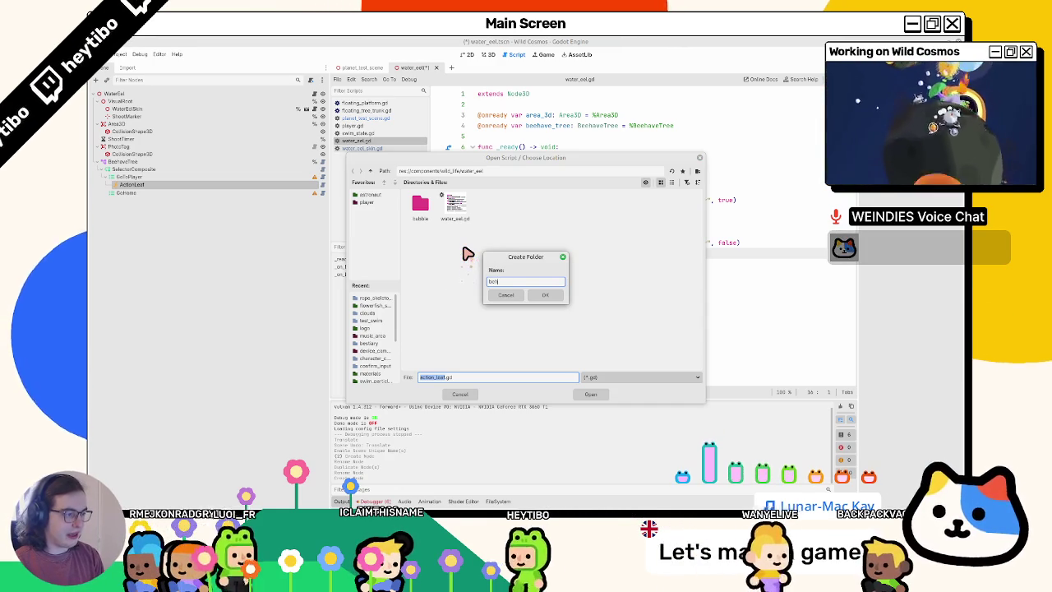
type("ee")
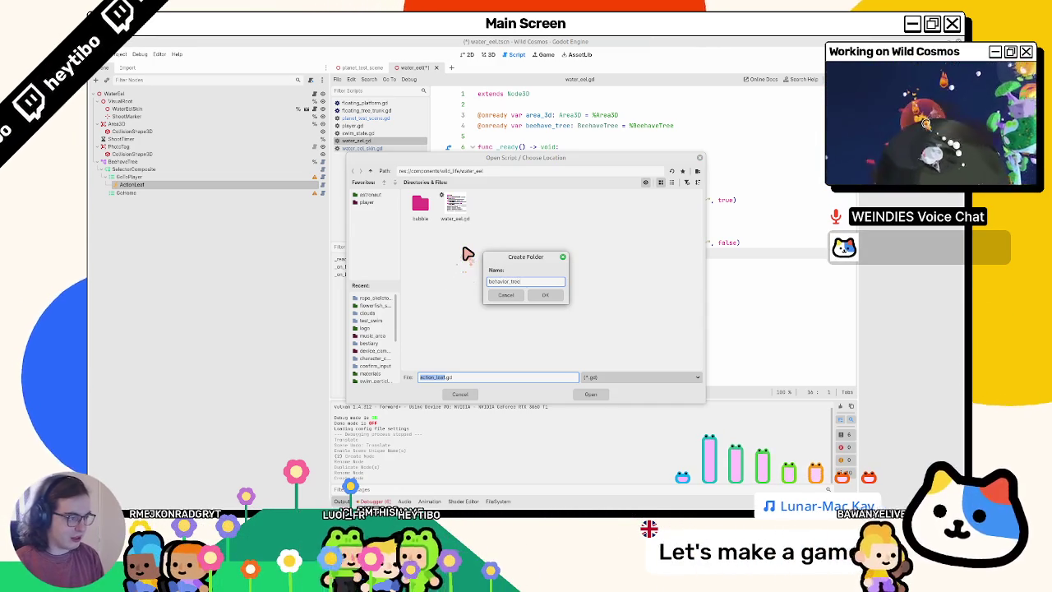
key("Return")
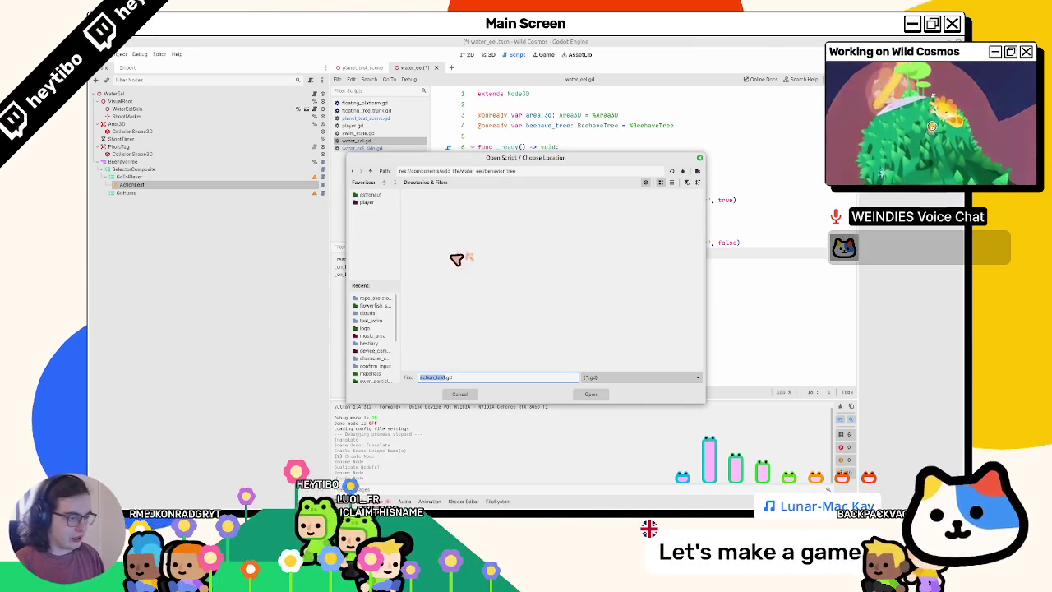
Save the script as load_player_position.gd in that folder and attach it to the ActionLeaf
left_click(481, 370)
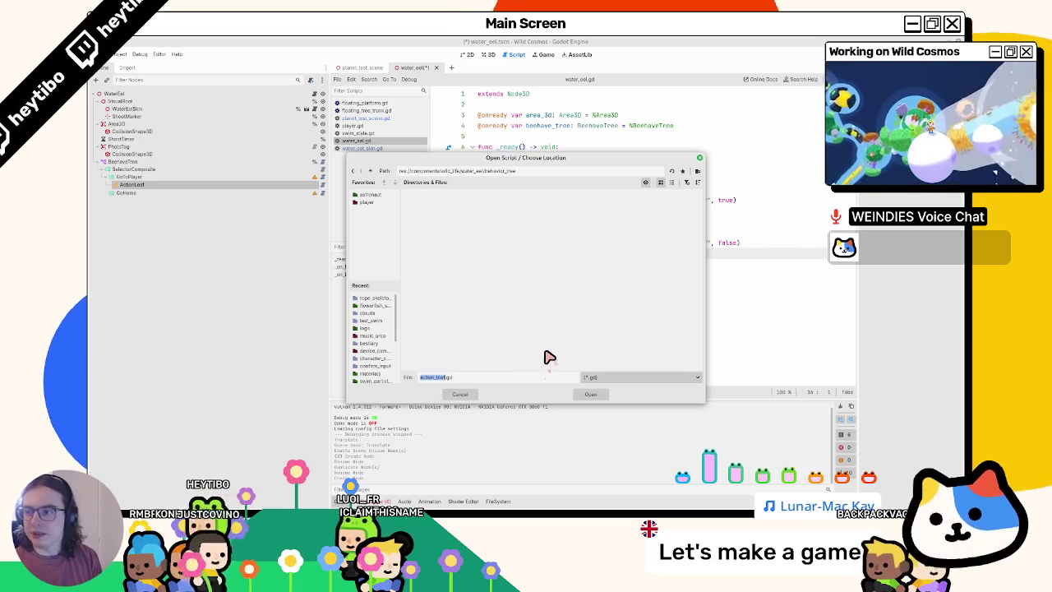
type("lose")
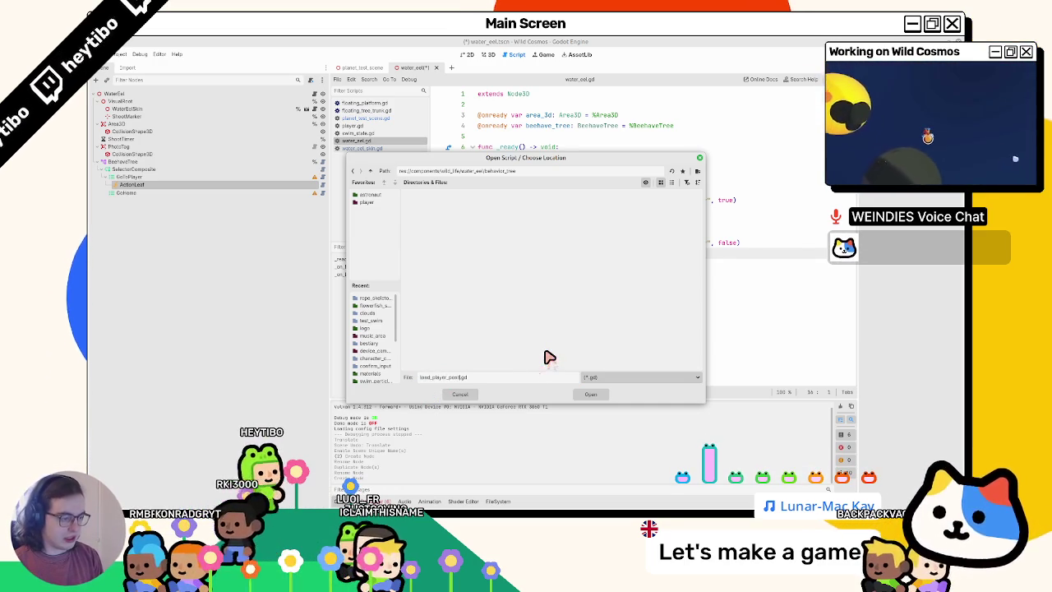
key("Return")
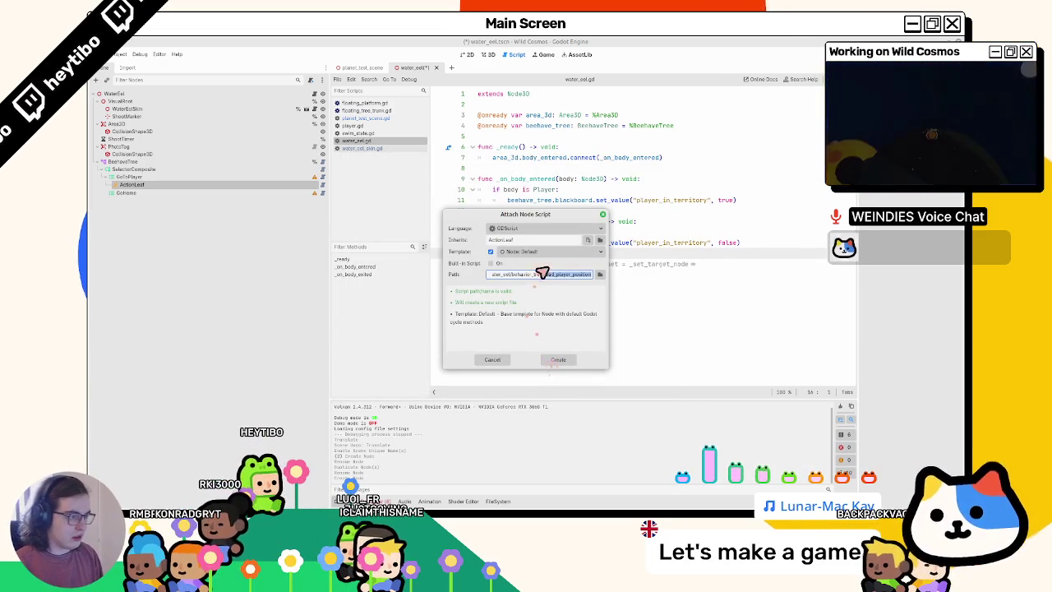
left_click(564, 360)
type("LoadPlayerPosition")
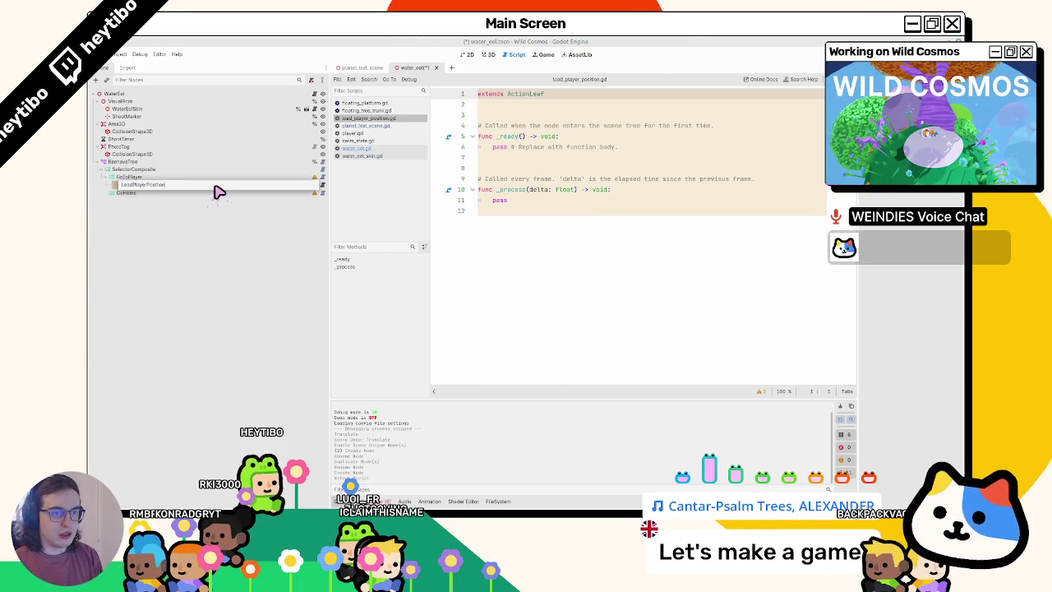
Name the leaf LoadPlayerPosition and replace the template with a tick(actor, blackboard) function containing pass
key("Return")
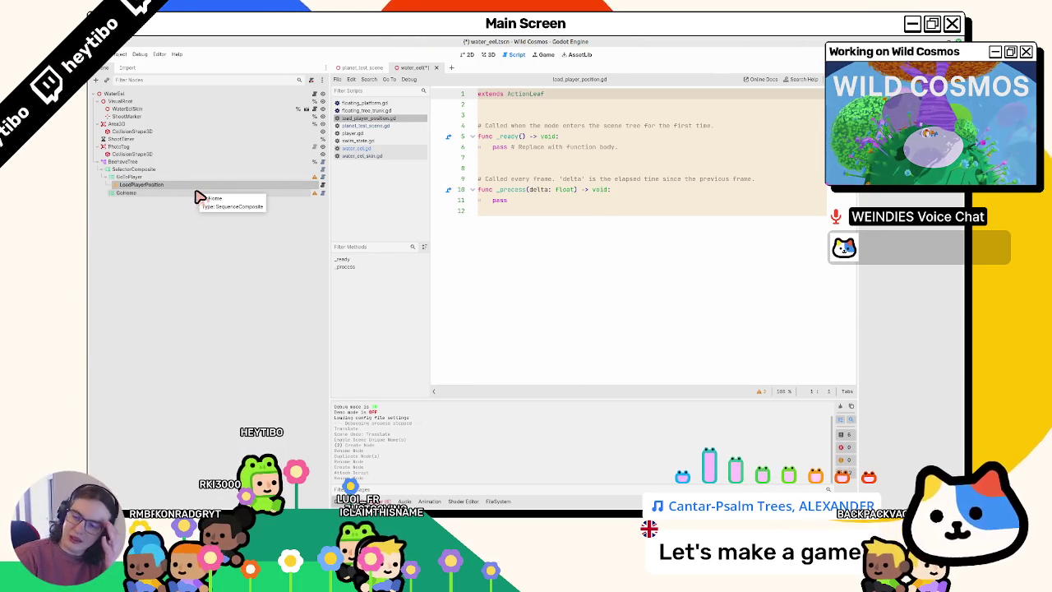
left_click_drag(481, 114, 531, 329)
key("BackSpace")
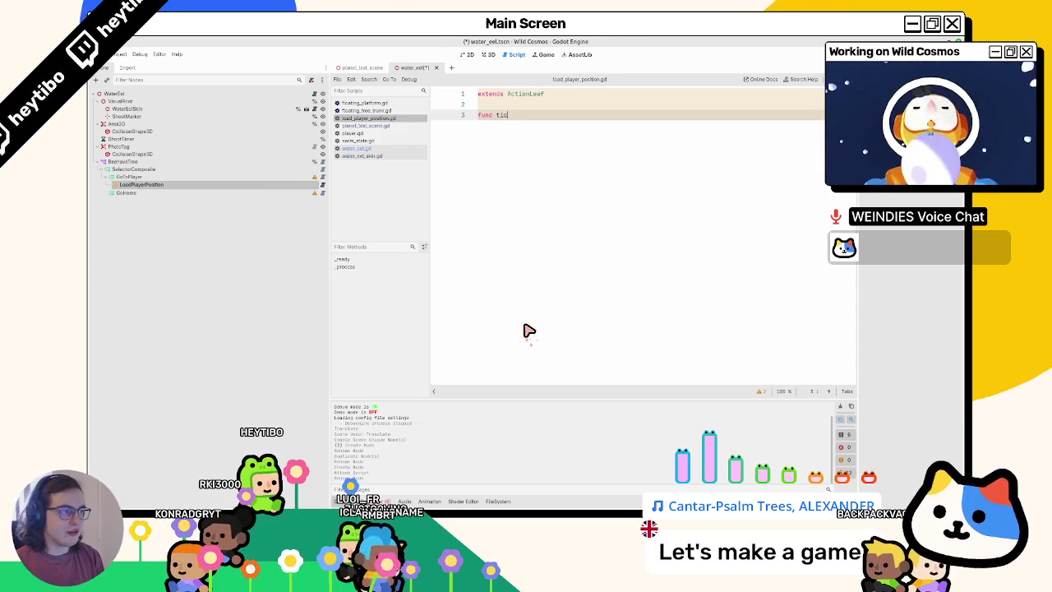
type("ck(actor, blackboard) ->")
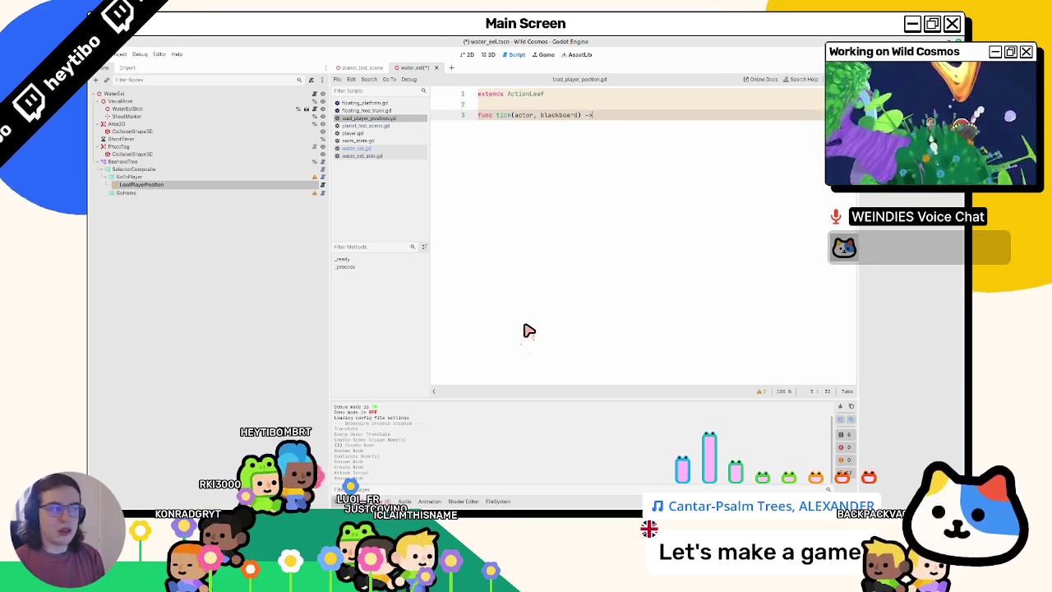
type("id:")
key("Return")
type("pass")
key("ctrl+s")
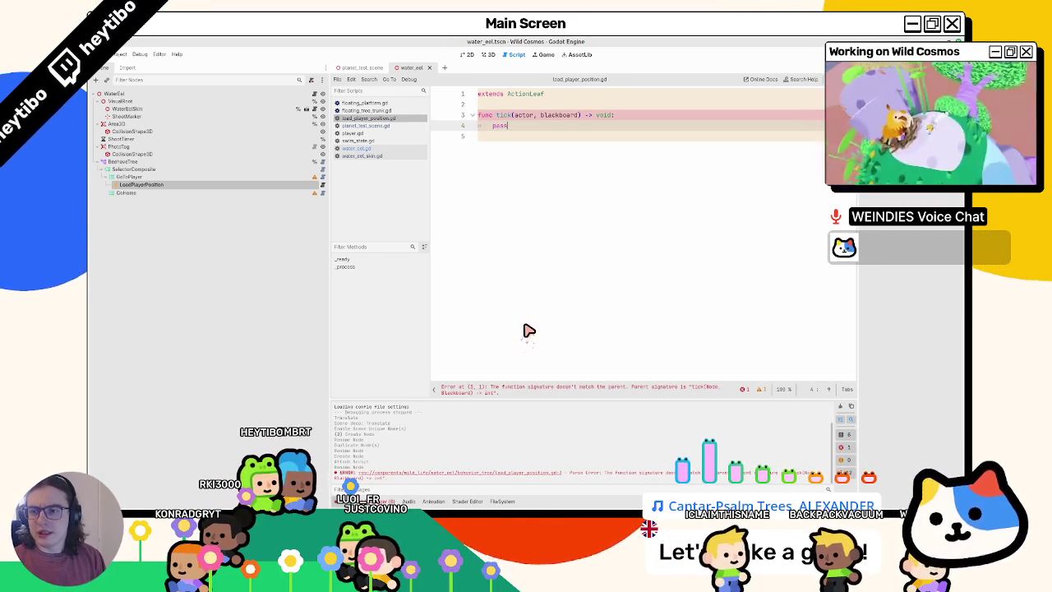
Give tick an int return type, matching the parent signature in beehave_node.gd, with pass as body
key("BackSpace")
key("BackSpace")
key("BackSpace")
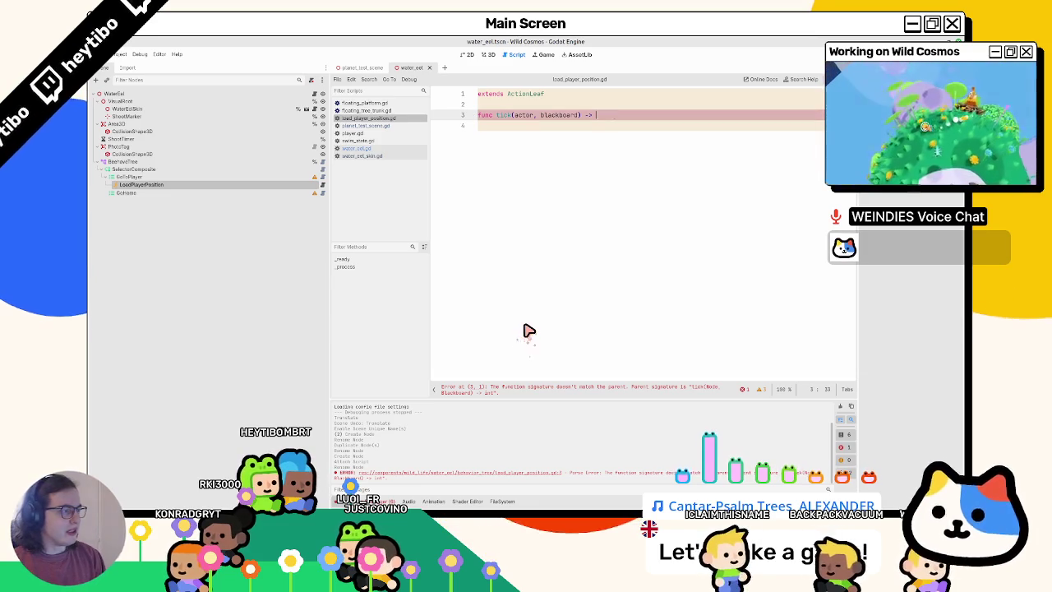
type("ret")
key("BackSpace")
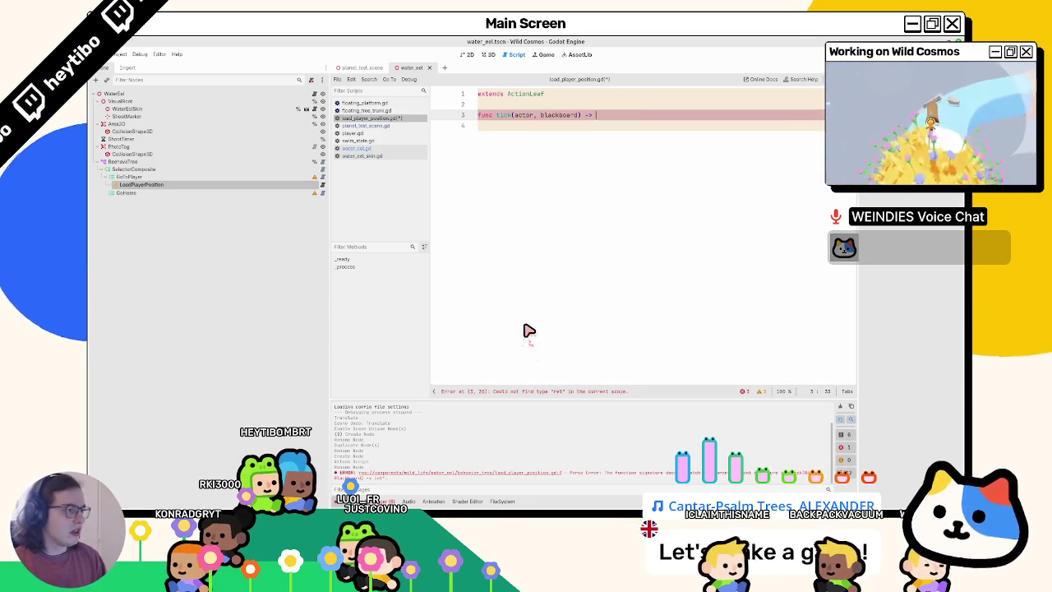
left_click(503, 116, "ctrl")
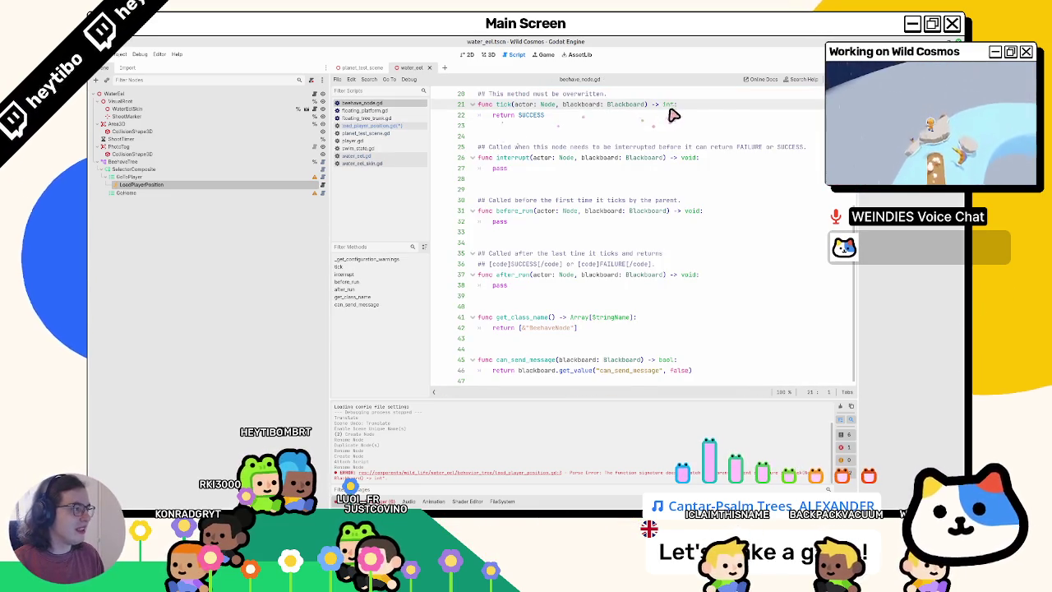
left_click_drag(649, 104, 723, 109)
left_click(370, 124)
type("func tick(actor, blackboard) -> int:")
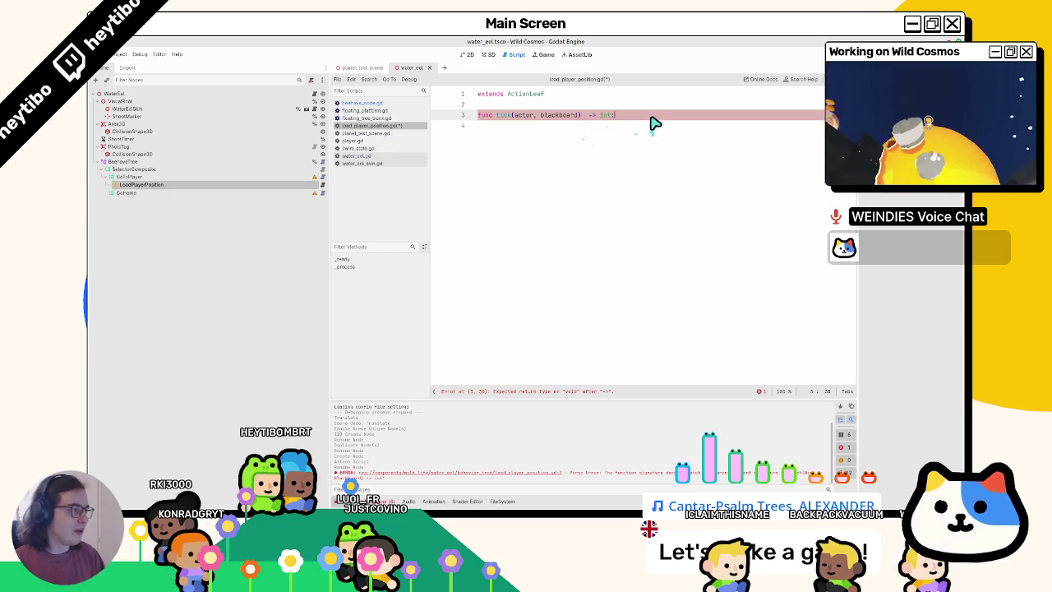
key("Return")
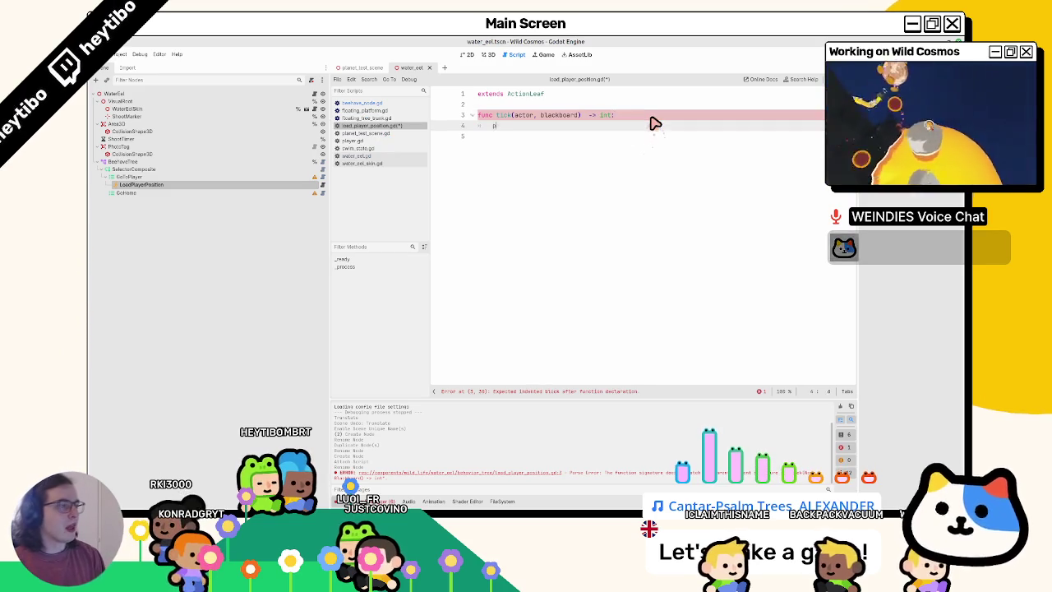
key("ctrl+a")
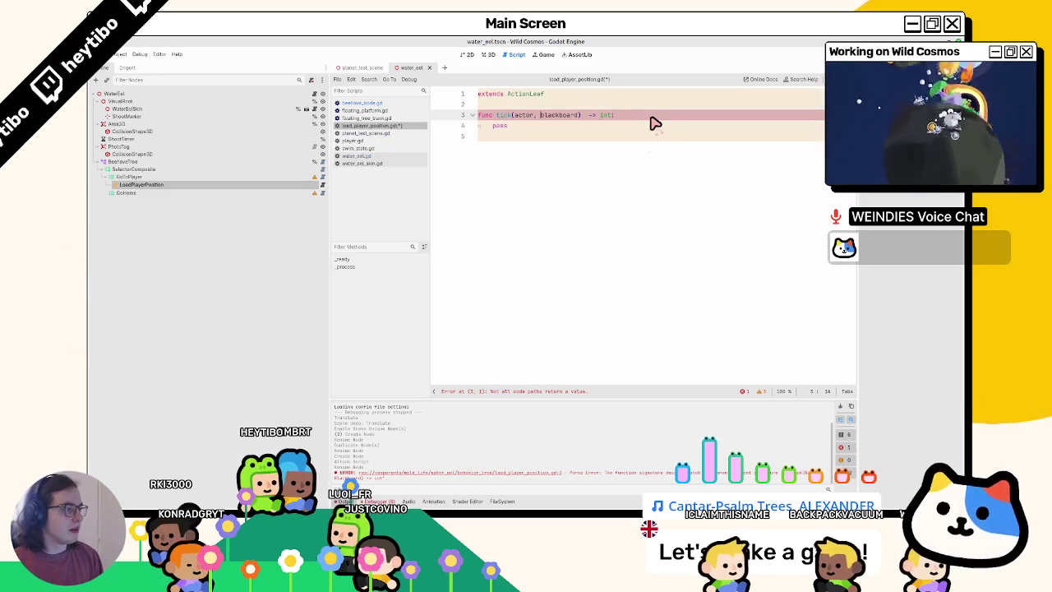
key("Down")
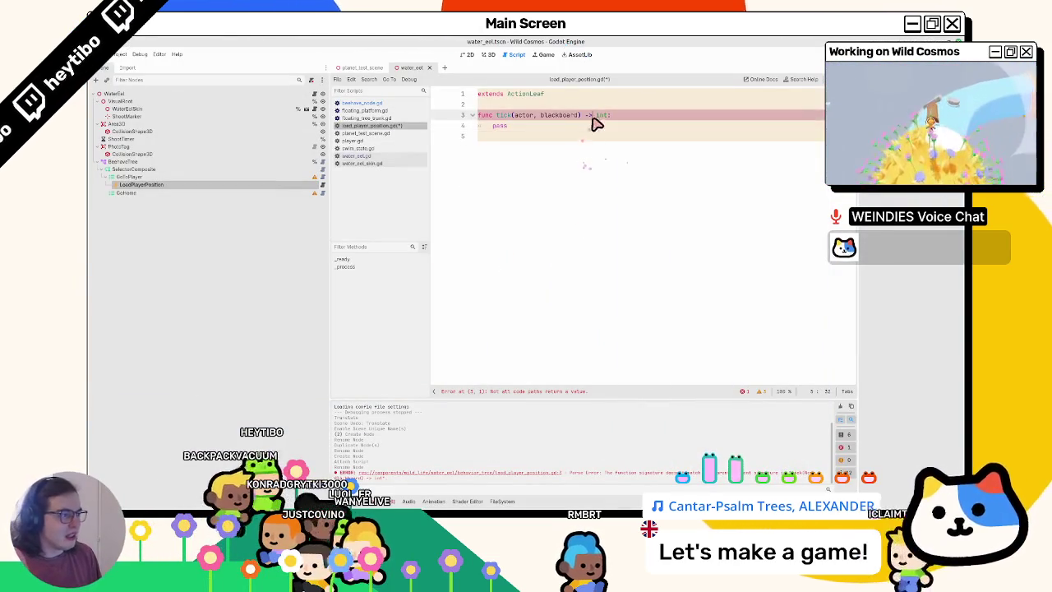
Make tick call blackboard.set_value("player_position", Global.player.global_position) and return SUCCESS
key("shift+Home")
key("Return")
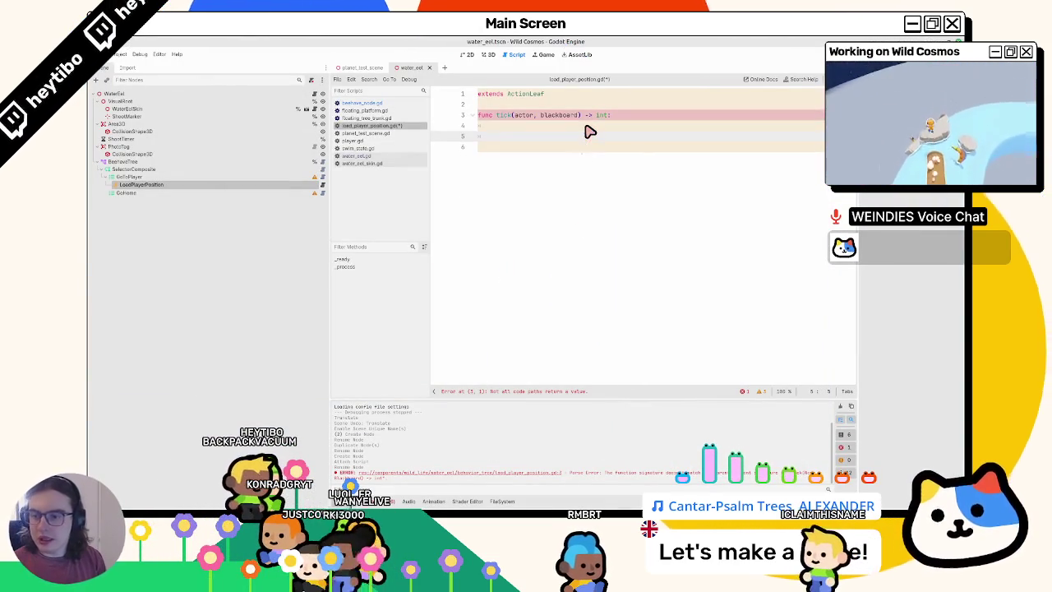
type("return succ")
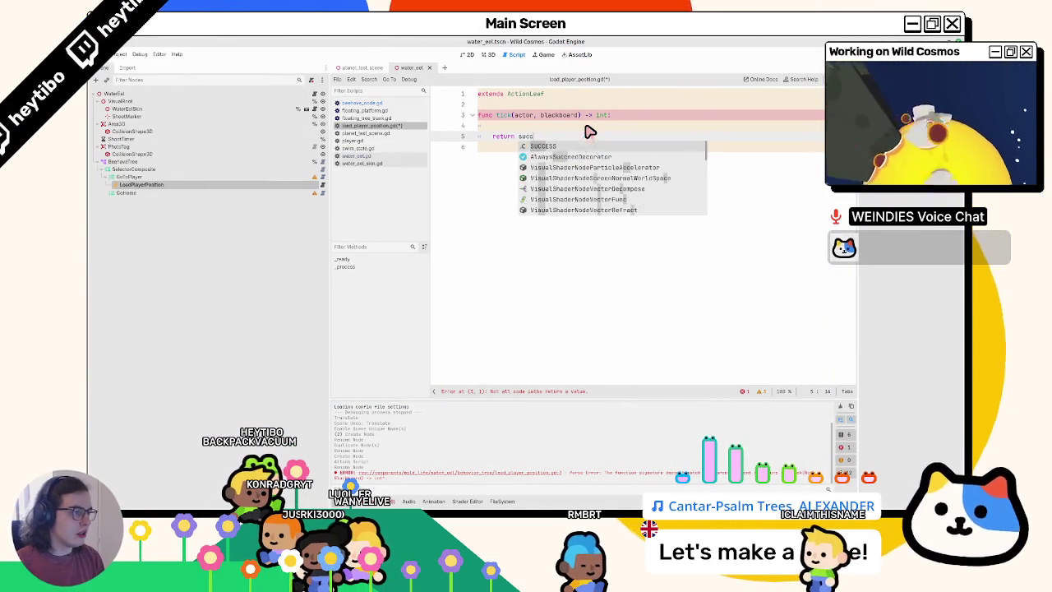
key("Return")
key("Up")
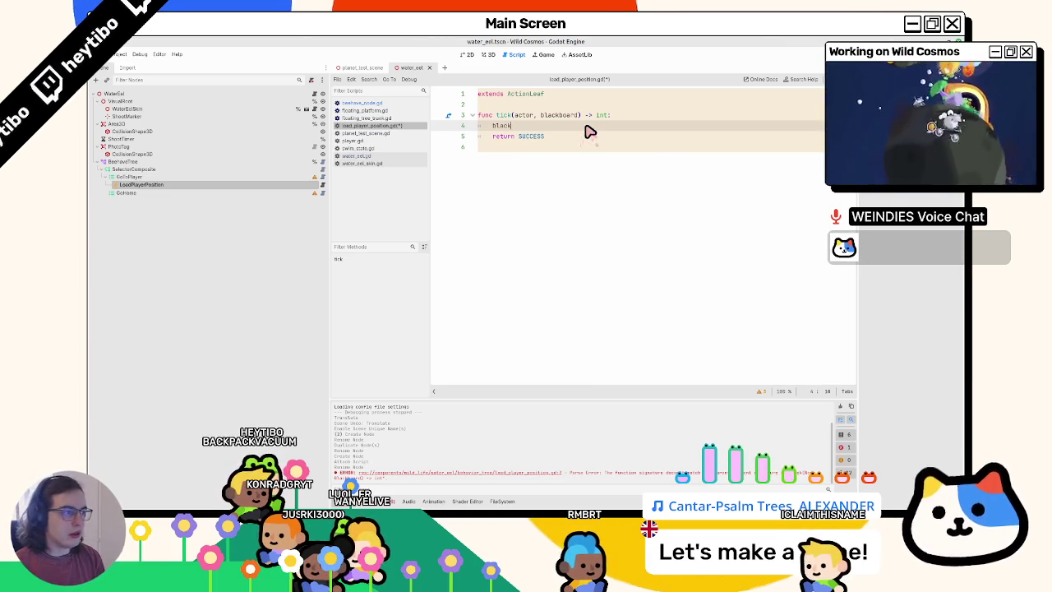
key("Return")
type(".")
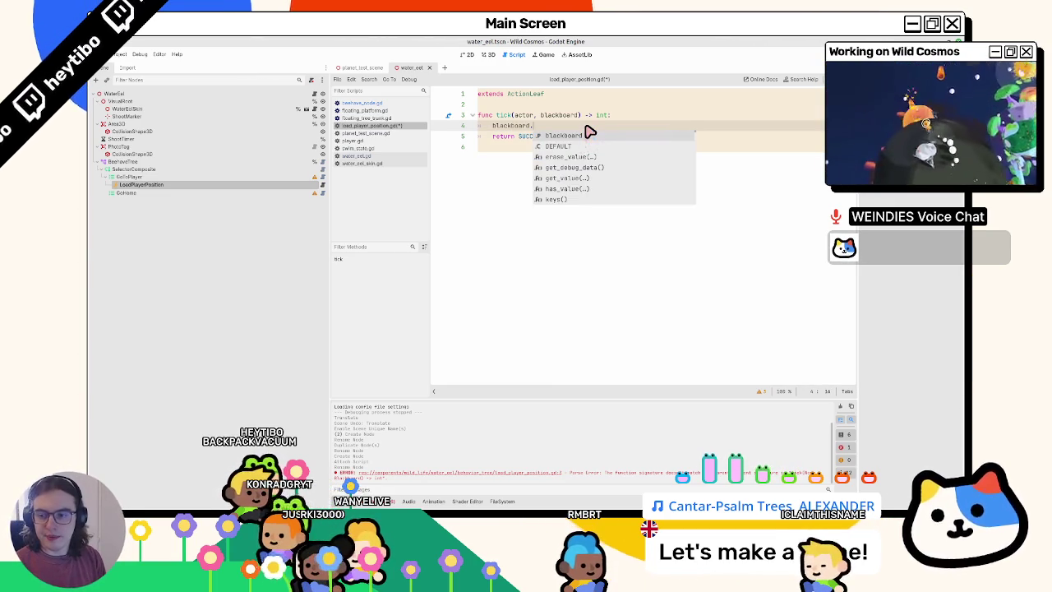
type("set")
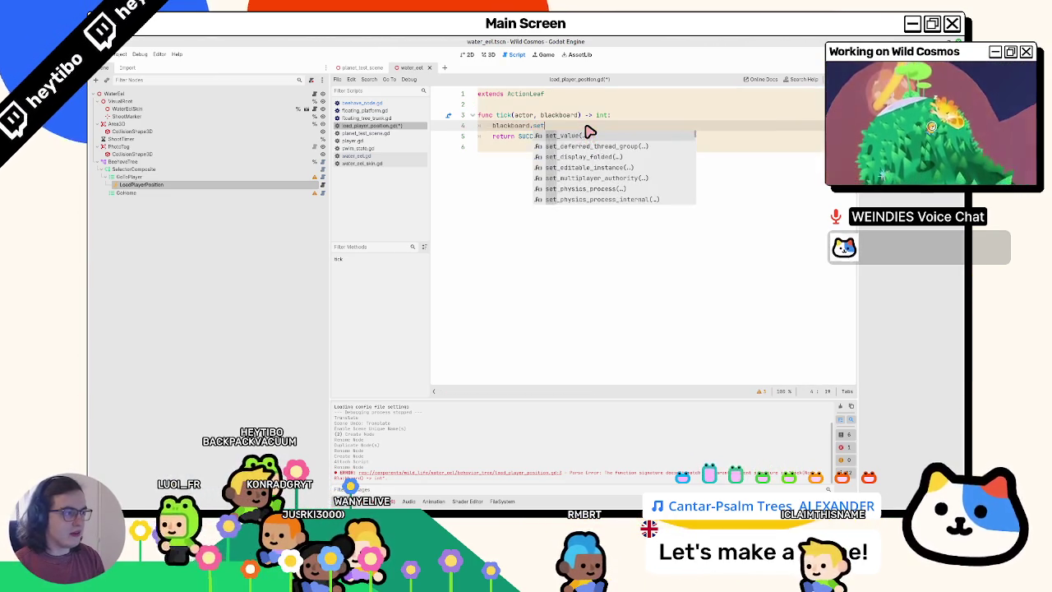
key("Return")
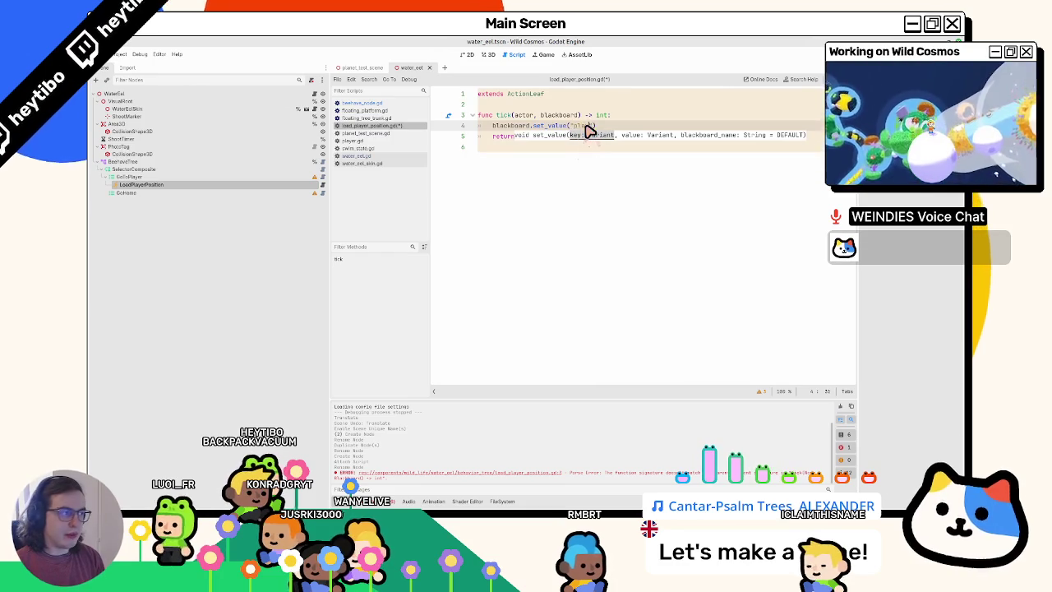
type(", Glob")
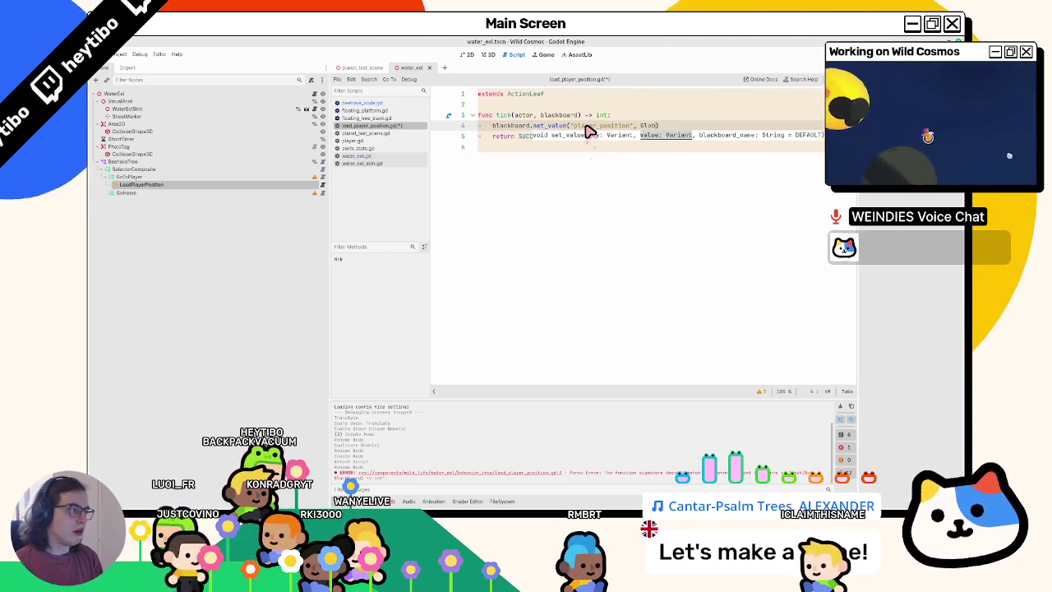
type("al.pl")
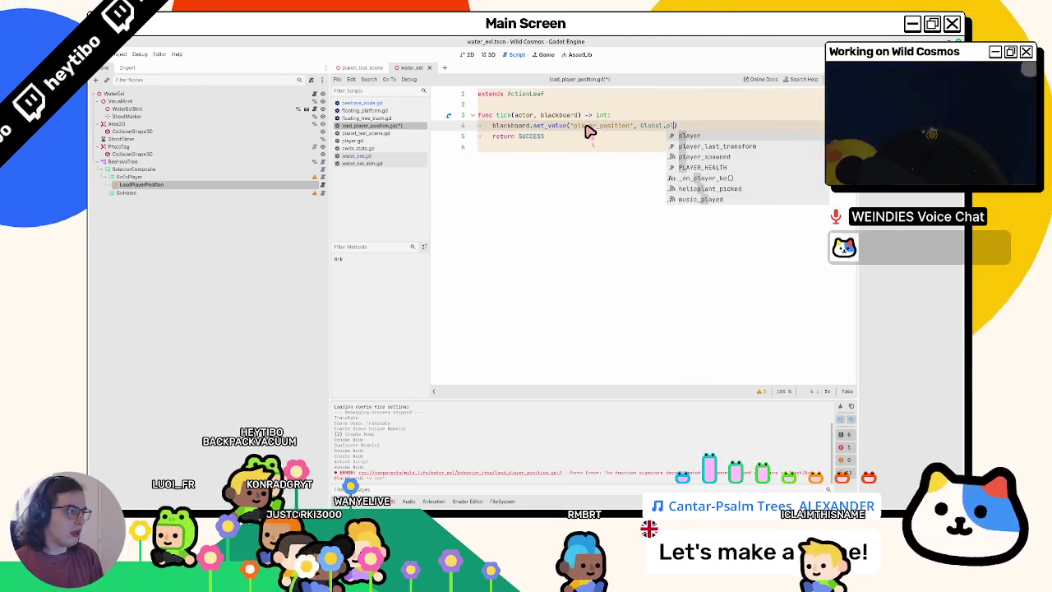
type("ayer.global")
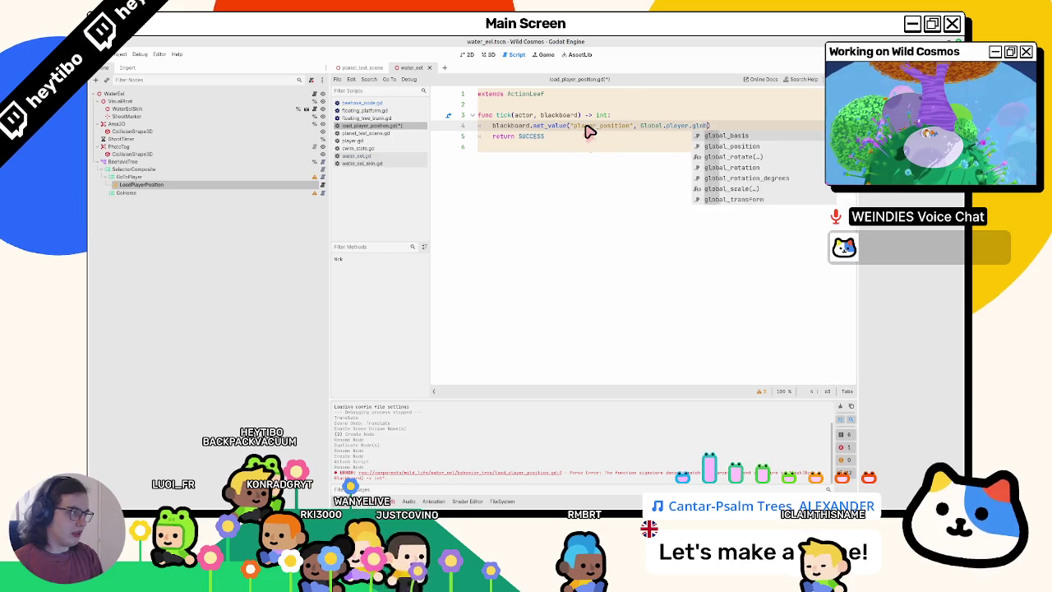
key("Down")
key("Return")
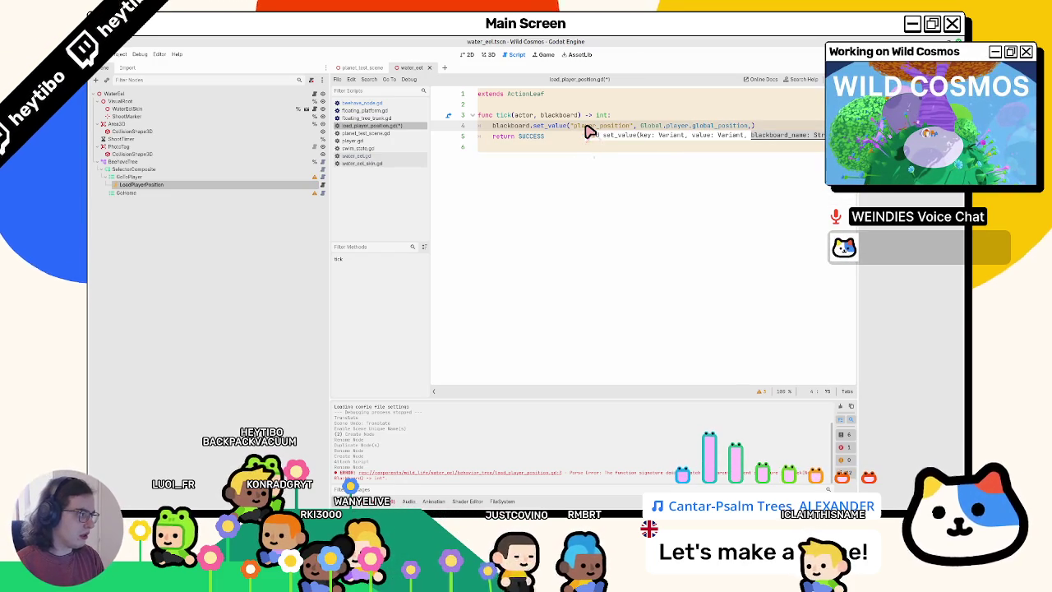
type(")")
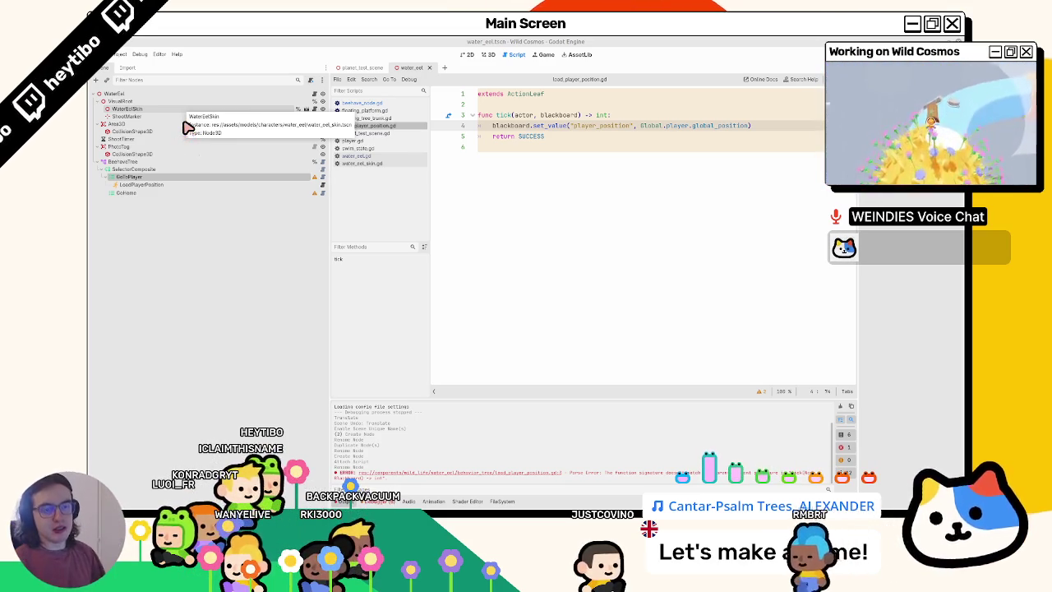
Select GoToPlayer and bring up the list of node types to add
left_click(168, 178)
key("Escape")
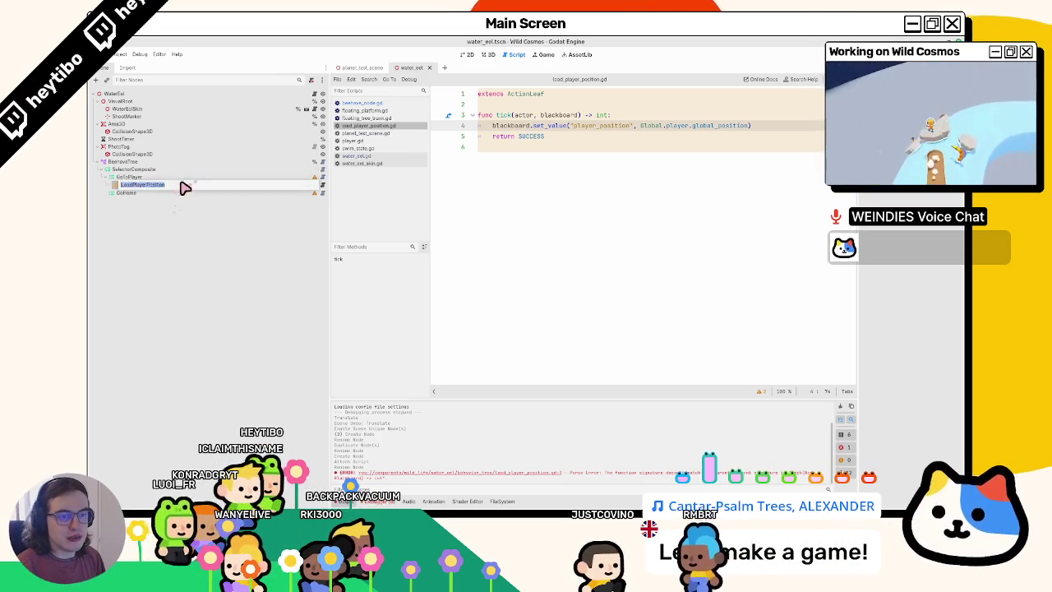
key("ctrl+a")
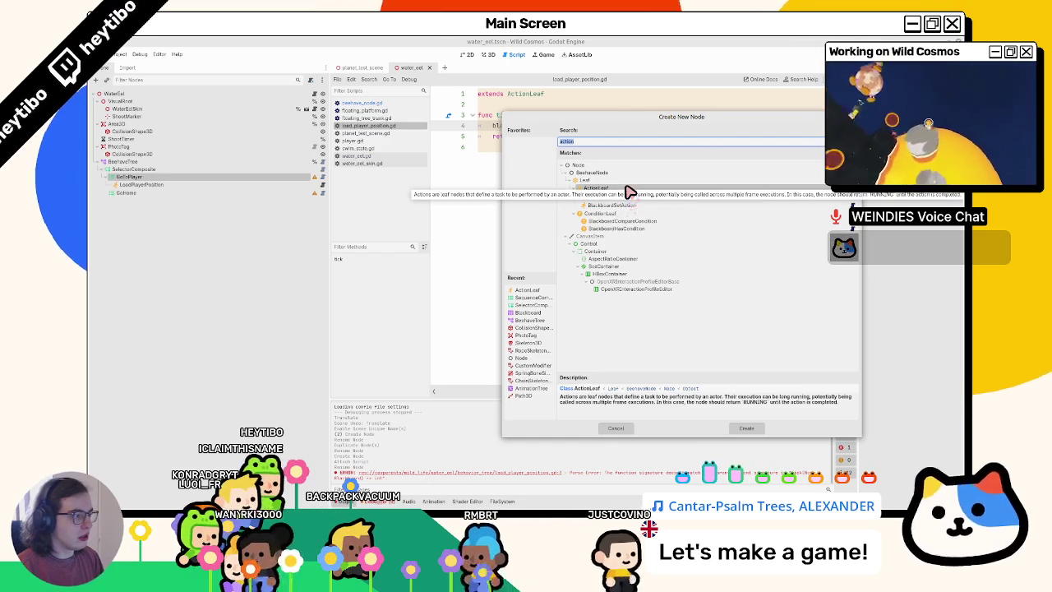
Try adding an ActionLeaf and a BlackboardCompareCondition under GoToPlayer, then undo both
double_click(626, 189)
left_click_drag(134, 194, 164, 186)
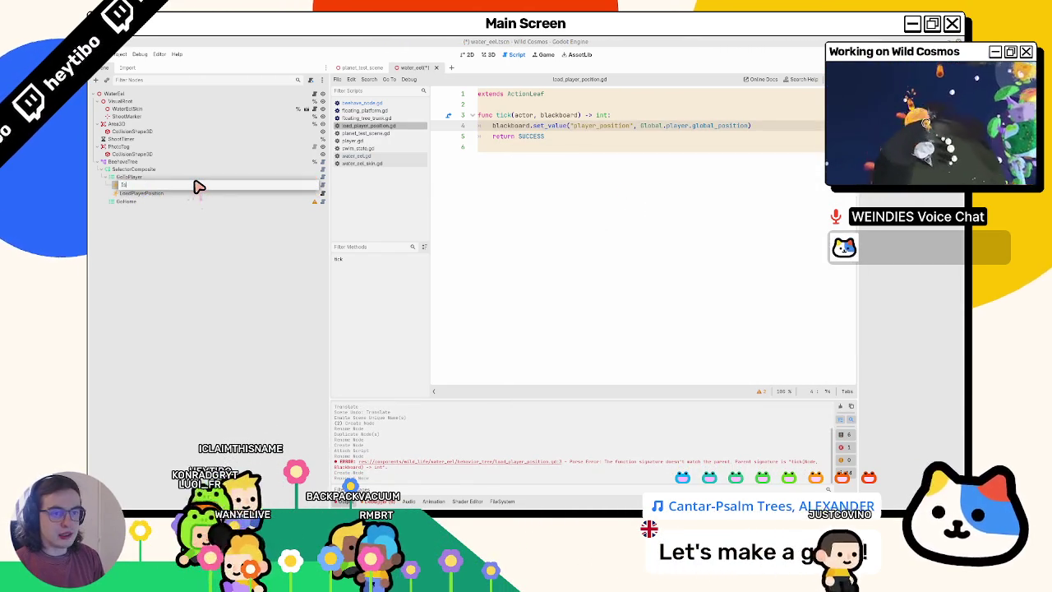
type("B")
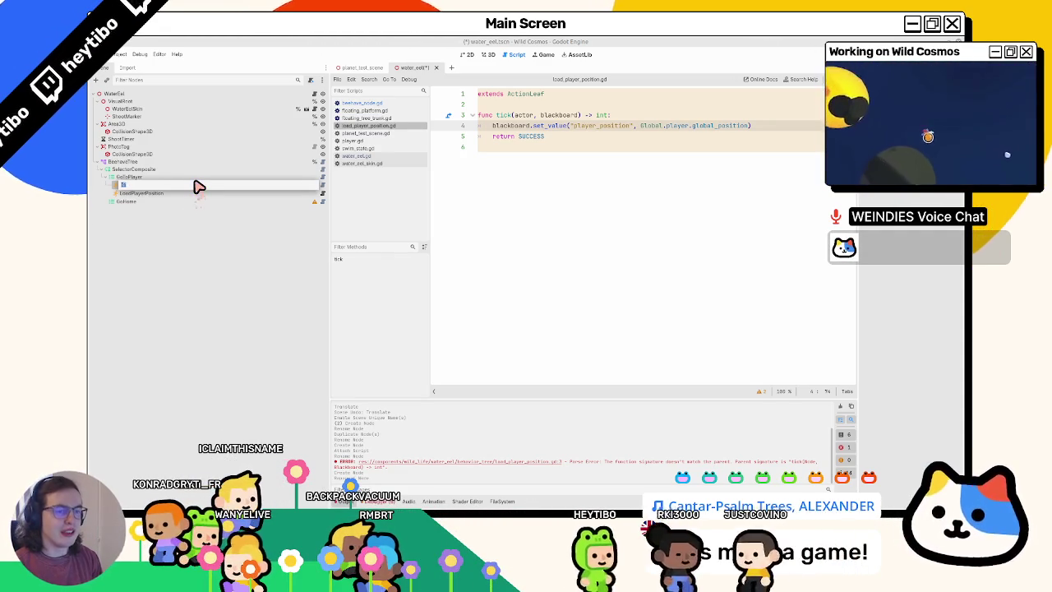
key("Escape")
key("ctrl+a")
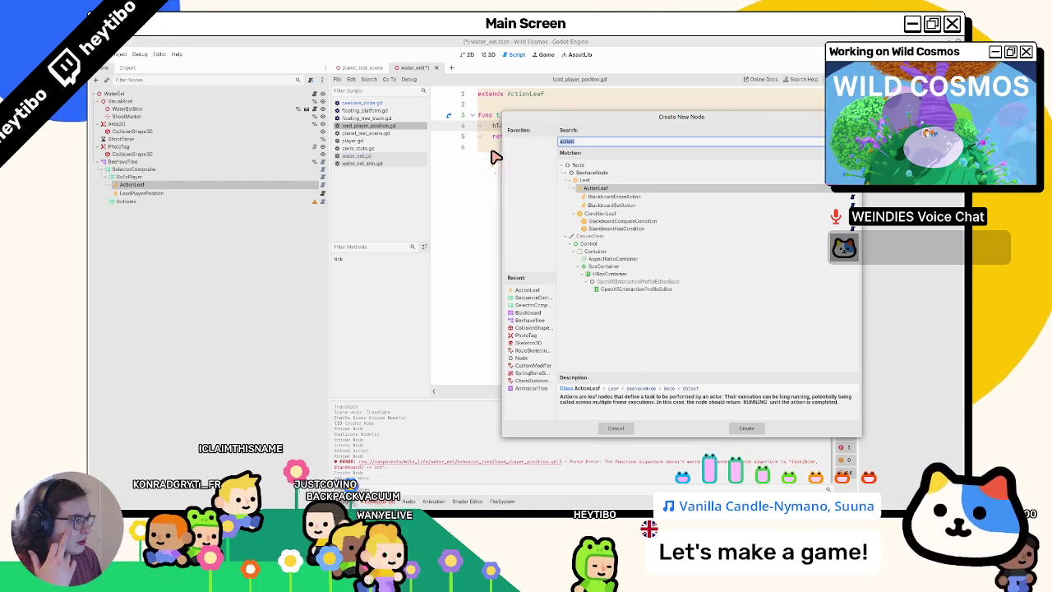
left_click(630, 214)
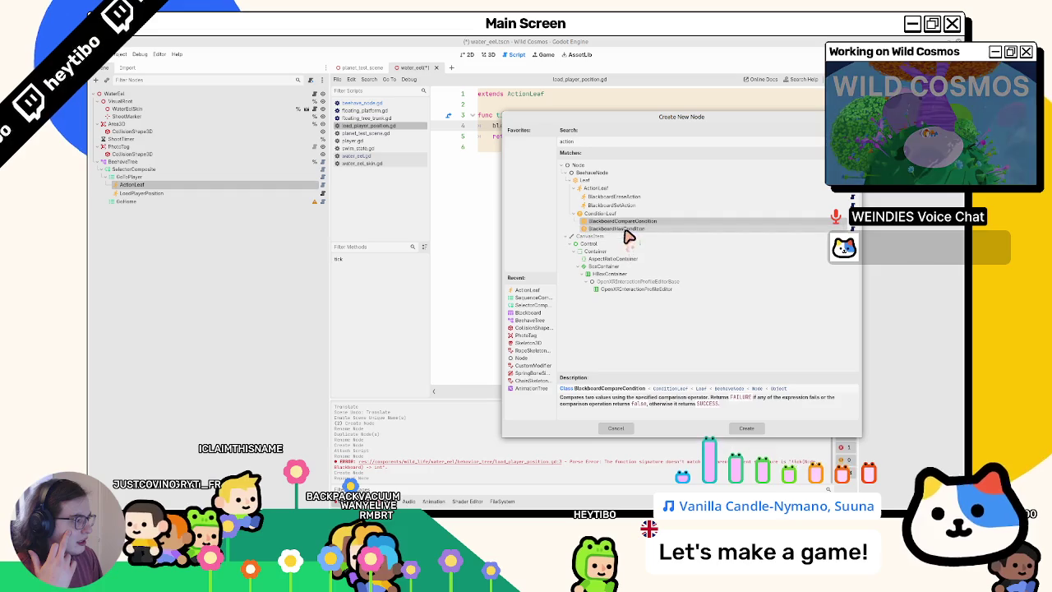
left_click(634, 221)
double_click(635, 221)
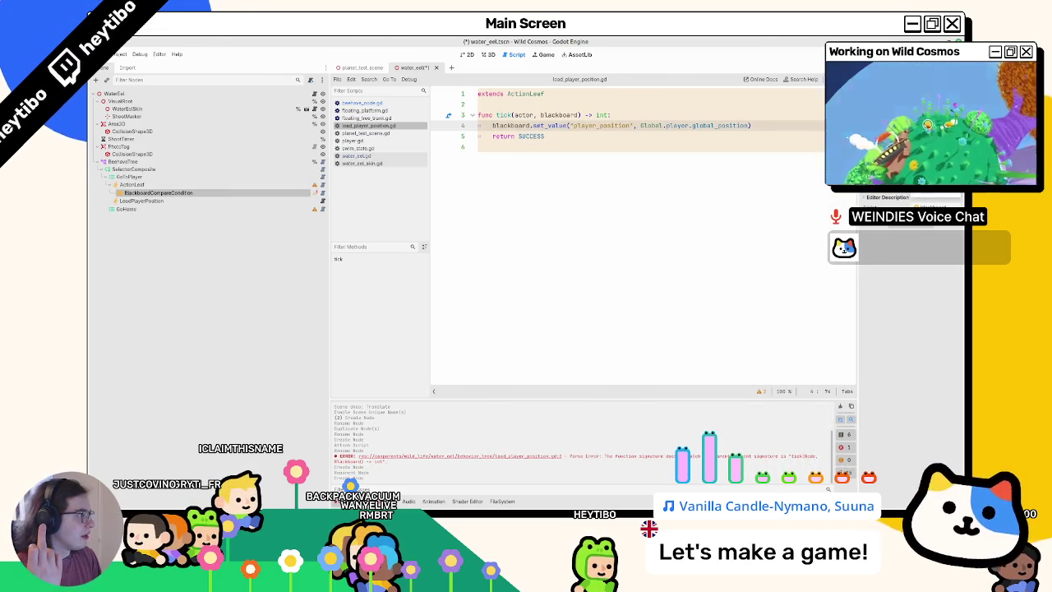
key("ctrl+z")
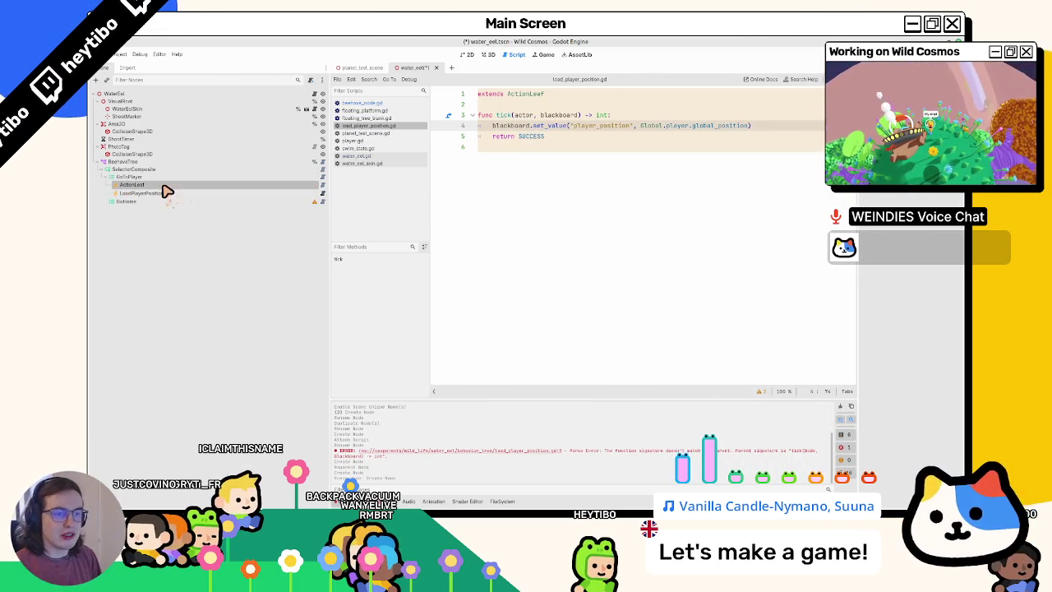
key("ctrl+z")
key("ctrl+z")
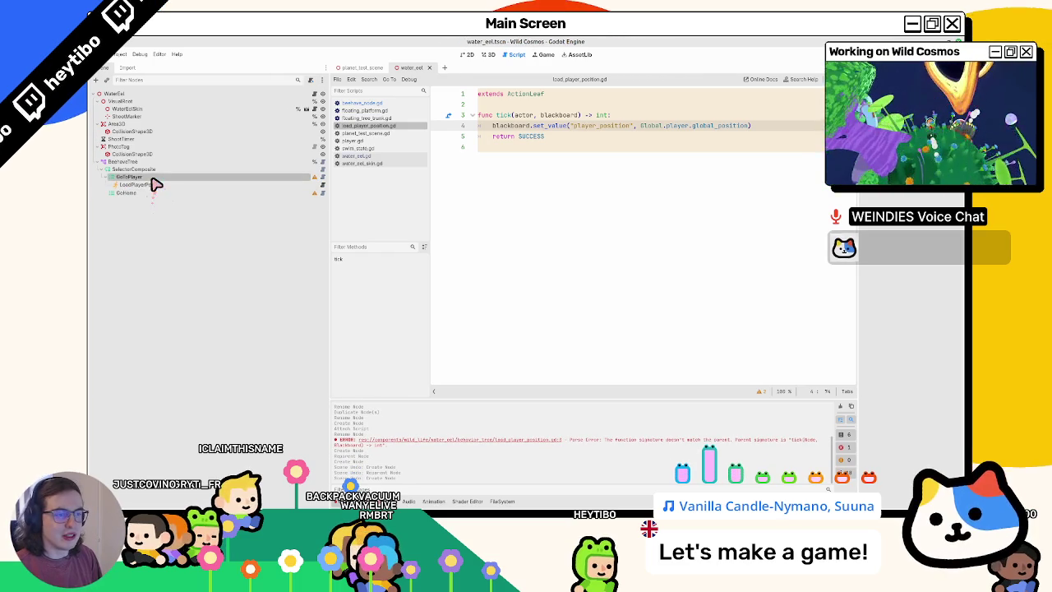
Compare the blackboard node descriptions and add a BlackboardSetAction under GoToPlayer
key("ctrl+shift+o")
key("Escape")
key("ctrl+a")
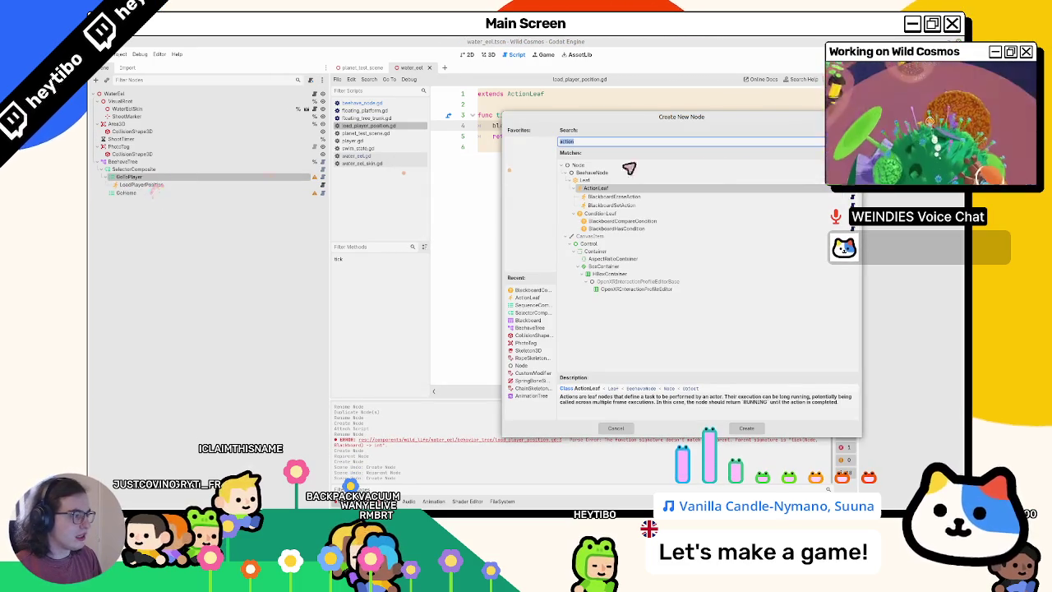
left_click(634, 219)
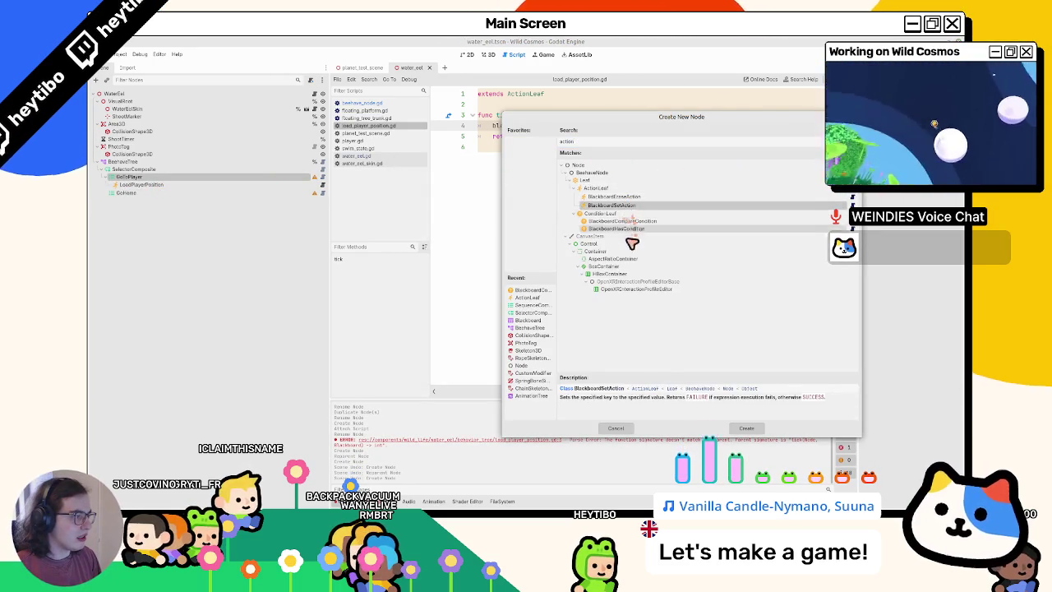
left_click(633, 206)
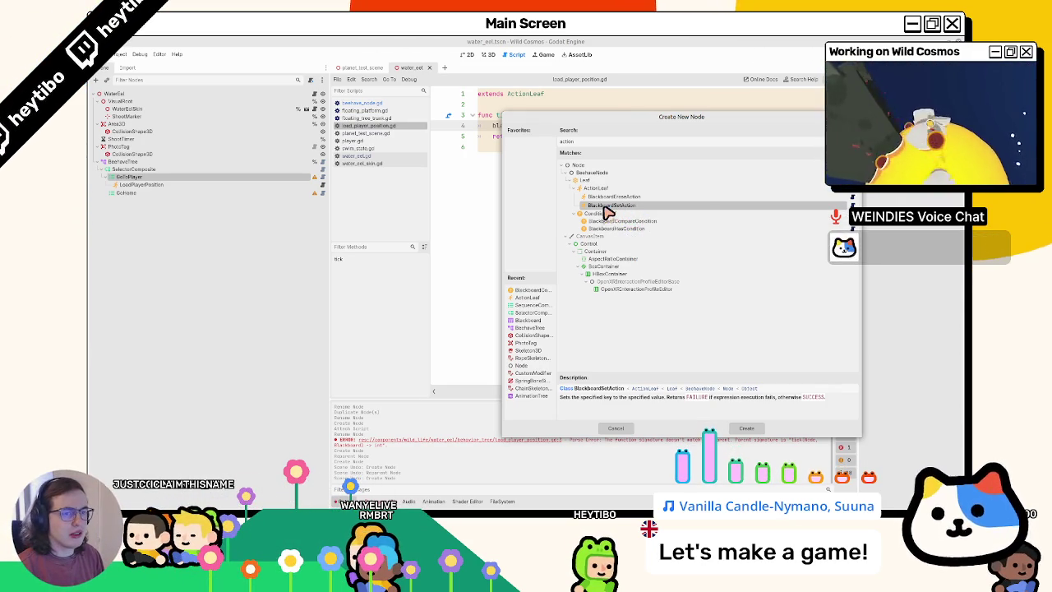
double_click(607, 212)
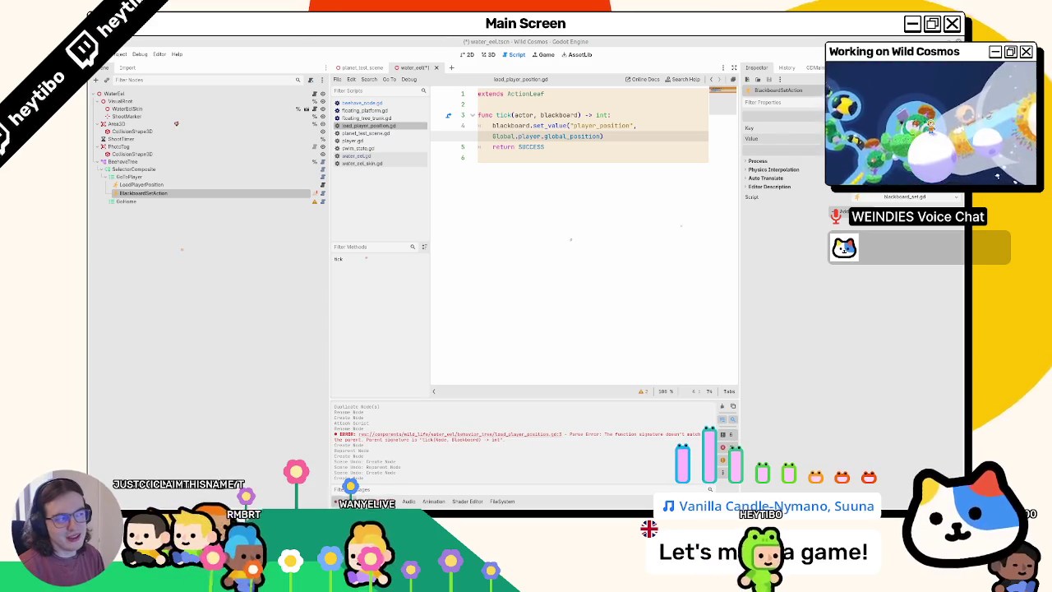
Delete the BlackboardSetAction node and undo a trial BlackboardHasCondition under GoToPlayer
key("Delete")
key("Return")
left_click(170, 178)
key("ctrl+a")
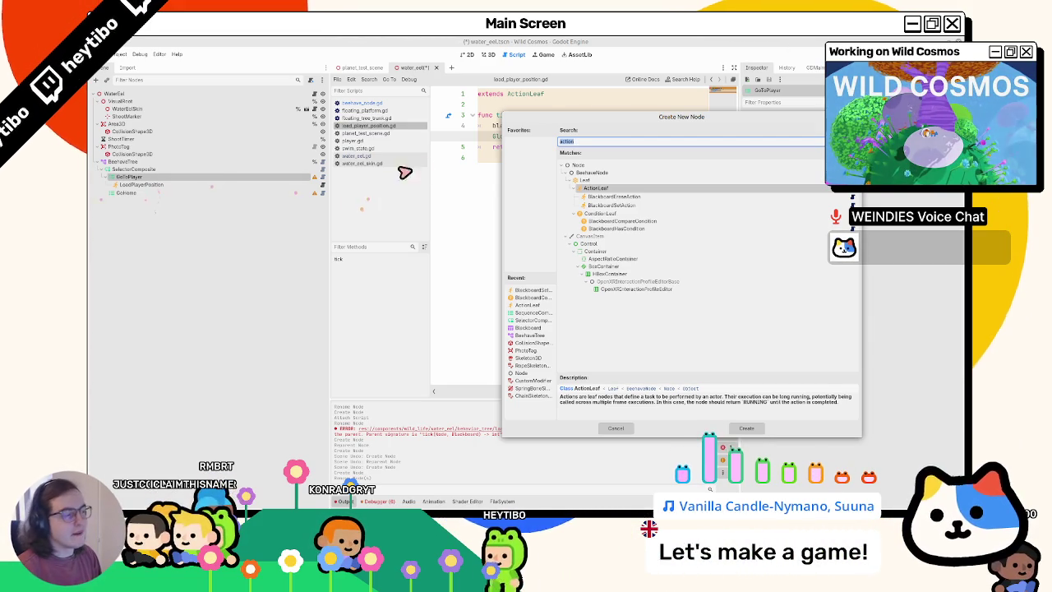
double_click(615, 229)
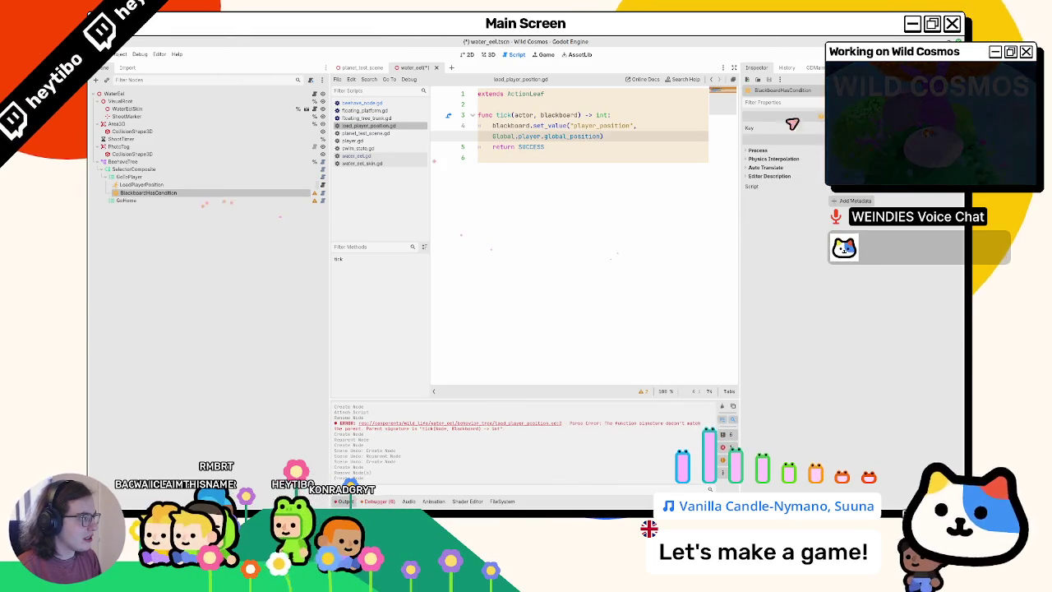
key("ctrl+z")
Add a BlackboardCompareCondition above LoadPlayerPosition and name it IsPlayerInTerritory
left_click(146, 179)
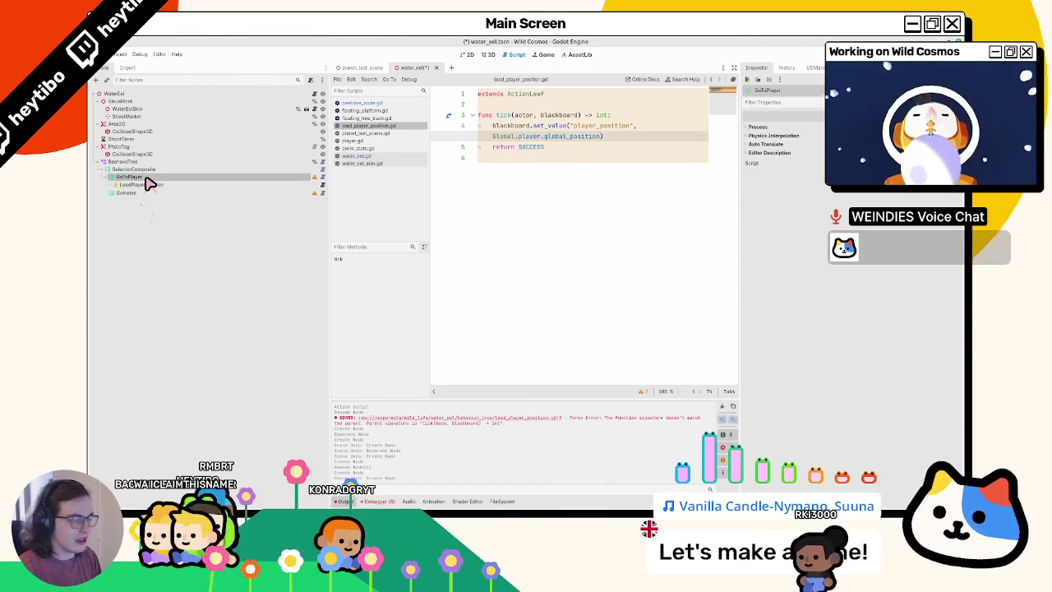
key("ctrl+a")
left_click(644, 198)
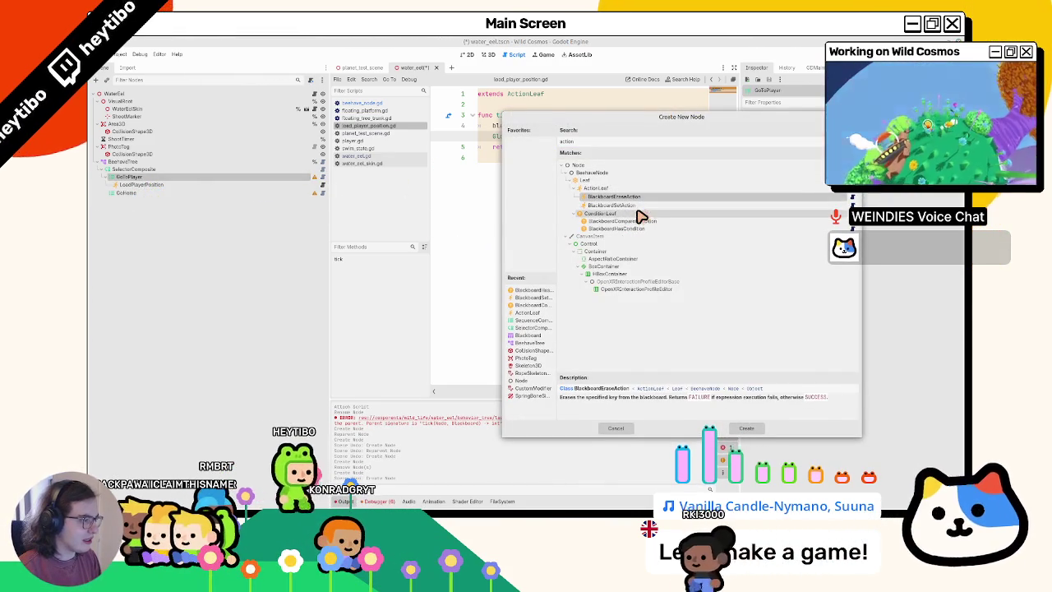
left_click(654, 221)
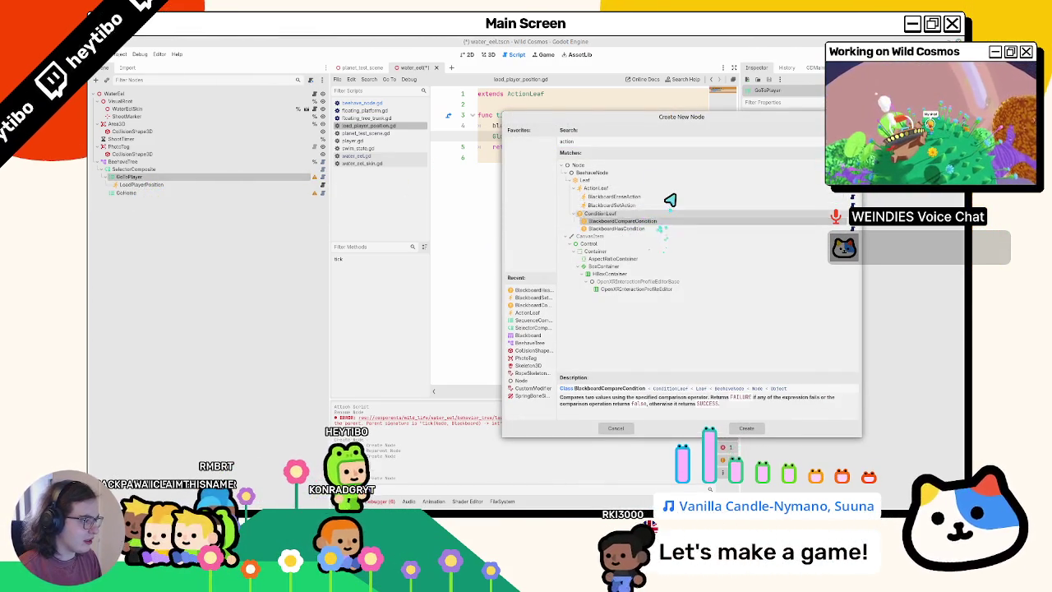
left_click(618, 144)
type("blackboard")
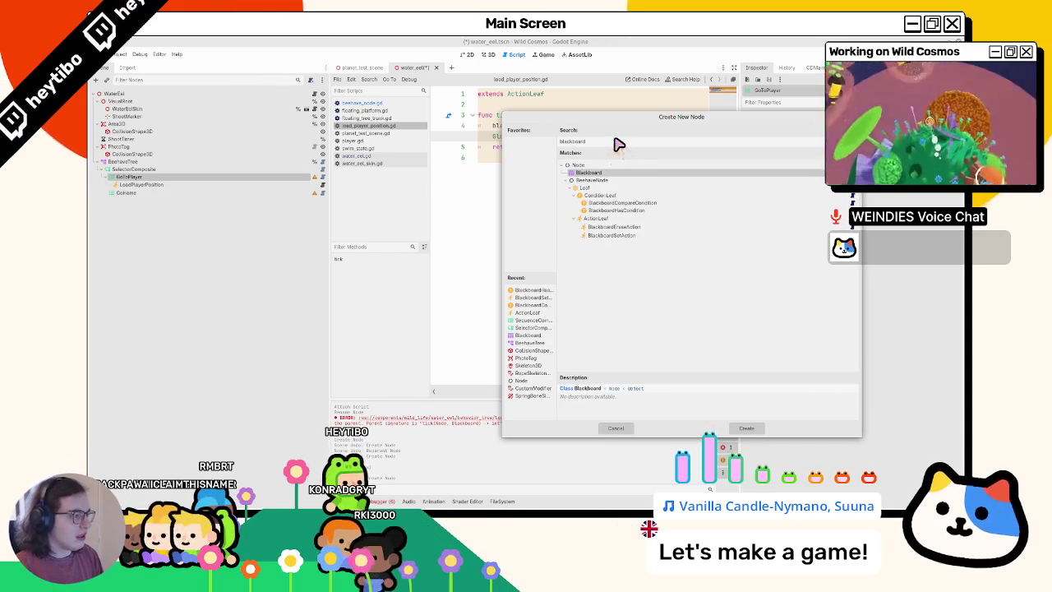
left_click(593, 212)
double_click(612, 203)
left_click_drag(143, 194, 219, 187)
type("IsPlayerInTerritory")
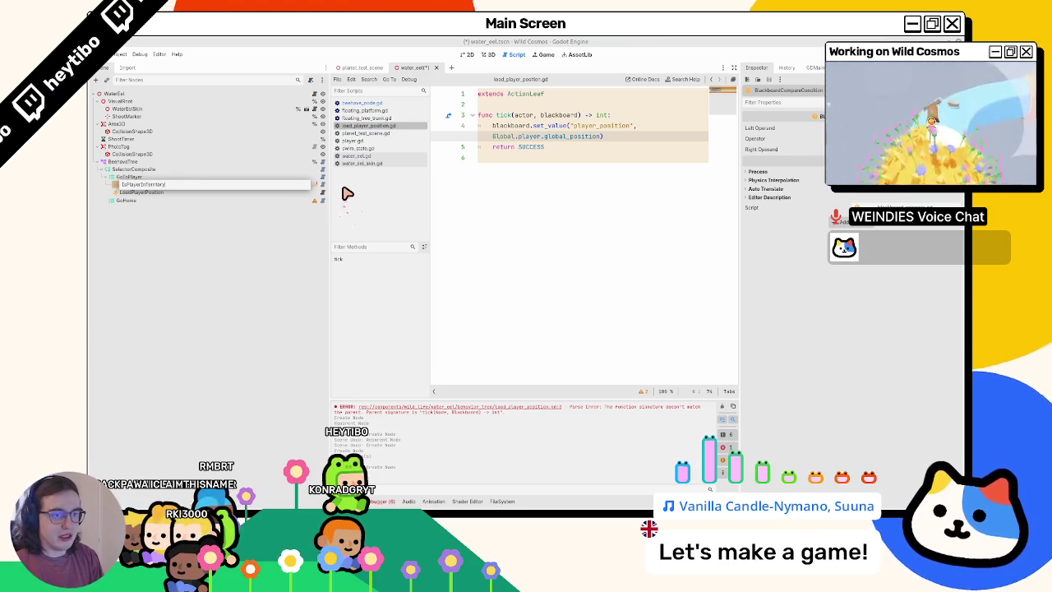
key("Return")
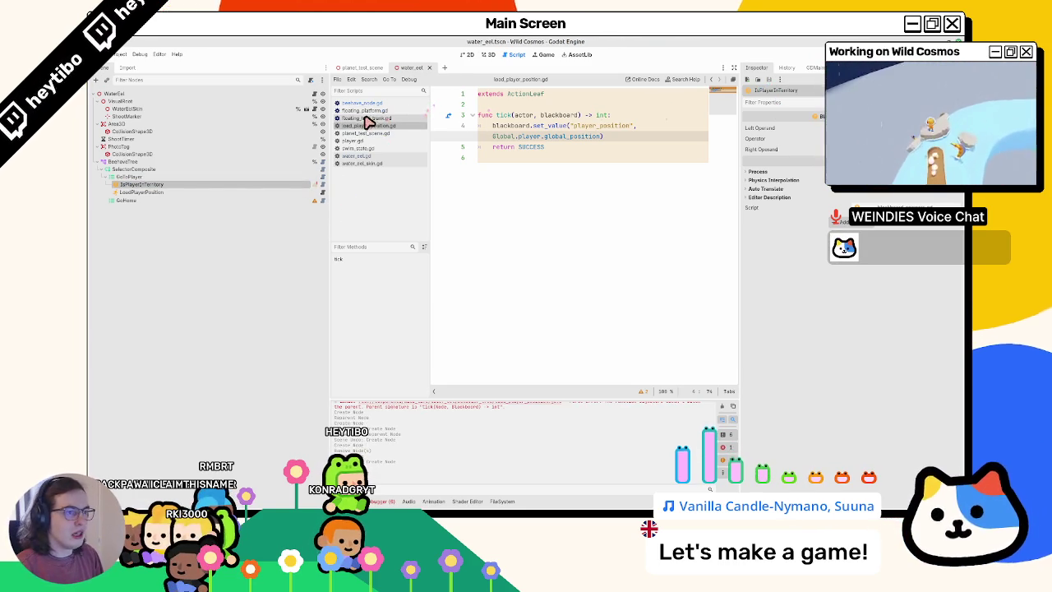
Look up the player_in_territory key in water_eel.gd
left_click(314, 94)
double_click(653, 200)
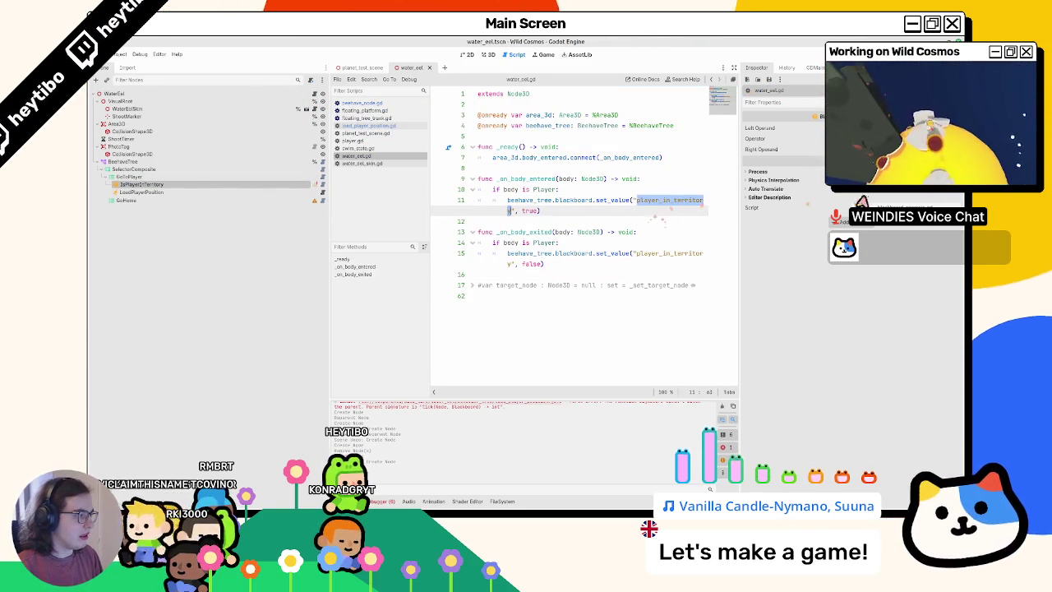
left_click_drag(322, 192, 186, 190)
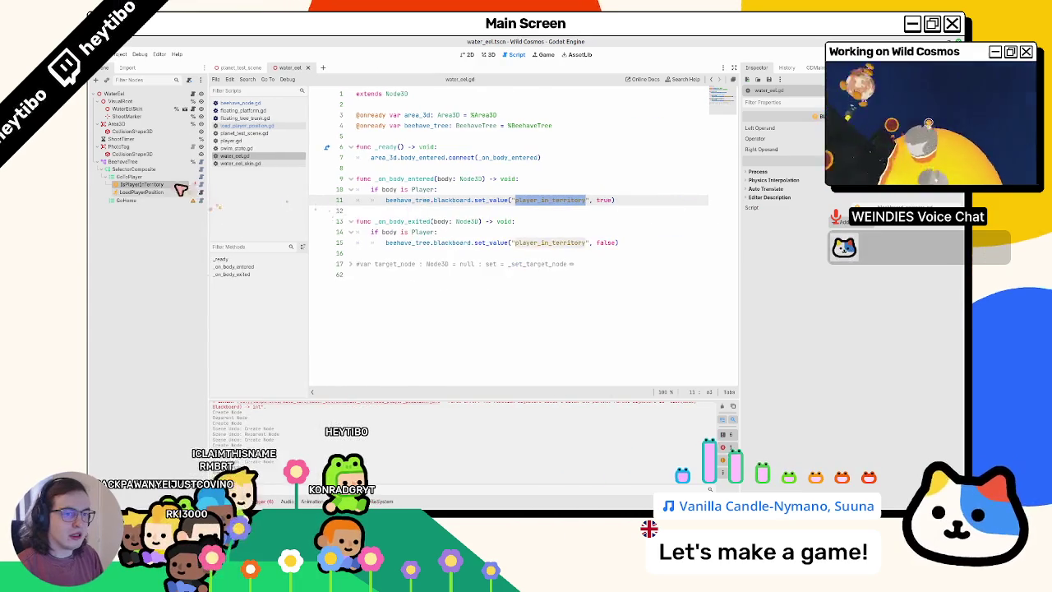
Check IsPlayerInTerritory's configuration warning and description, then return to the eel's 3D view
left_click(193, 186)
key("Escape")
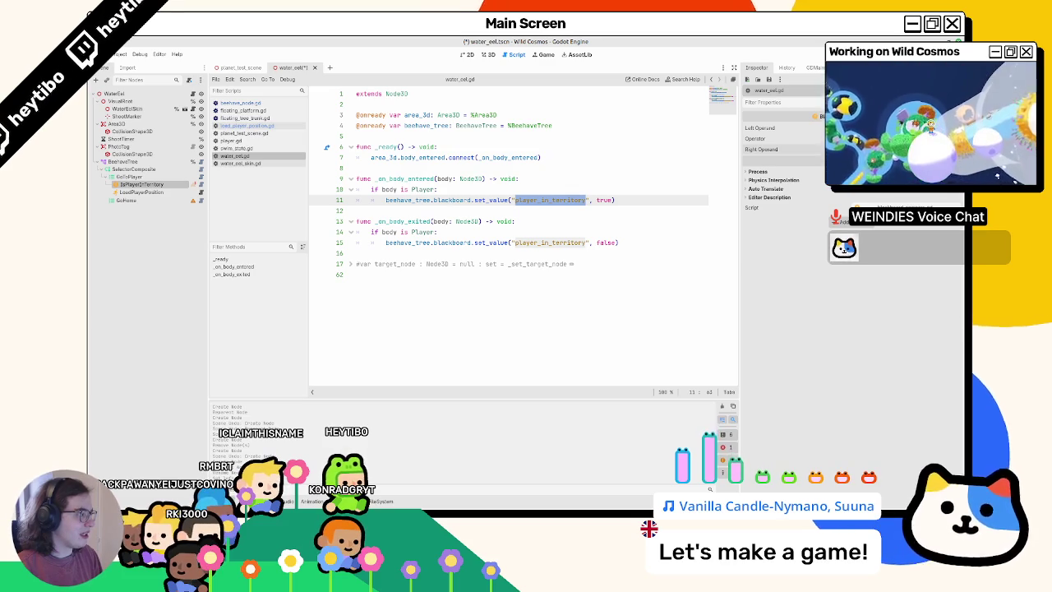
left_click(864, 197)
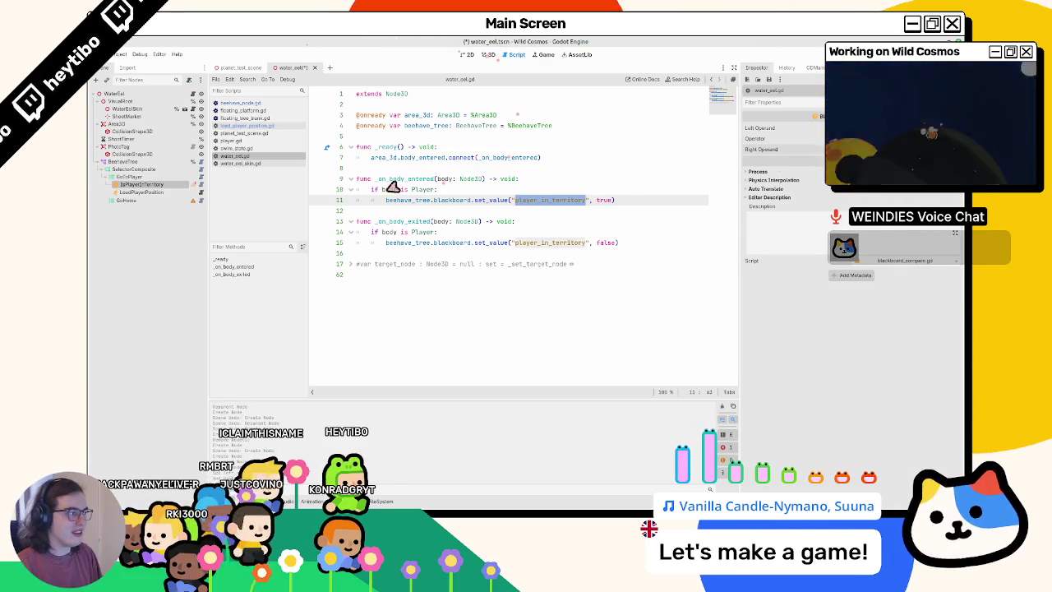
left_click(182, 186)
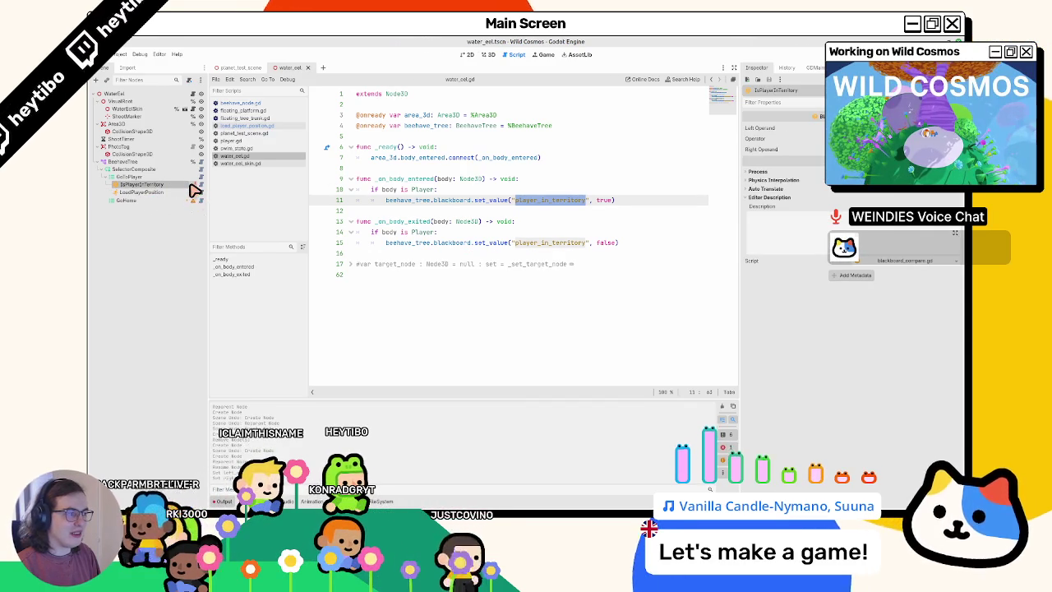
left_click(486, 53)
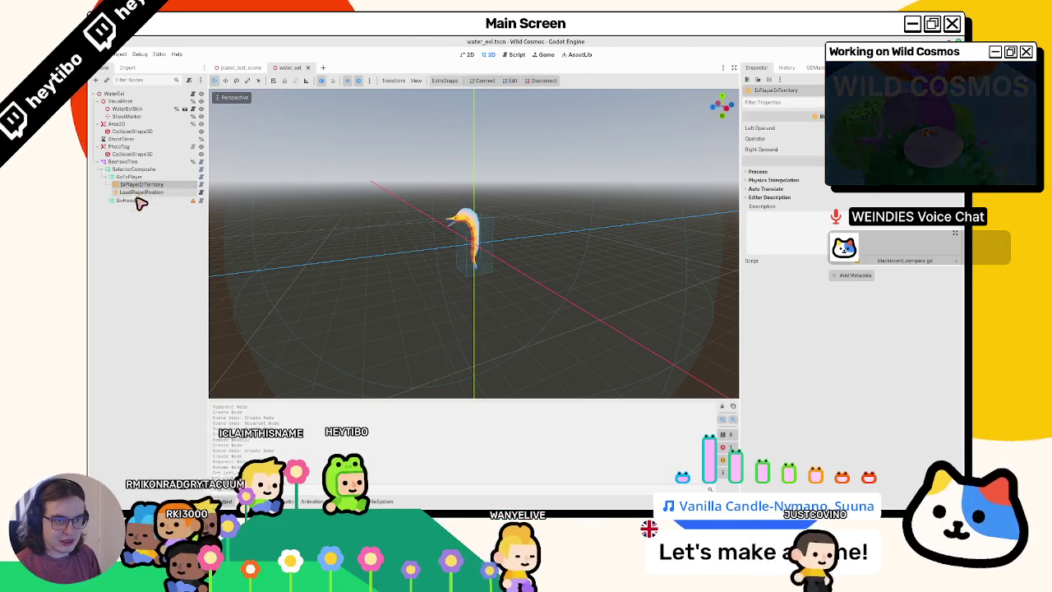
Add an ActionLeaf named SwimTo after LoadPlayerPosition under GoToPlayer, then view action.gd
left_click(140, 193)
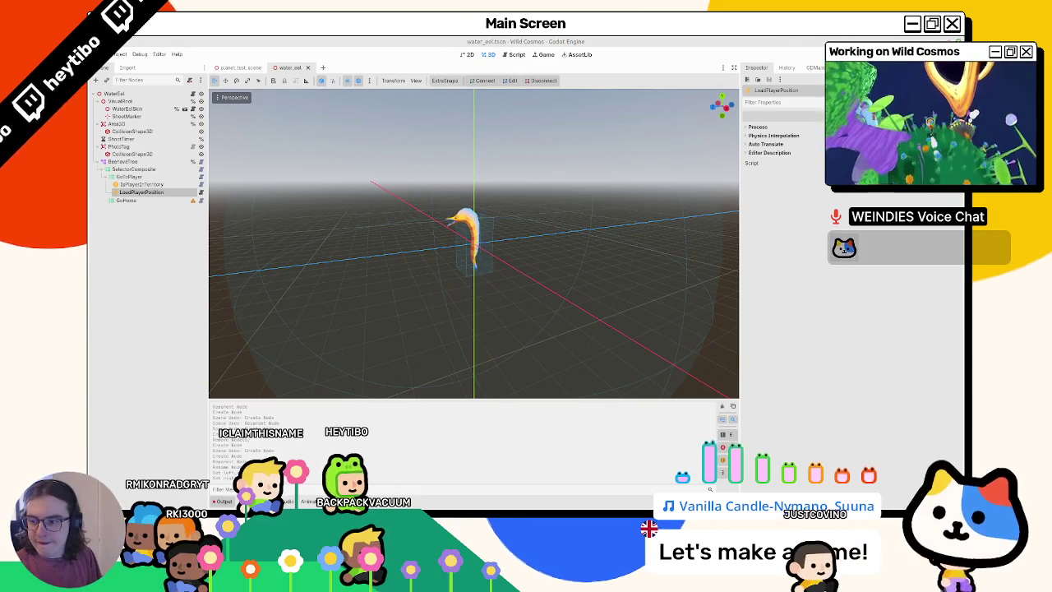
left_click(132, 177)
key("ctrl+a")
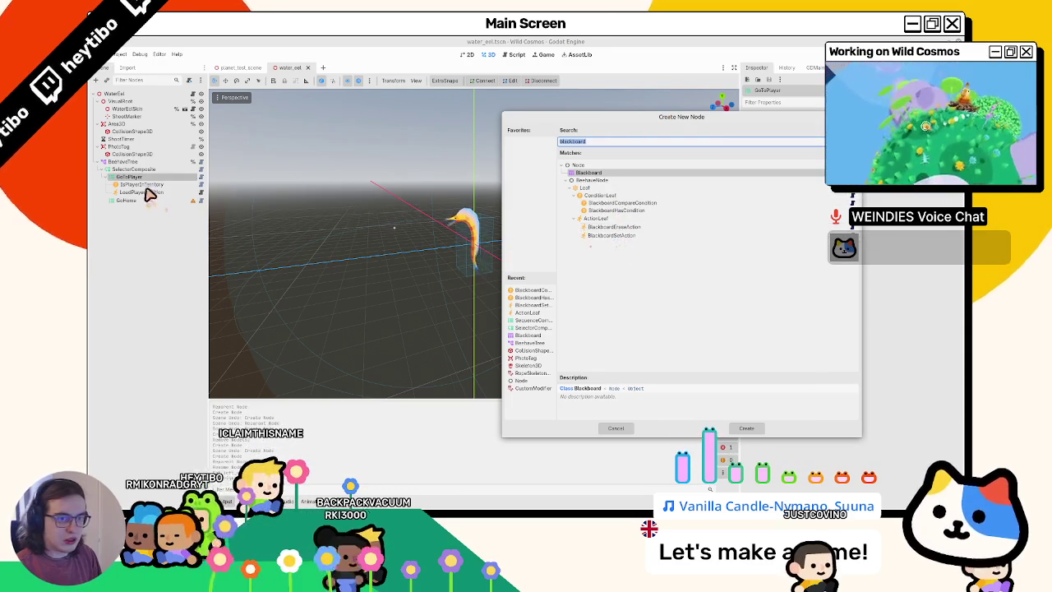
double_click(598, 219)
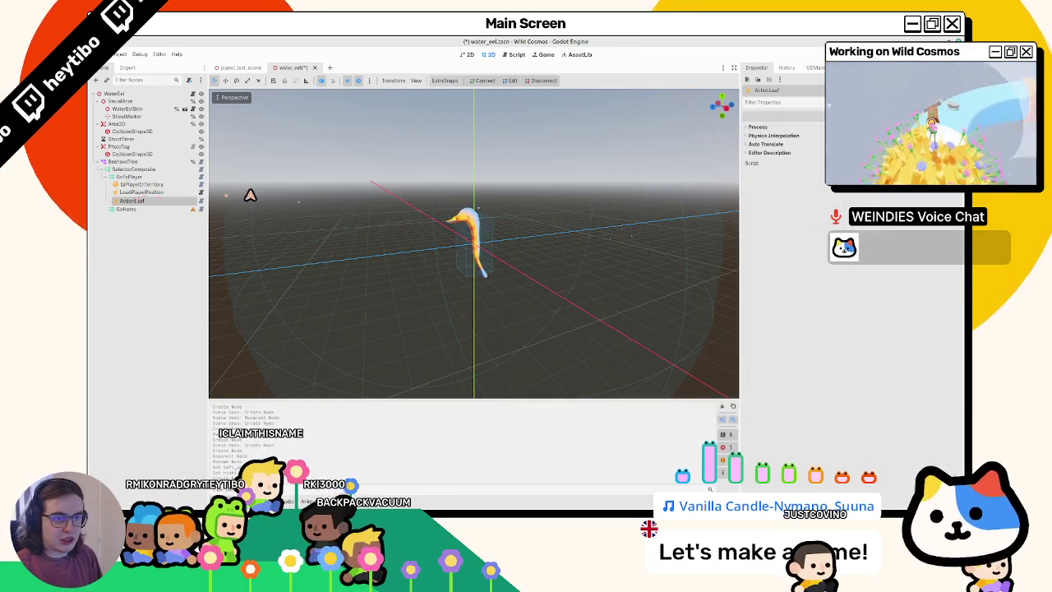
type("GoTo")
key("Return")
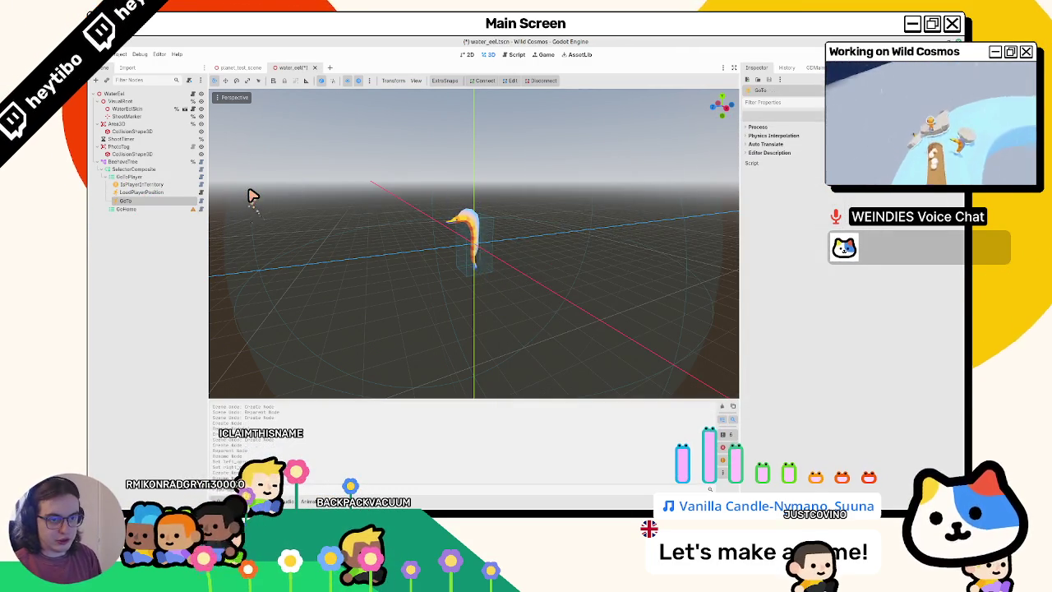
key("ctrl+a")
key("Escape")
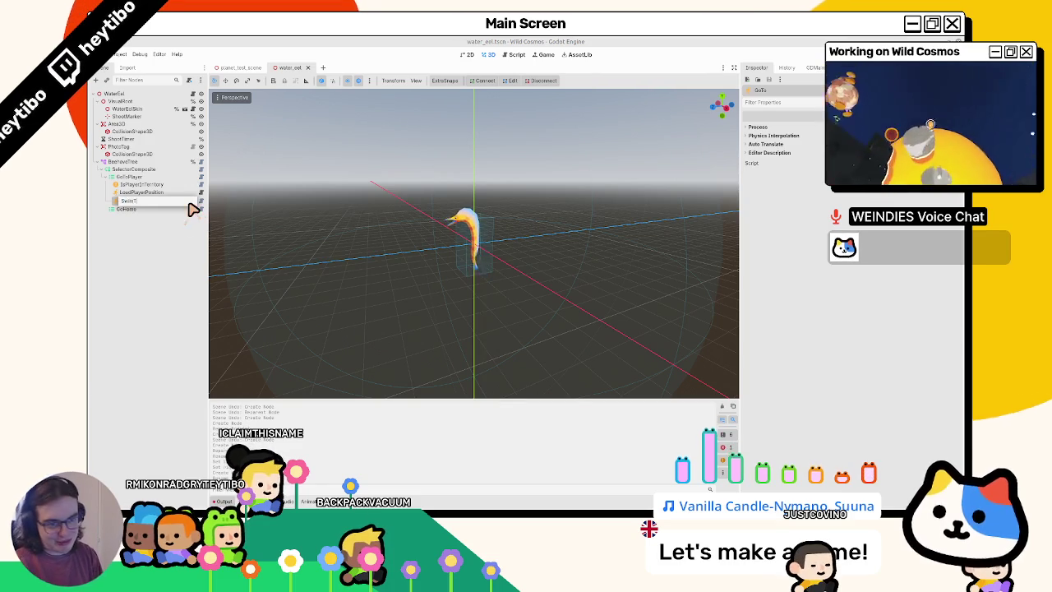
type("o")
key("Return")
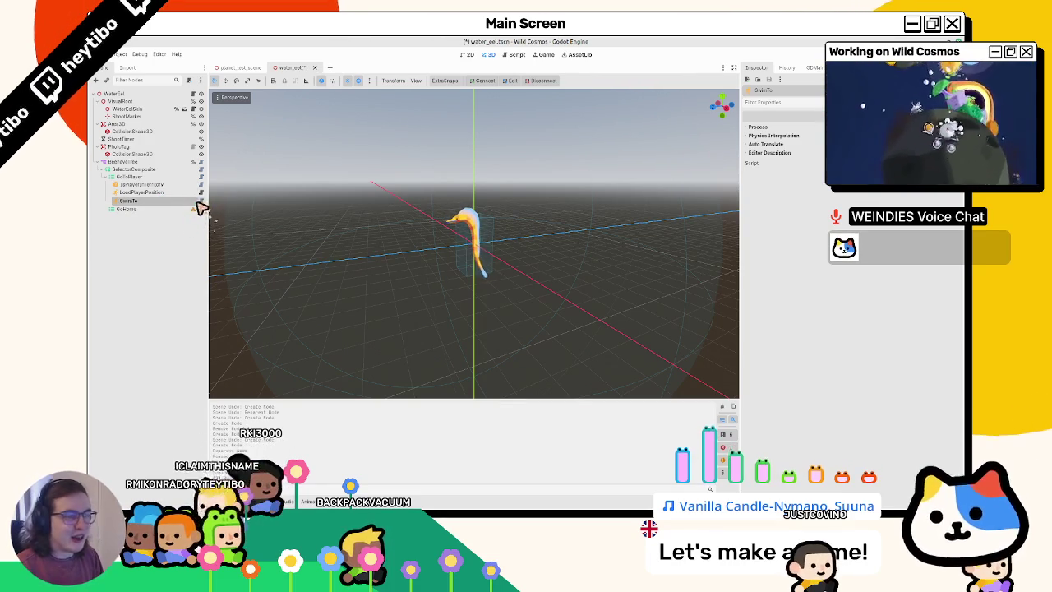
key("ctrl+F3")
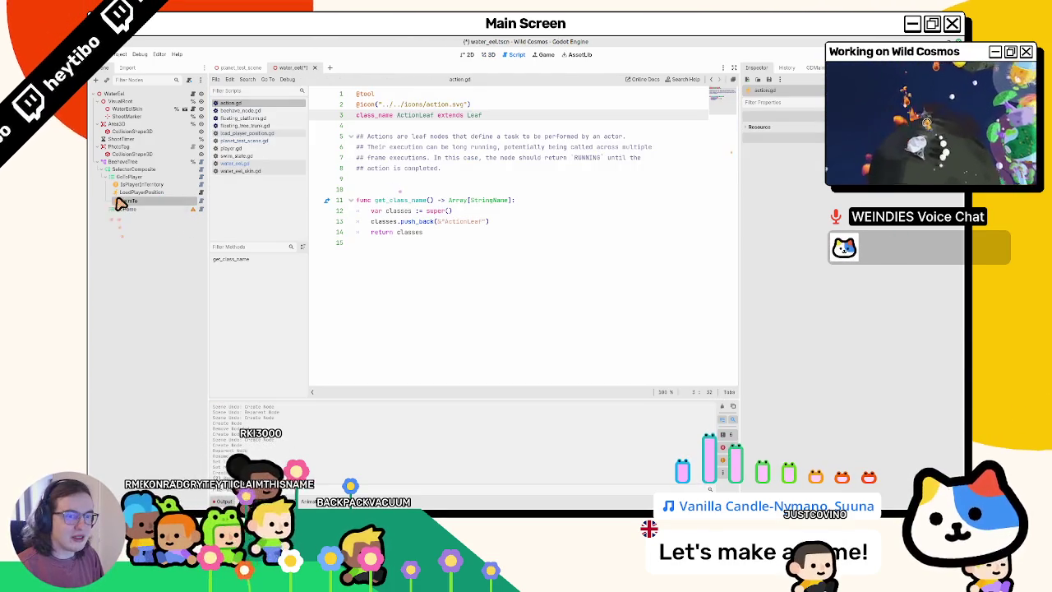
Attach a new swim_to.gd script to SwimTo, strip its template code and save it
key("ctrl+shift+a")
left_click(600, 263)
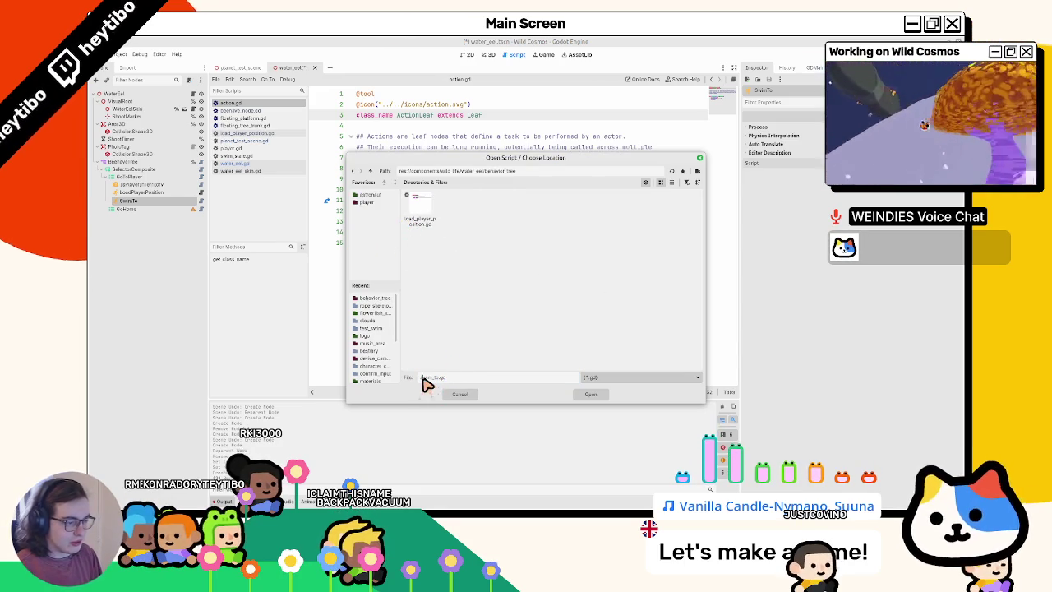
left_click(595, 394)
left_click(557, 349)
key("shift+Down")
key("shift+Down")
key("shift+Down")
key("BackSpace")
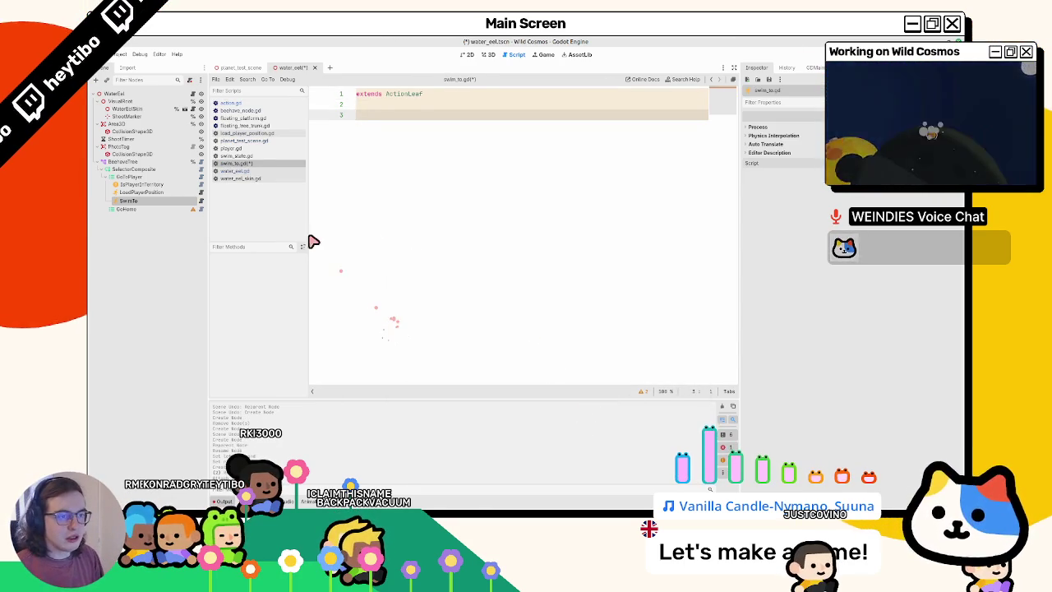
key("BackSpace")
key("ctrl+s")
Close the other scripts open in the script list
middle_click(243, 122)
middle_click(242, 123)
middle_click(242, 123)
middle_click(242, 124)
middle_click(241, 123)
middle_click(242, 124)
middle_click(251, 111)
middle_click(250, 111)
middle_click(251, 111)
middle_click(249, 107)
middle_click(249, 104)
Copy LoadPlayerPosition's tick function into swim_to.gd without the blackboard.set_value line, and save
left_click(202, 191)
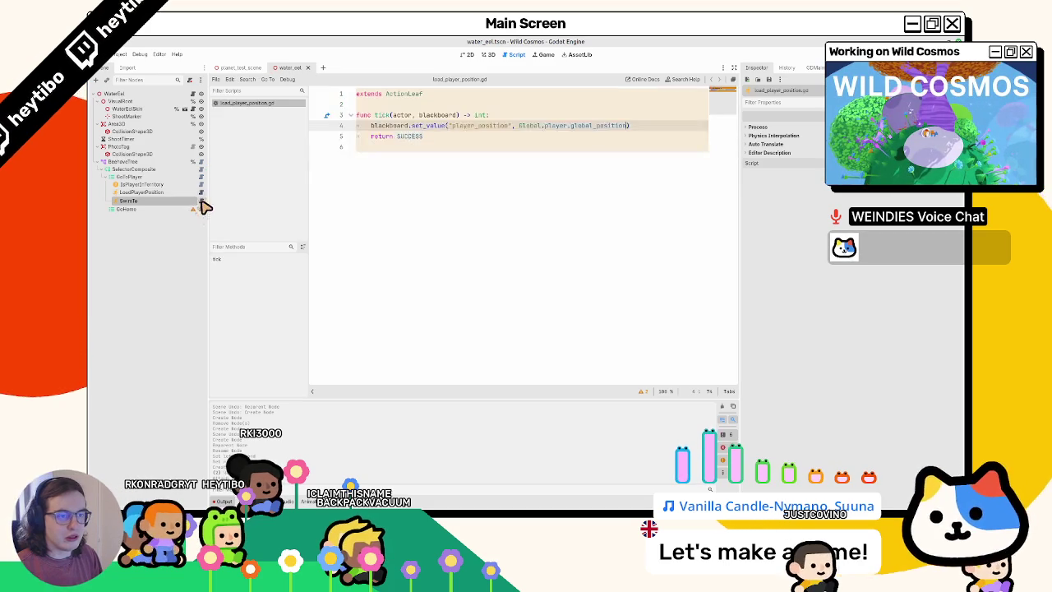
left_click(201, 199)
left_click(247, 103)
key("ctrl+a")
key("ctrl+c")
left_click(239, 110)
key("ctrl+v")
triple_click(374, 127)
key("ctrl+x")
key("ctrl+s")
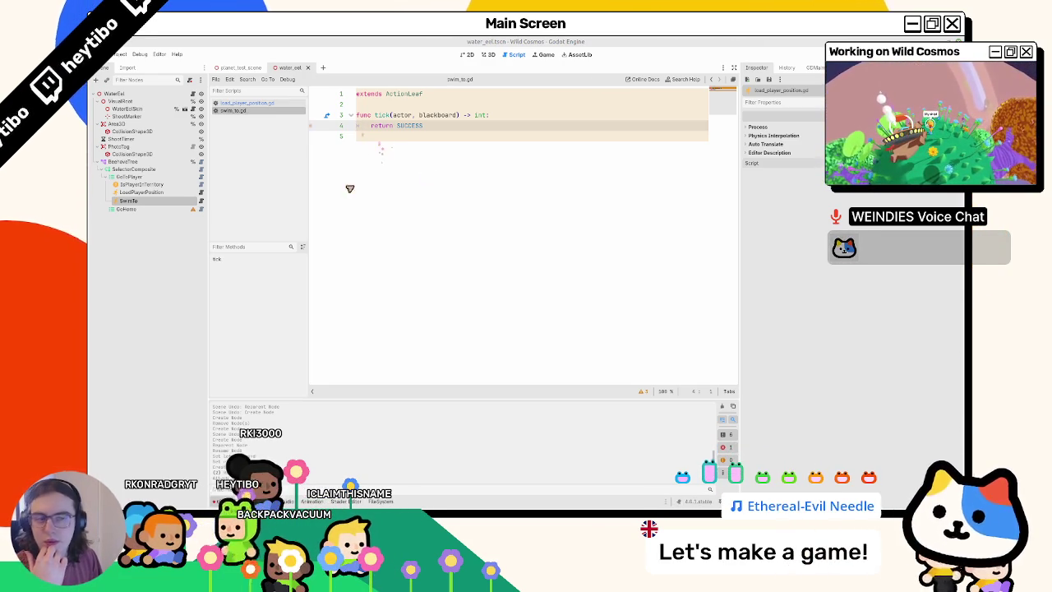
left_click(491, 106)
key("Return")
key("Return")
key("Up")
type("var target_ke")
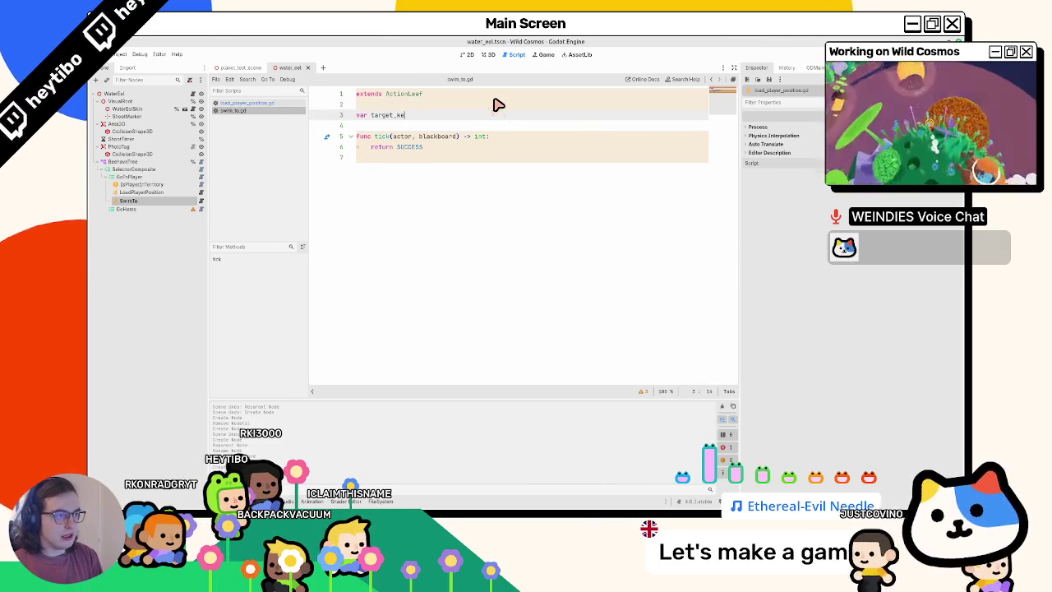
type("y: Strin")
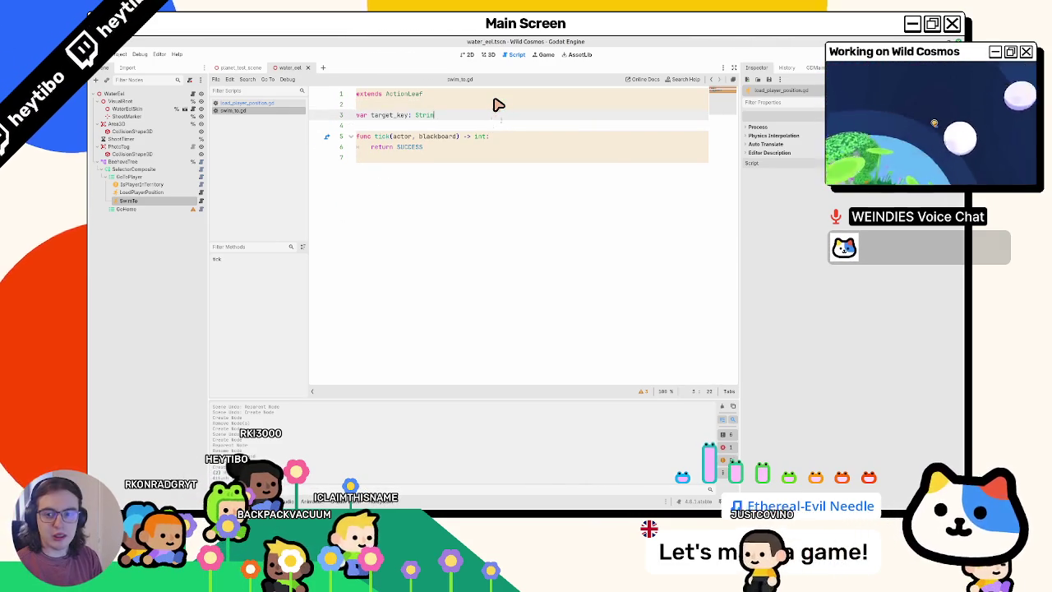
type("g =")
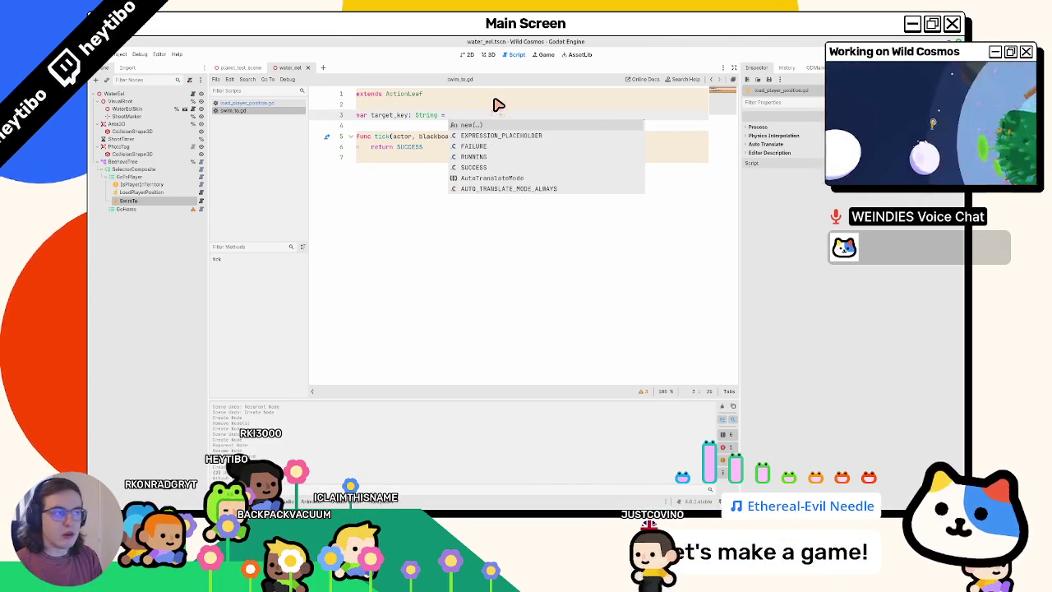
key("BackSpace")
key("BackSpace")
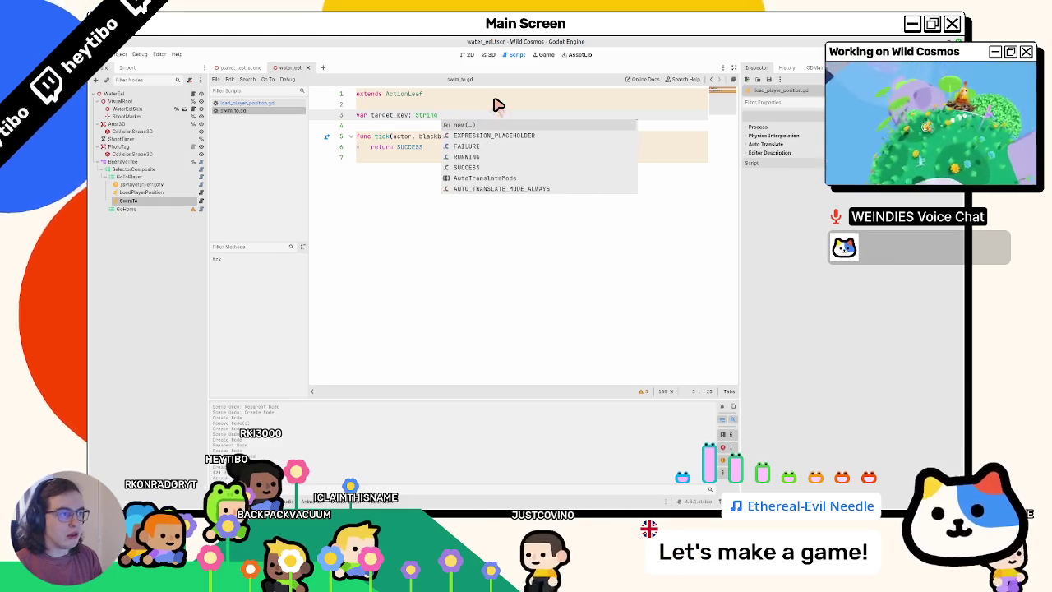
type("= \"")
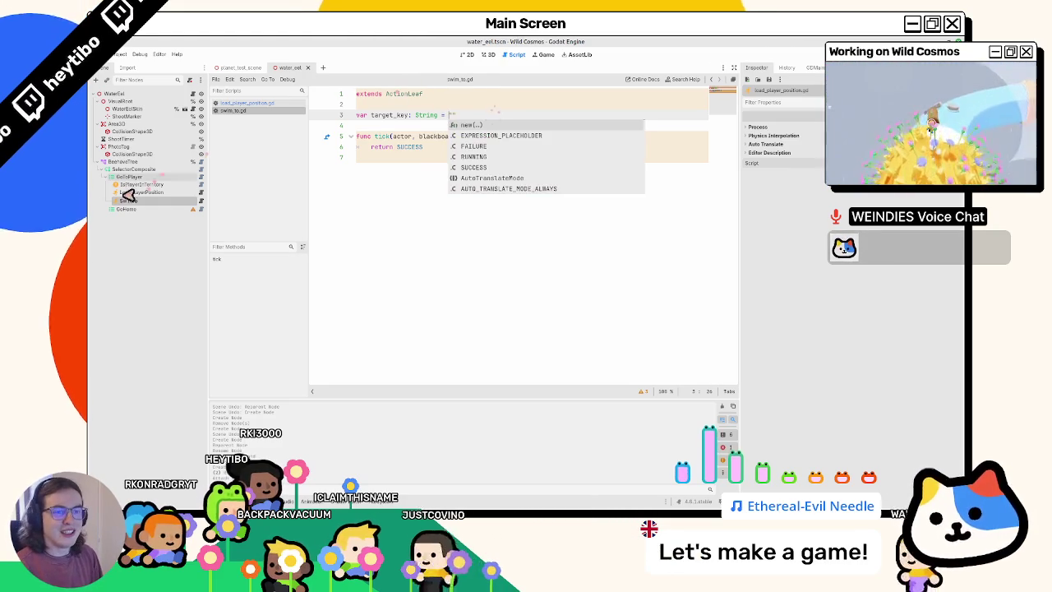
left_click(370, 117)
key("BackSpace")
key("BackSpace")
key("BackSpace")
type("@export ")
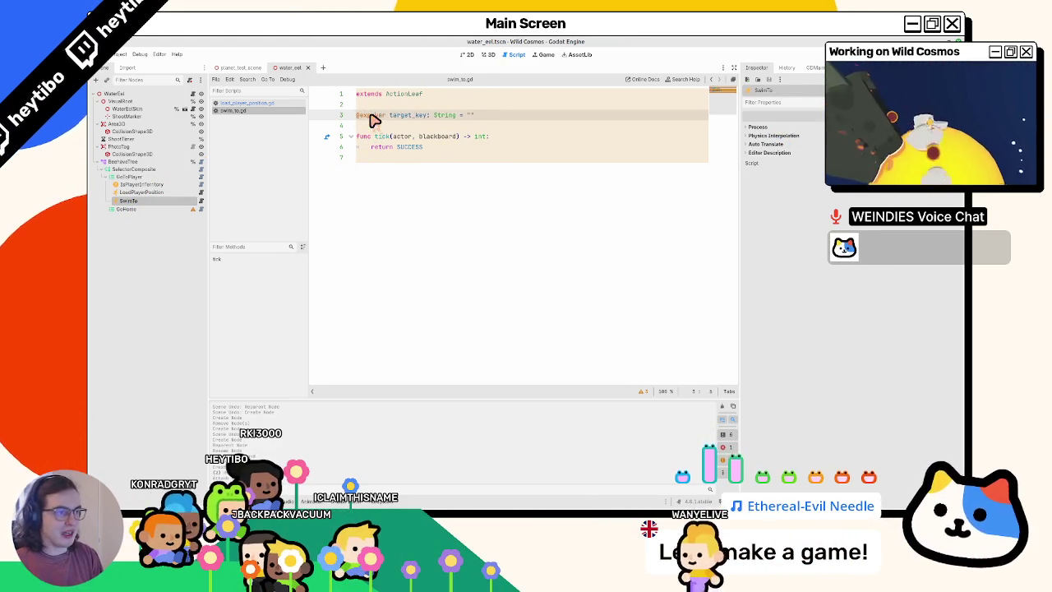
type("var")
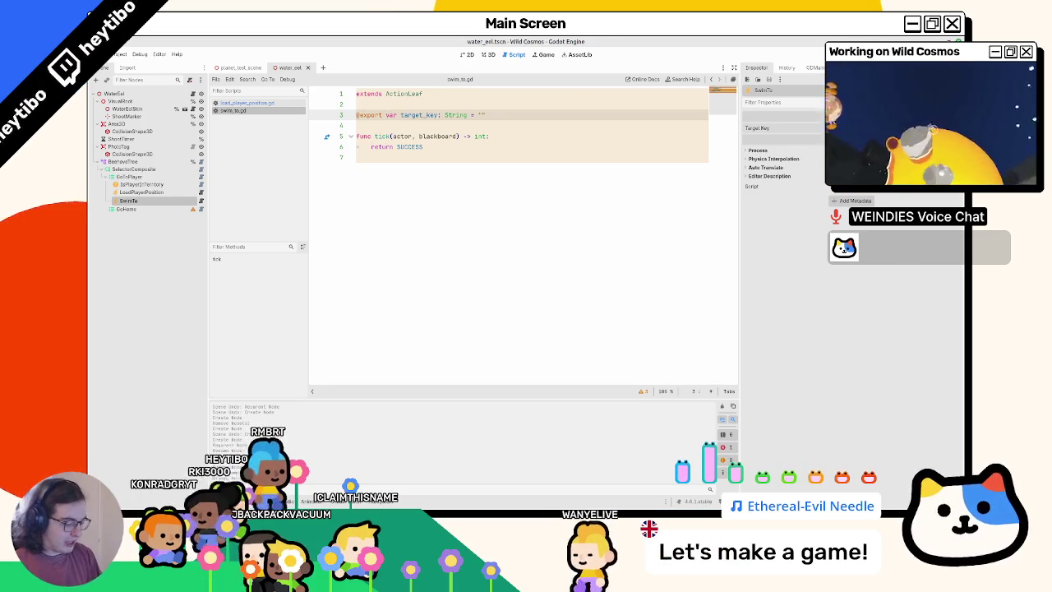
key("ctrl+s")
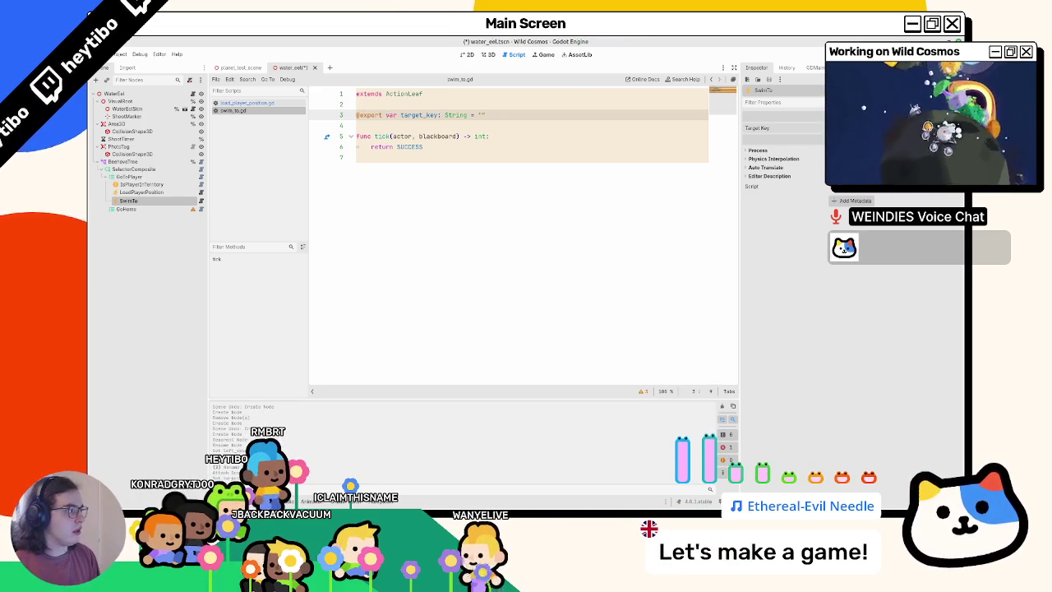
Save the water_eel scene and check SwimTo's new Target Key property in the Inspector
key("ctrl+s")
left_click(148, 193)
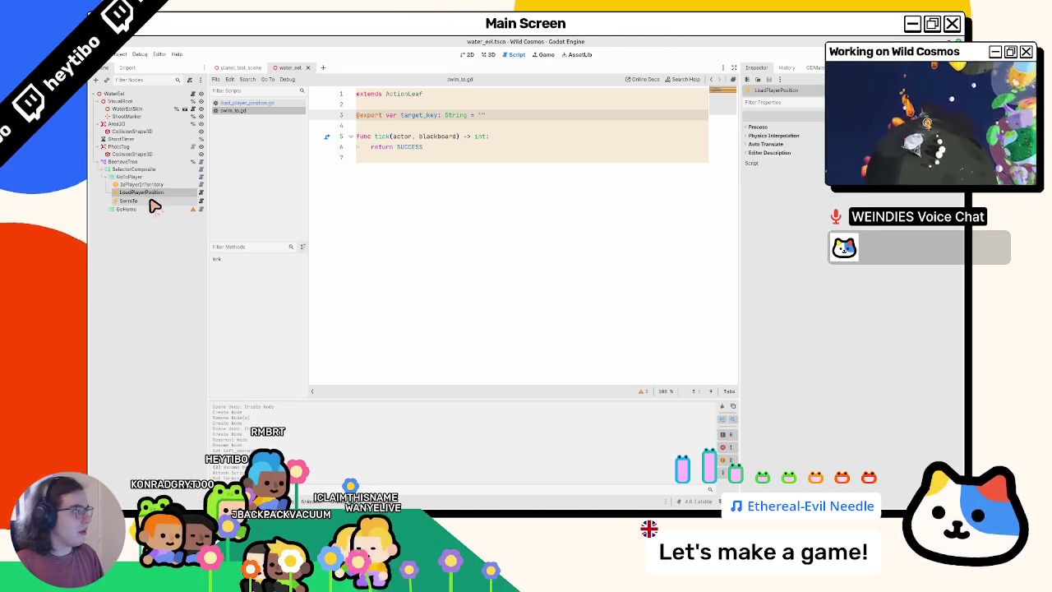
left_click(152, 201)
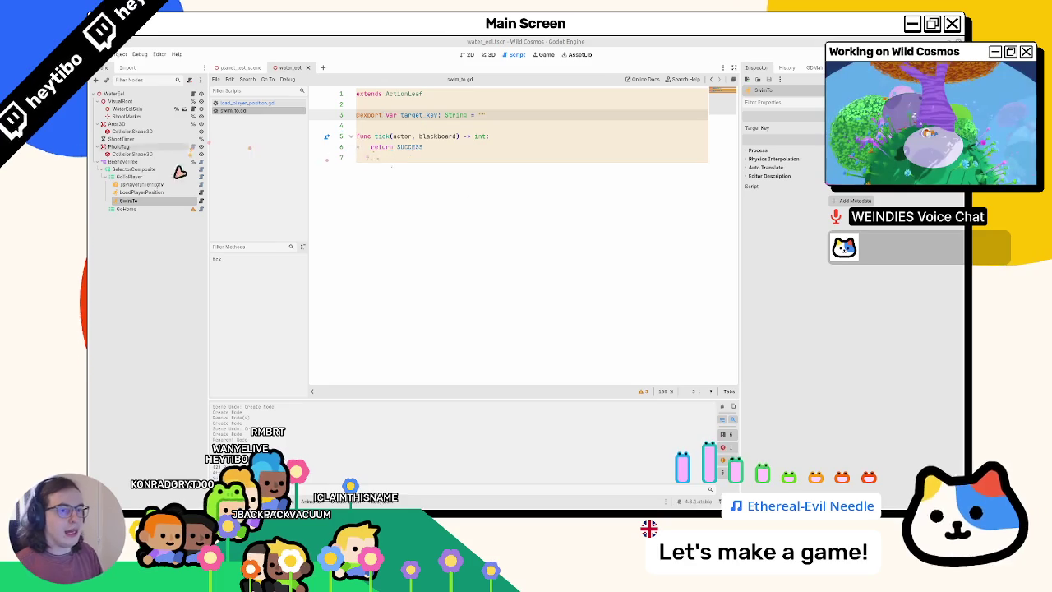
mouse_move(133, 211)
left_mouse_down()
mouse_move(185, 200)
mouse_move(174, 206)
mouse_move(188, 211)
left_mouse_up()
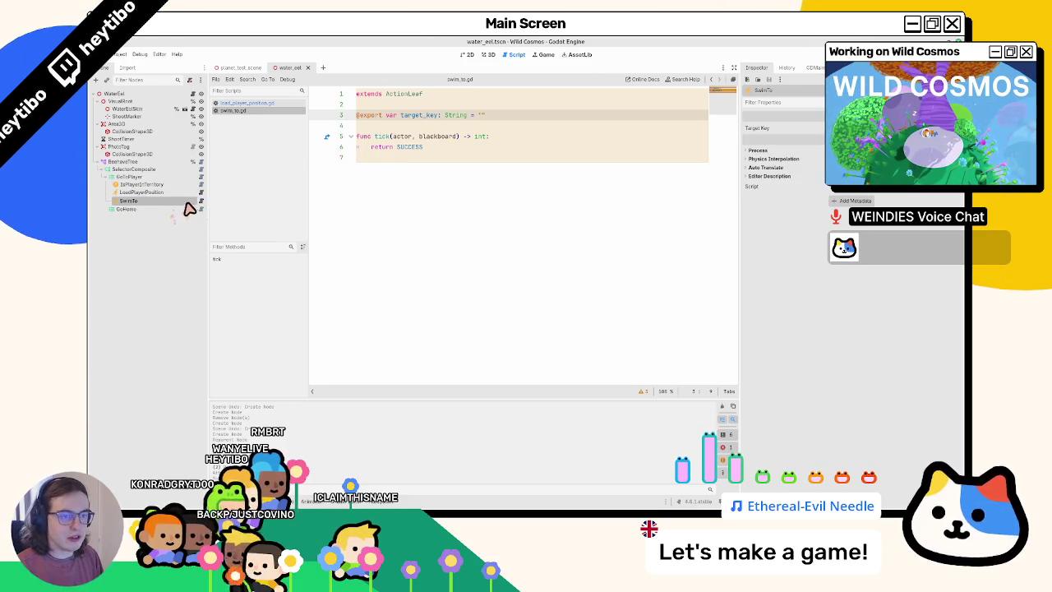
mouse_move(400, 150)
left_mouse_down()
mouse_move(183, 176)
mouse_move(470, 101)
left_mouse_up()
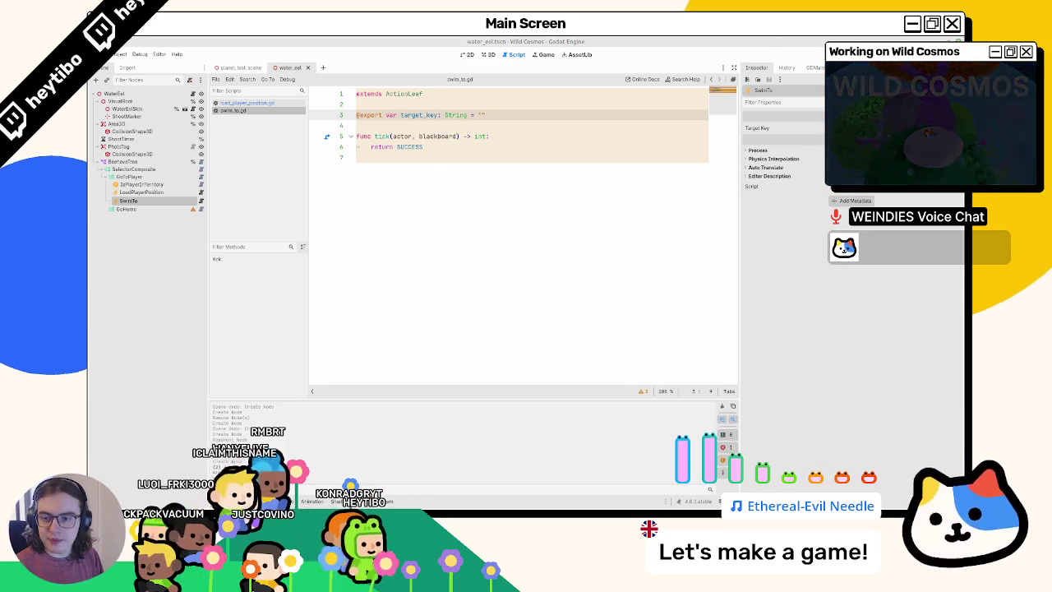
left_click(567, 136)
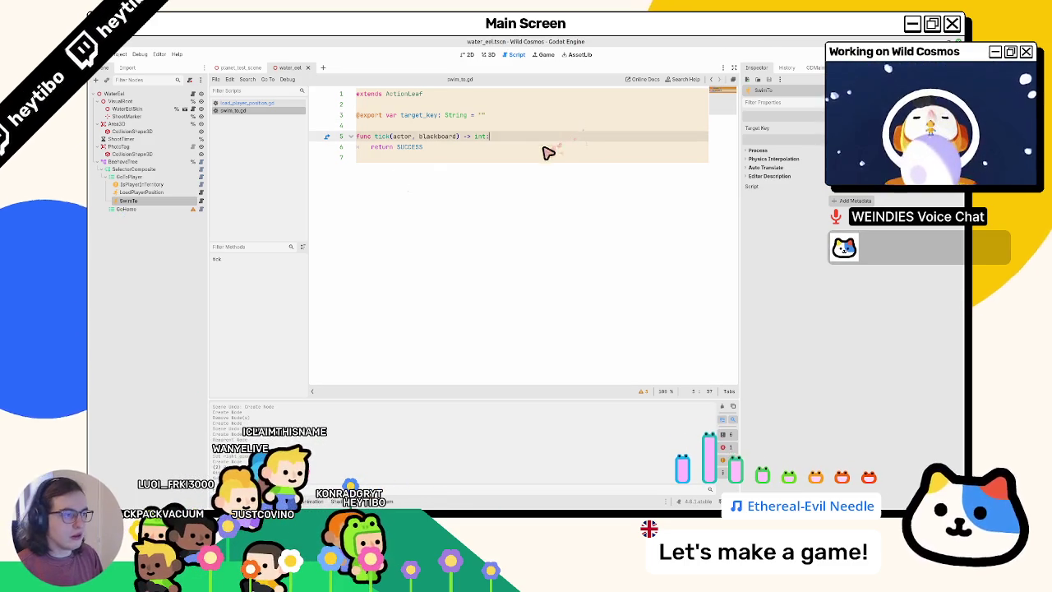
In tick, add 'var target_position: Vector3 = blackboard.get(target_key) as Vector3' before the return
key("Return")
type("var target_positio")
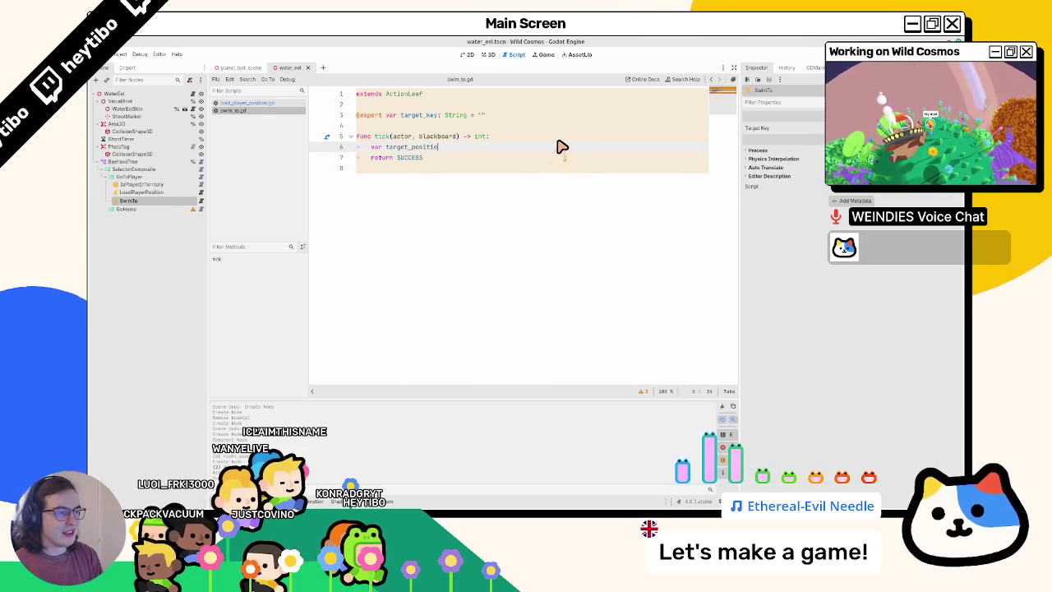
type("n: Vector3 = ")
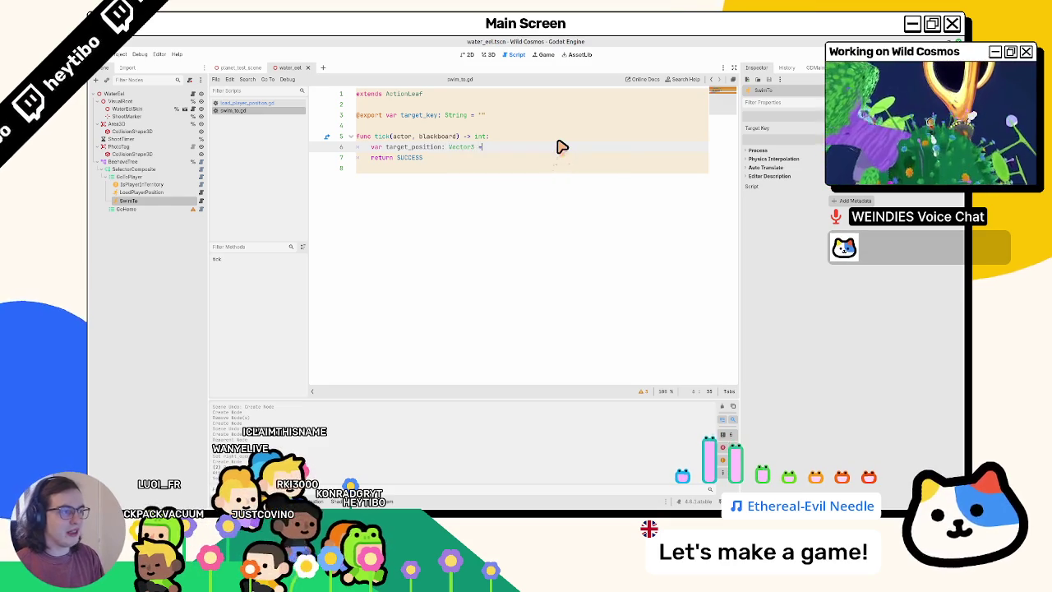
type("blackboard.ge")
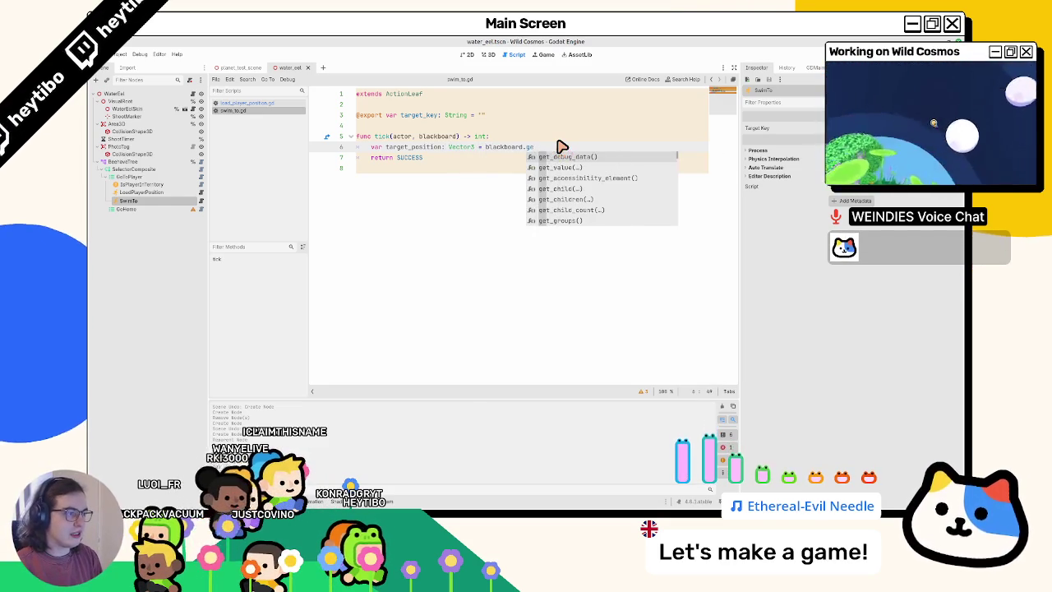
type("t(\"pl")
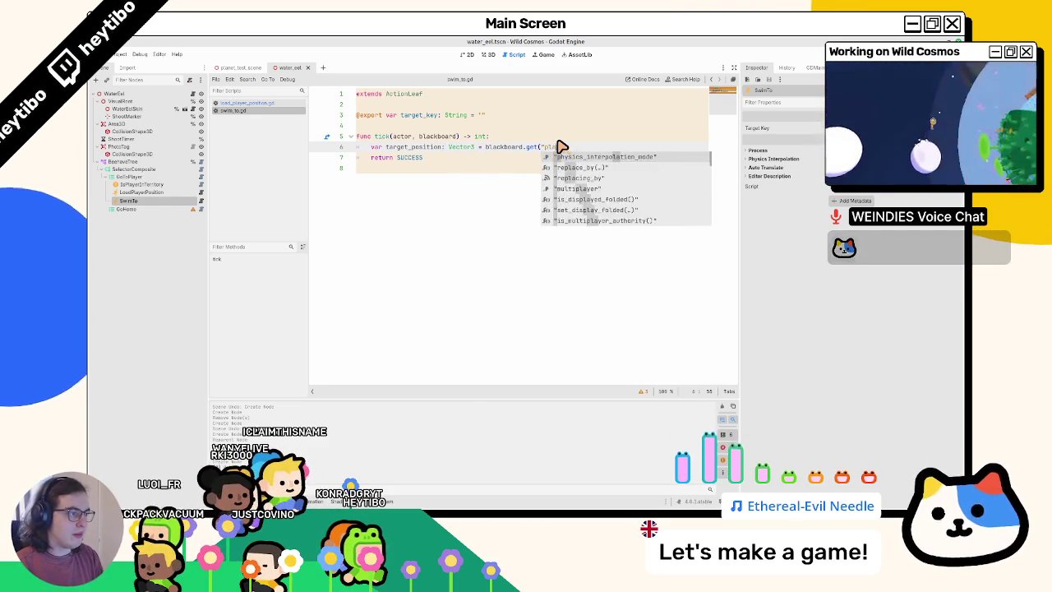
type("ayer\"")
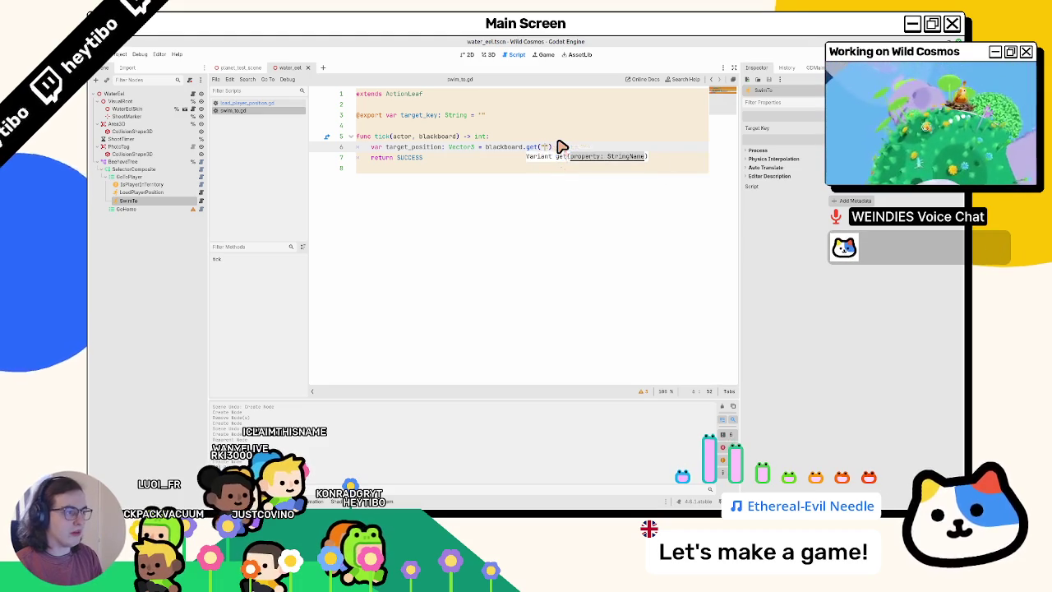
type("arg")
key("Return")
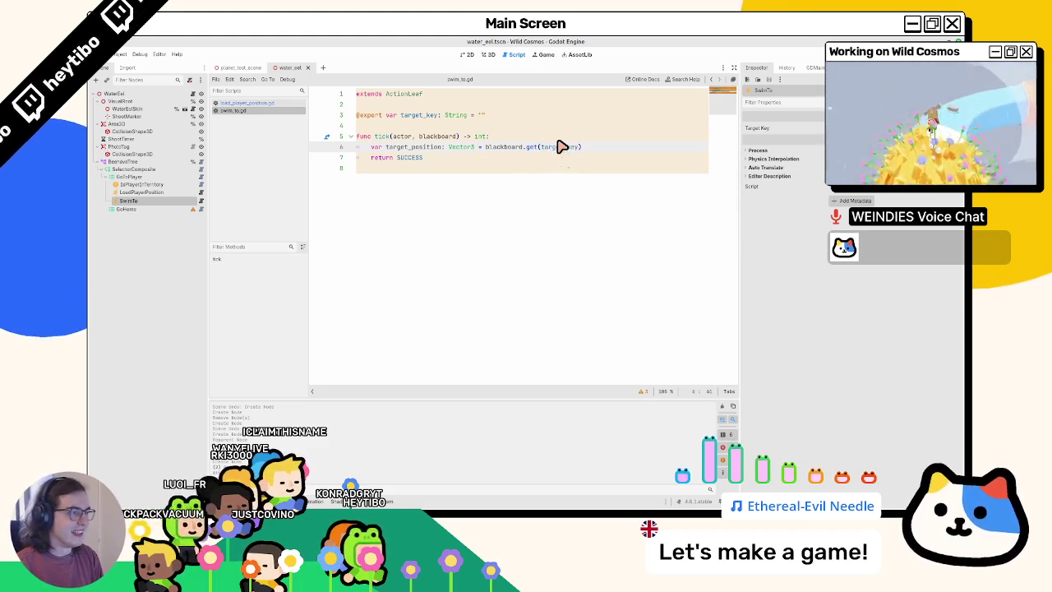
key("Return")
key("Up")
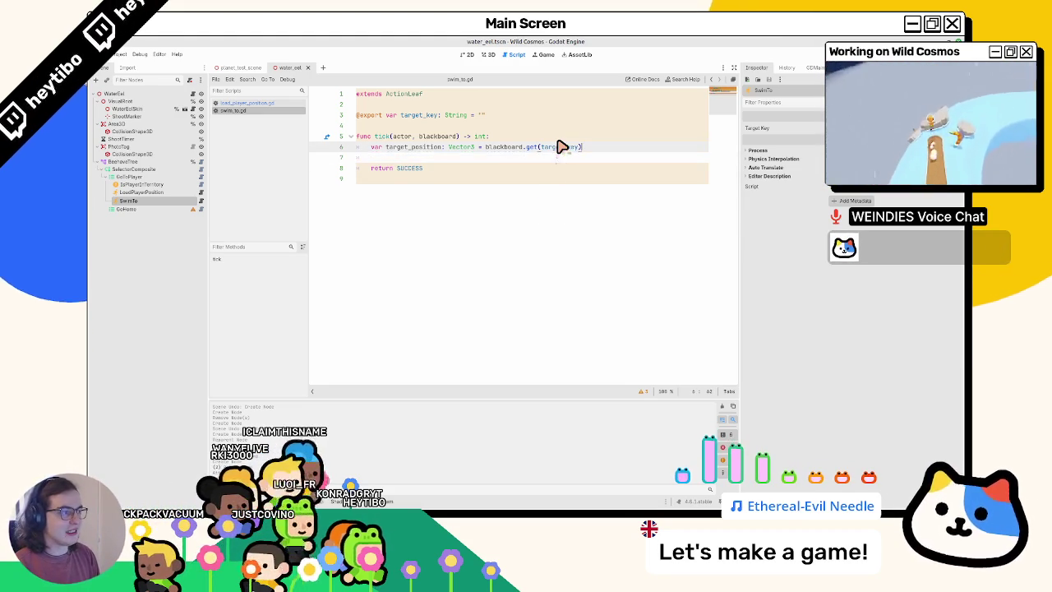
type(" as Vector3")
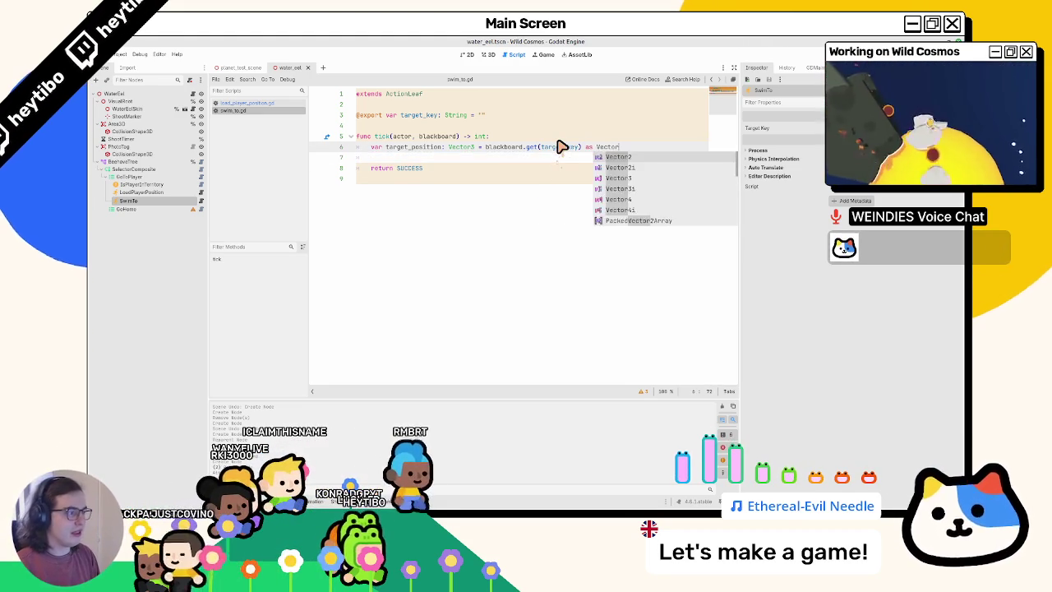
key("Escape")
key("Down")
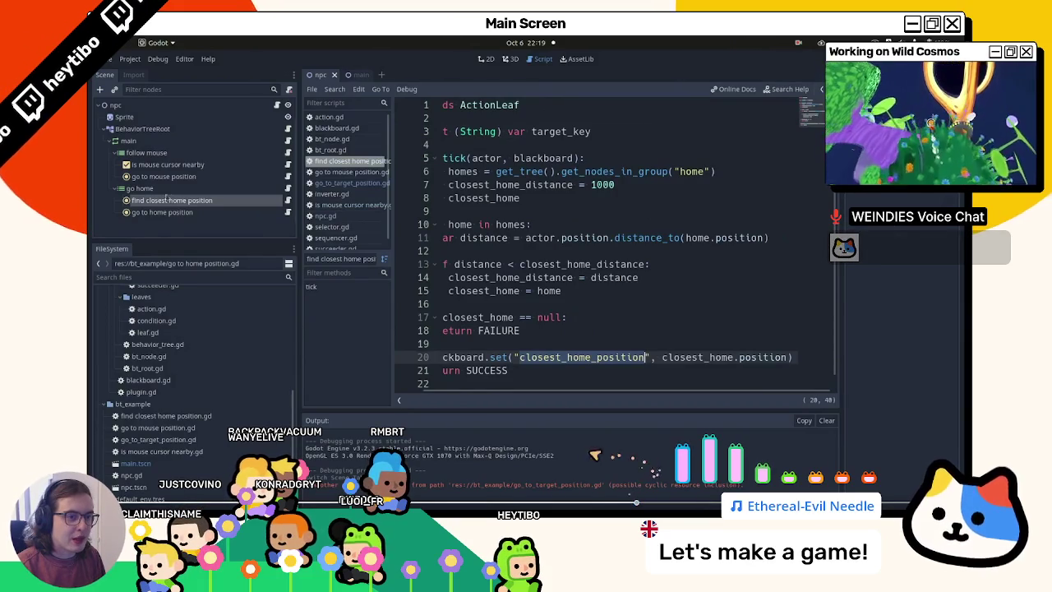
Read the example project's closest-home and go to mouse position scripts for reference
left_click(510, 277)
left_click(515, 357)
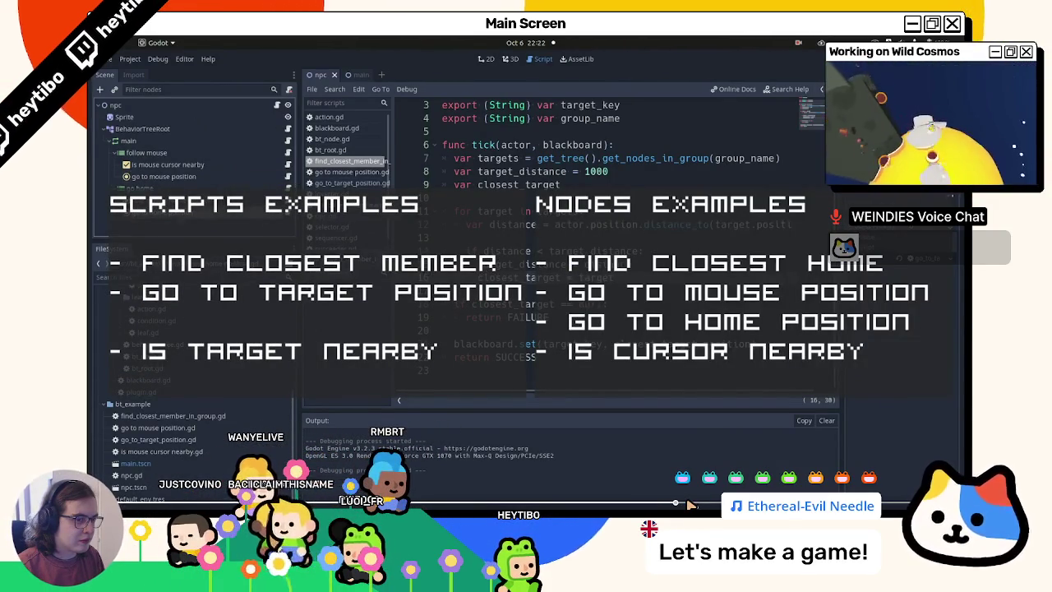
left_click(288, 177)
left_click(562, 225)
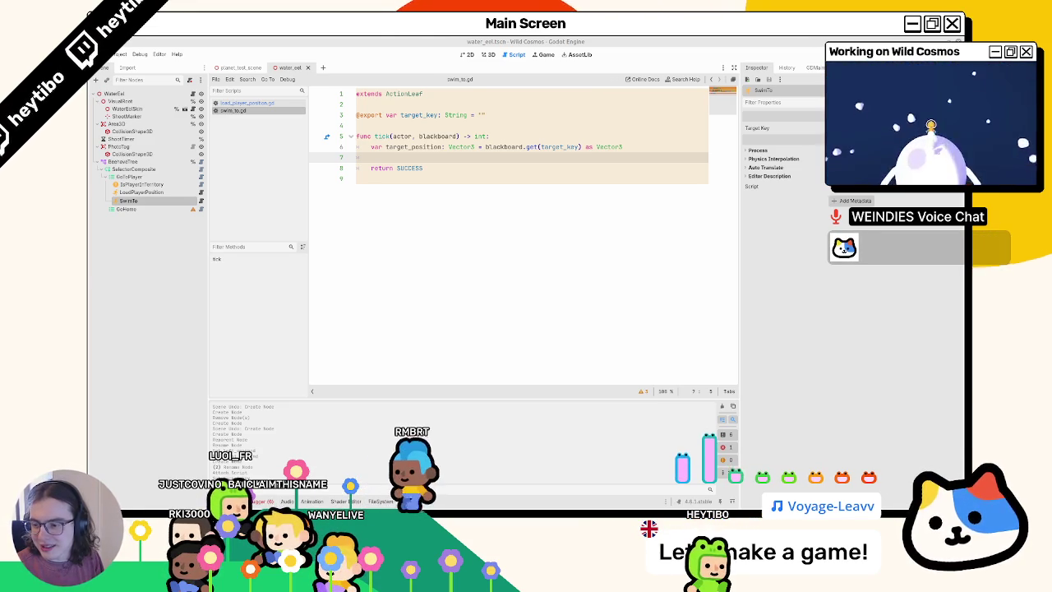
Highlight target_position in swim_to.gd, then switch to the GitHub npc.gd example in the browser
left_click(472, 126)
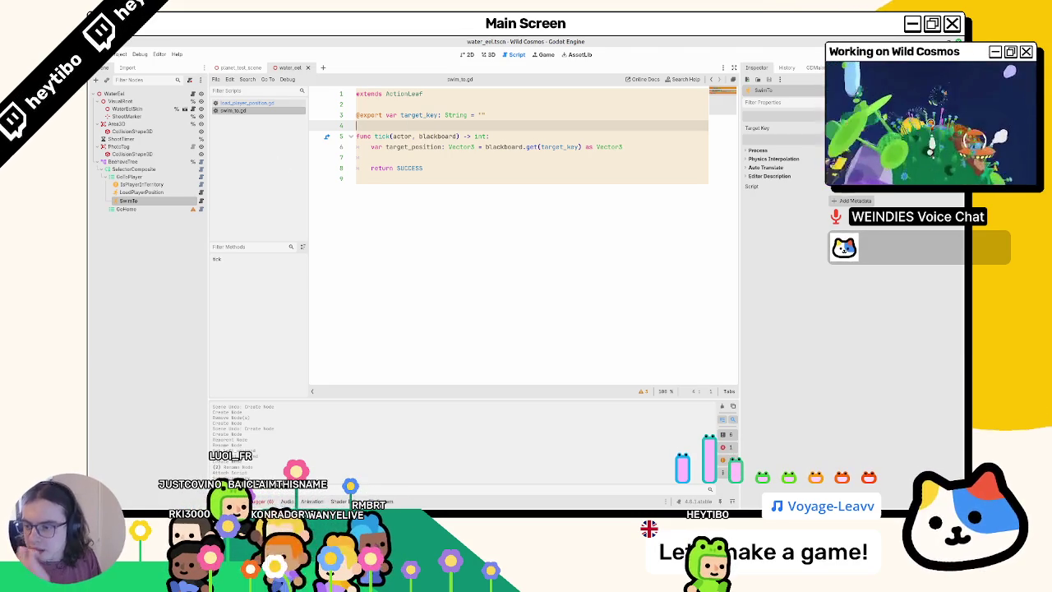
double_click(413, 147)
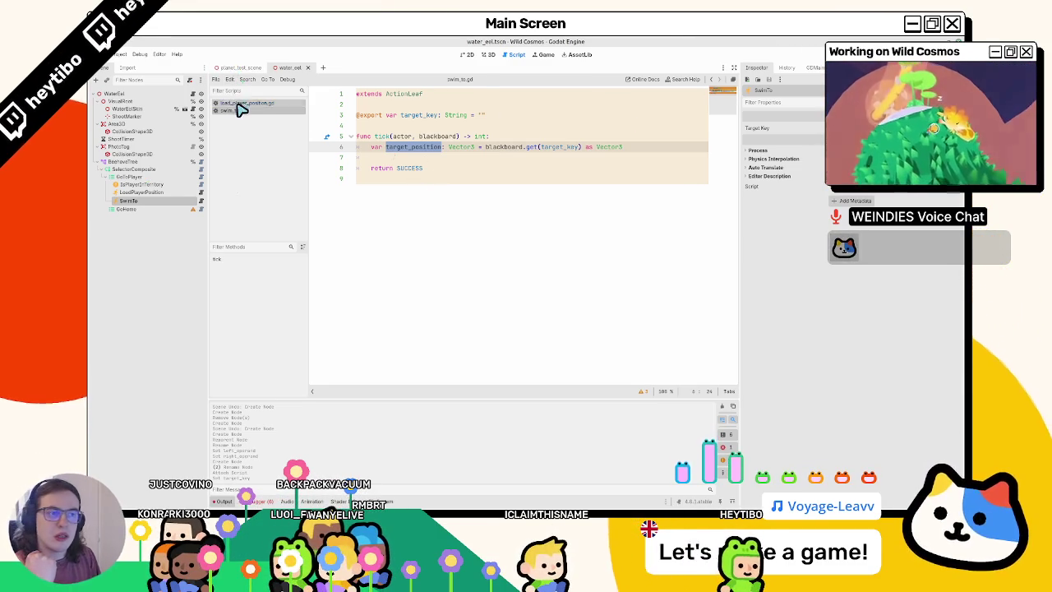
left_click_drag(234, 111, 298, 128)
left_click_drag(149, 100, 144, 109)
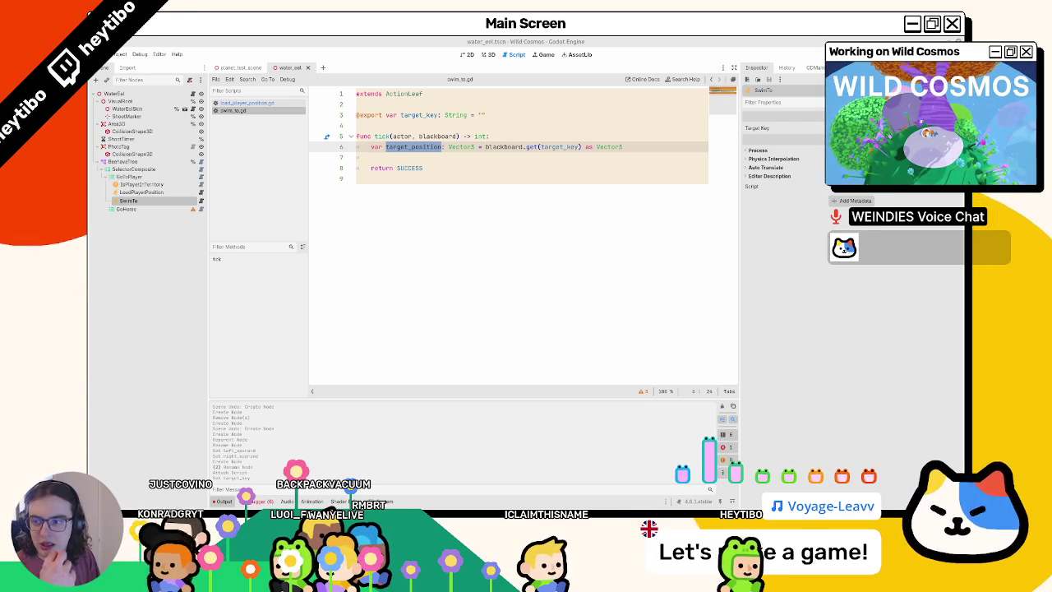
key("alt+Tab")
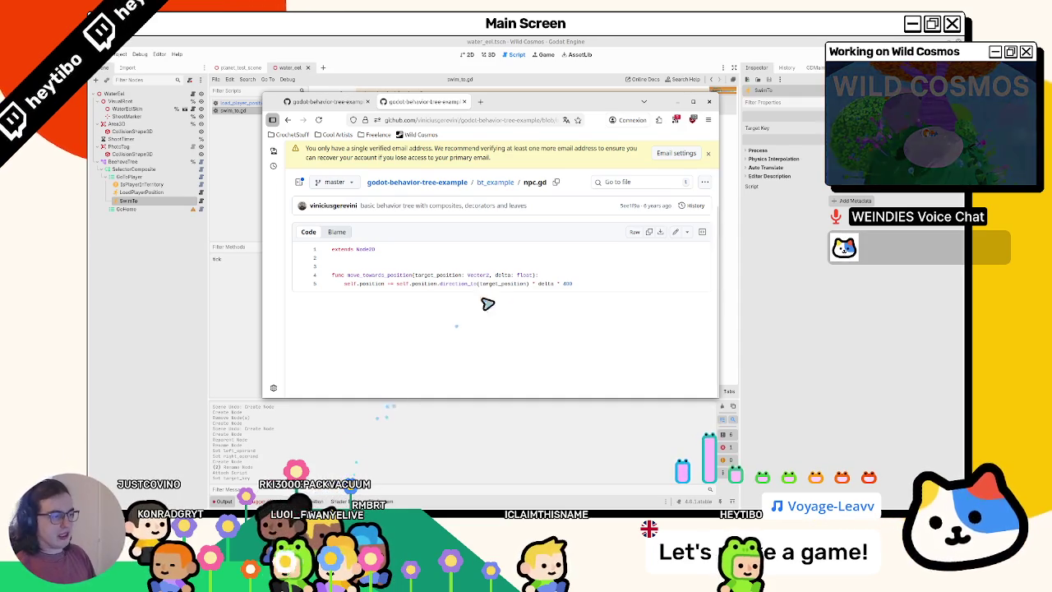
Check where delta is used in npc.gd, then return to Godot and open water_eel.gd
left_click(544, 284)
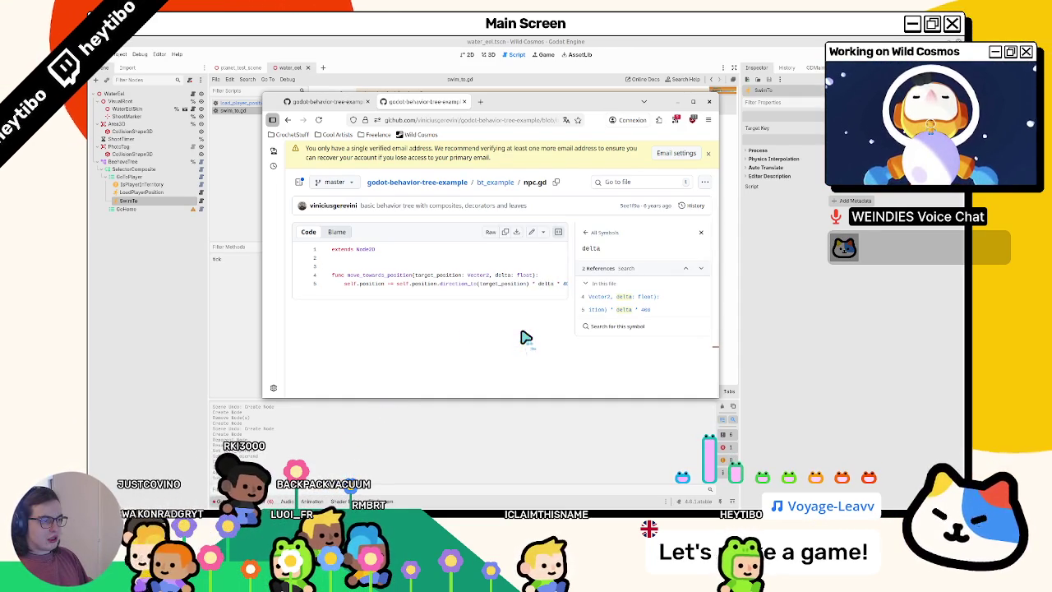
left_click(700, 236)
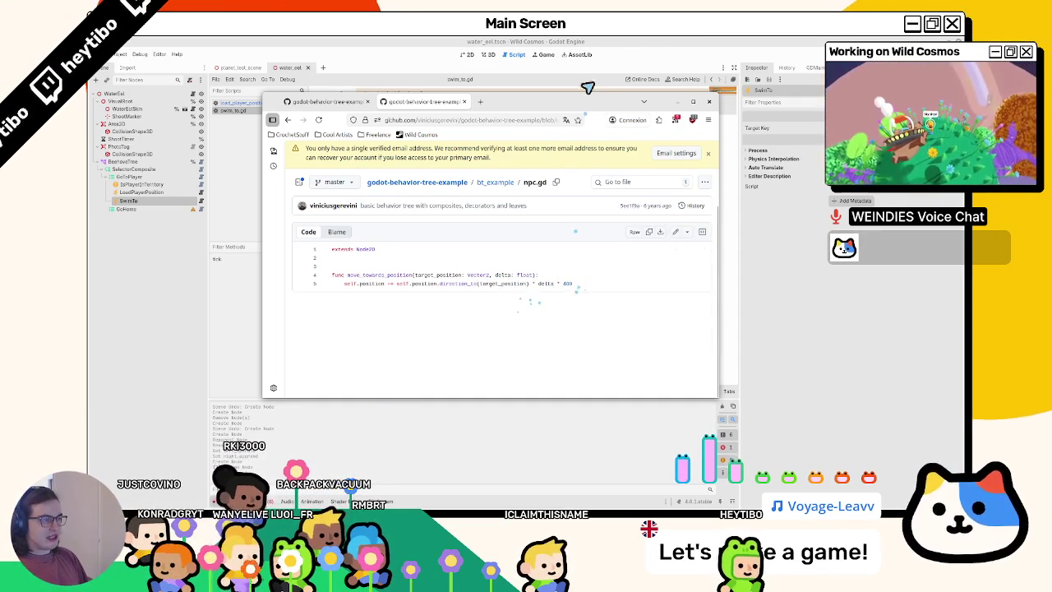
left_click(247, 123)
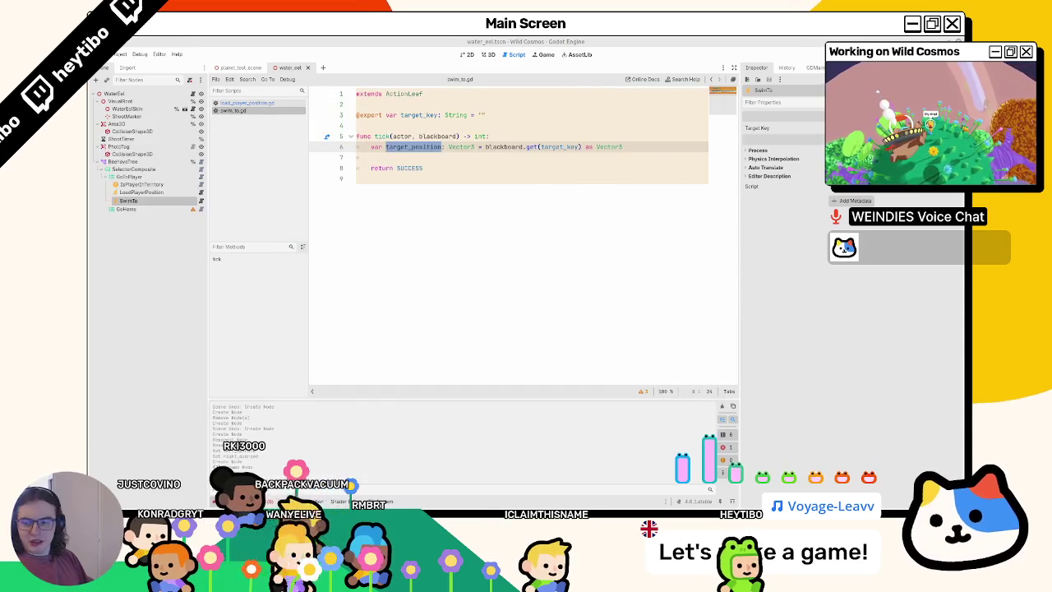
left_click(222, 105)
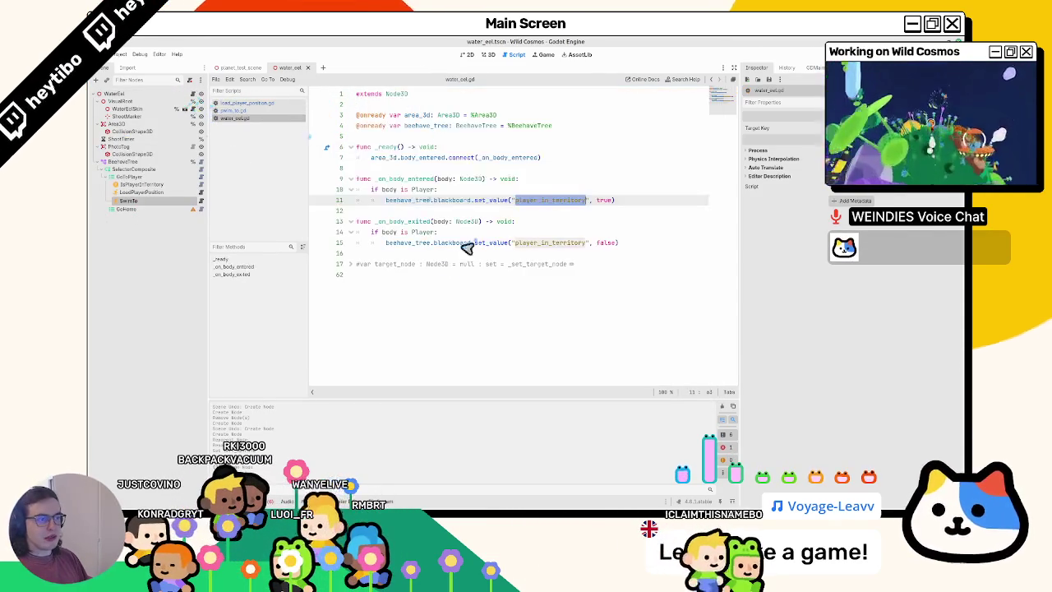
Add an empty move_towards_position() -> void function with a pass body to water_eel.gd
left_click(395, 254)
key("Return")
key("Return")
key("Up")
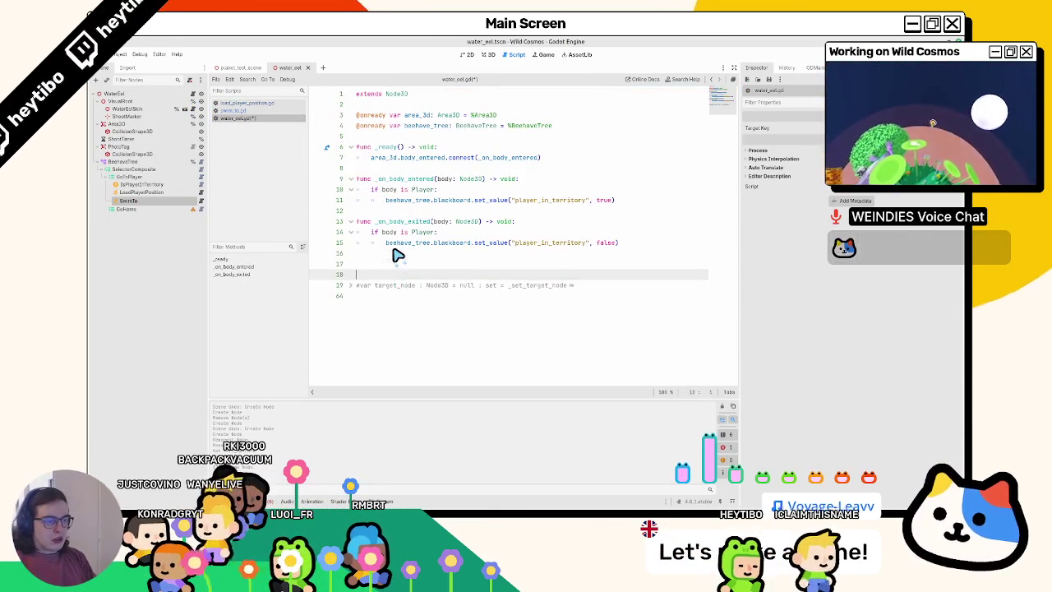
type("func move_towards_posit")
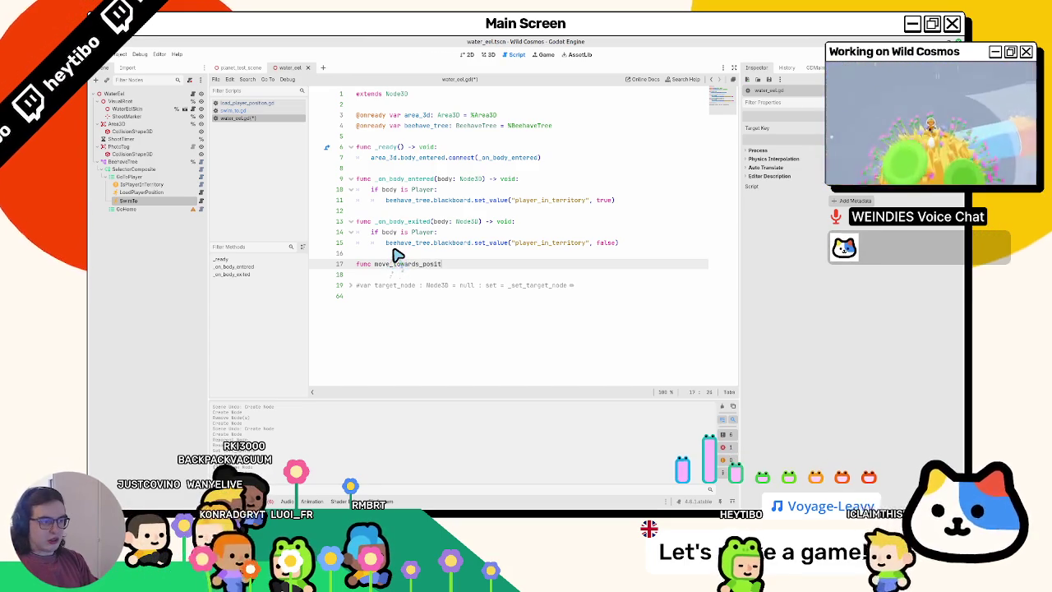
type("ion():")
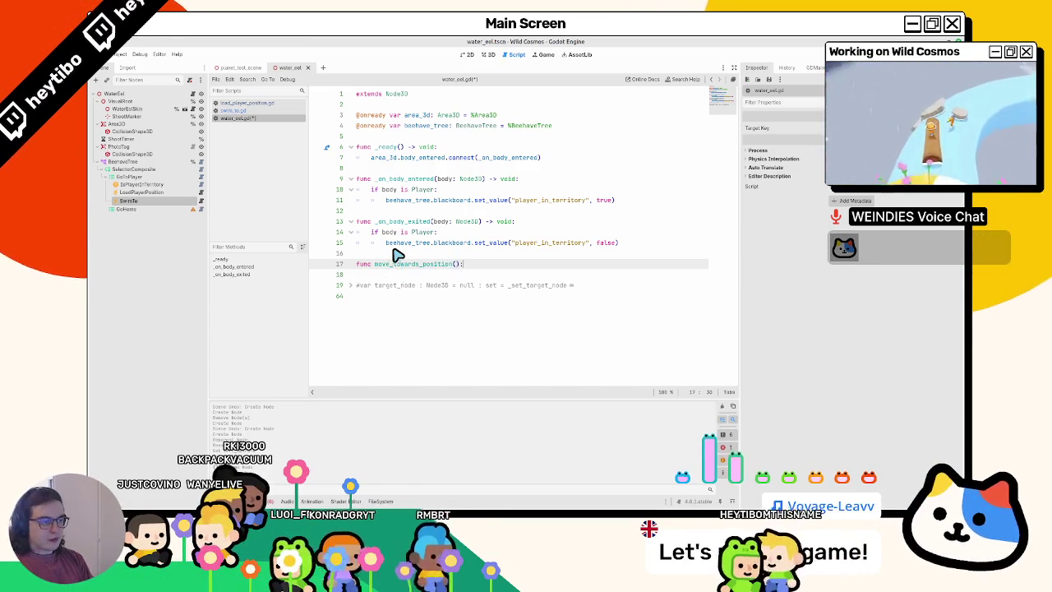
type(" -> void:")
key("Return")
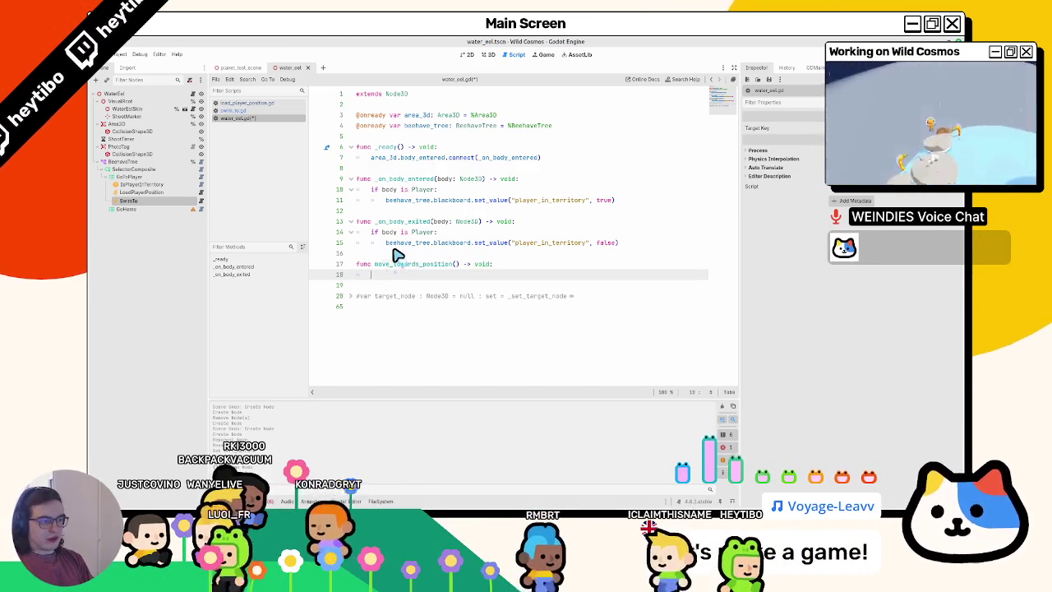
type("pass")
key("Up")
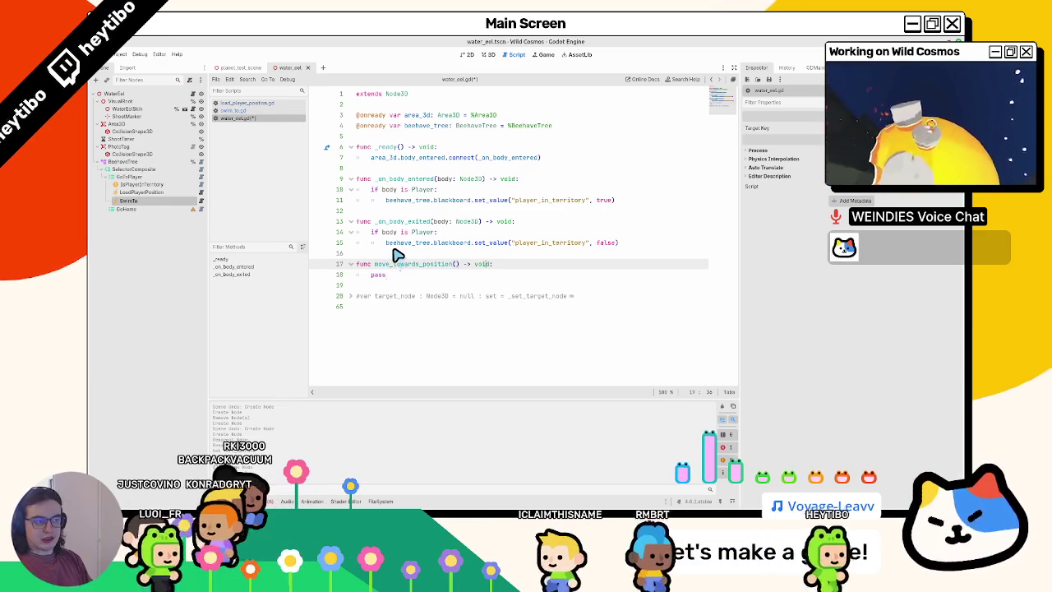
Give it parameters target_position: Vector3 and delta: float, and begin the body with self.global
key("Left")
key("Left")
key("Left")
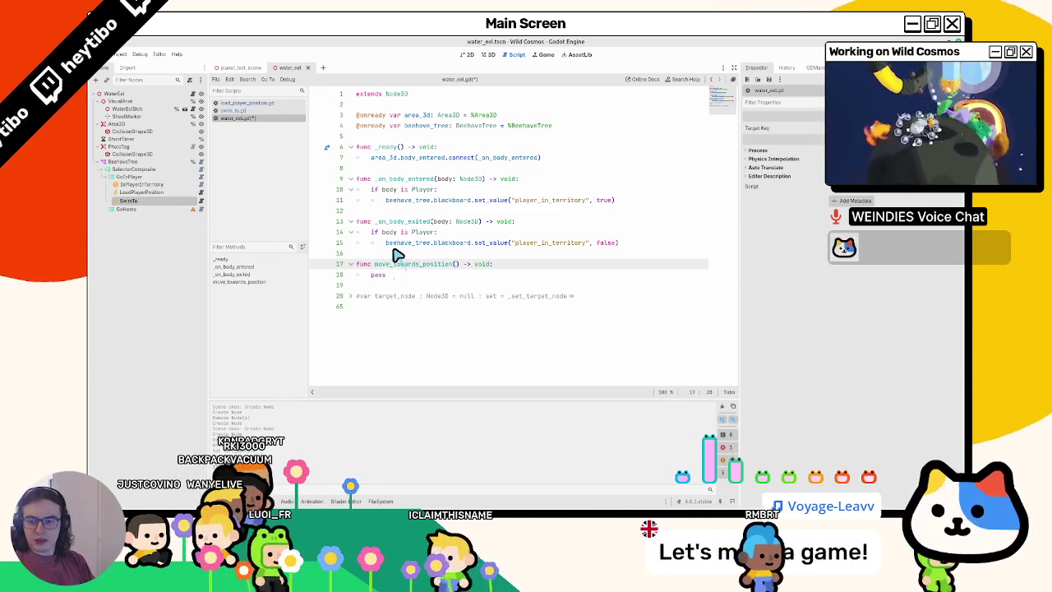
type("target_p")
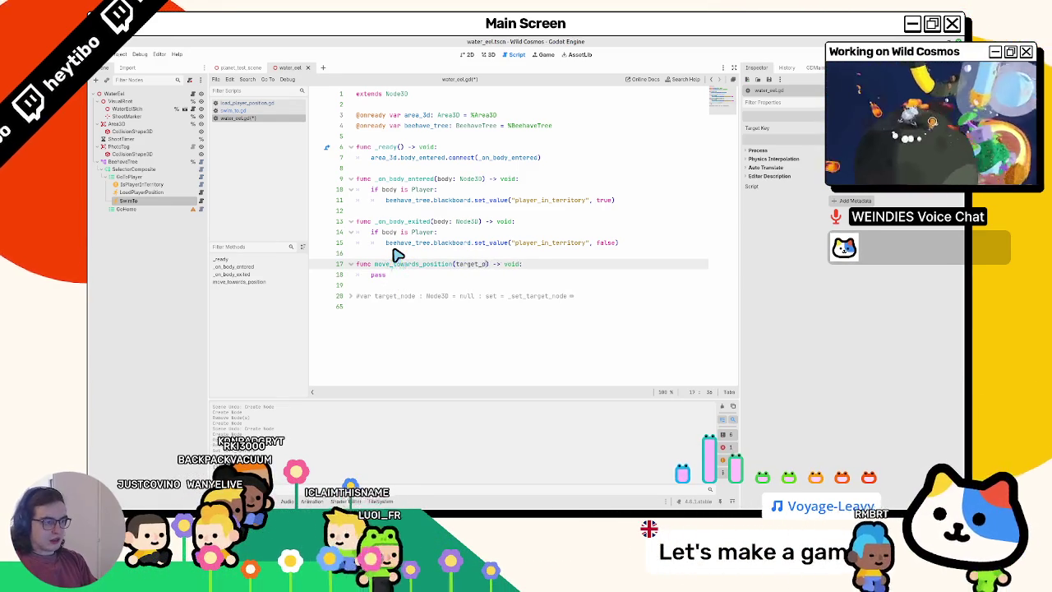
type("osition: v")
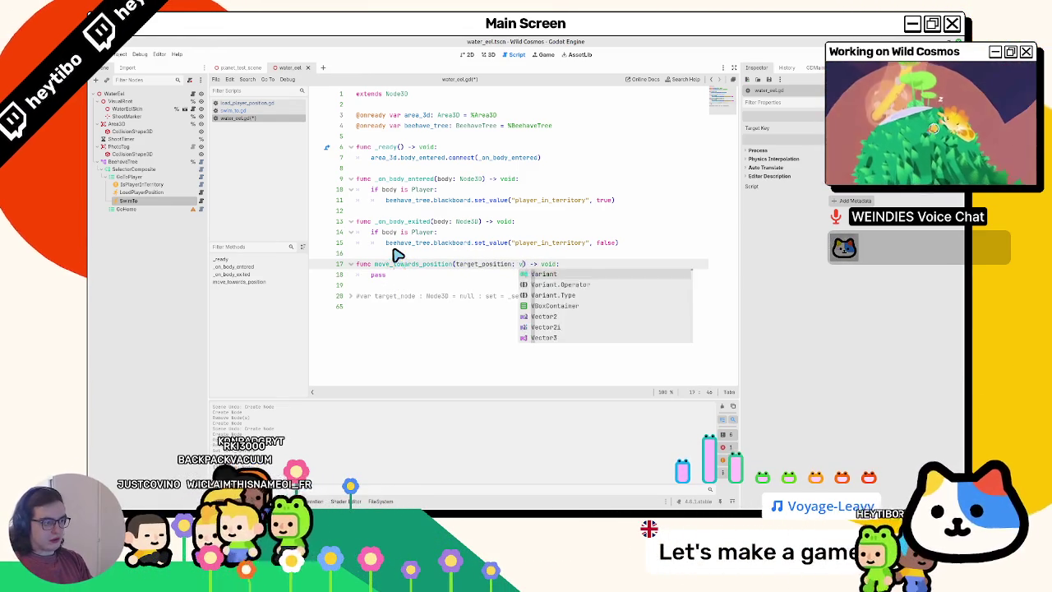
type("ec")
key("Return")
type(", ")
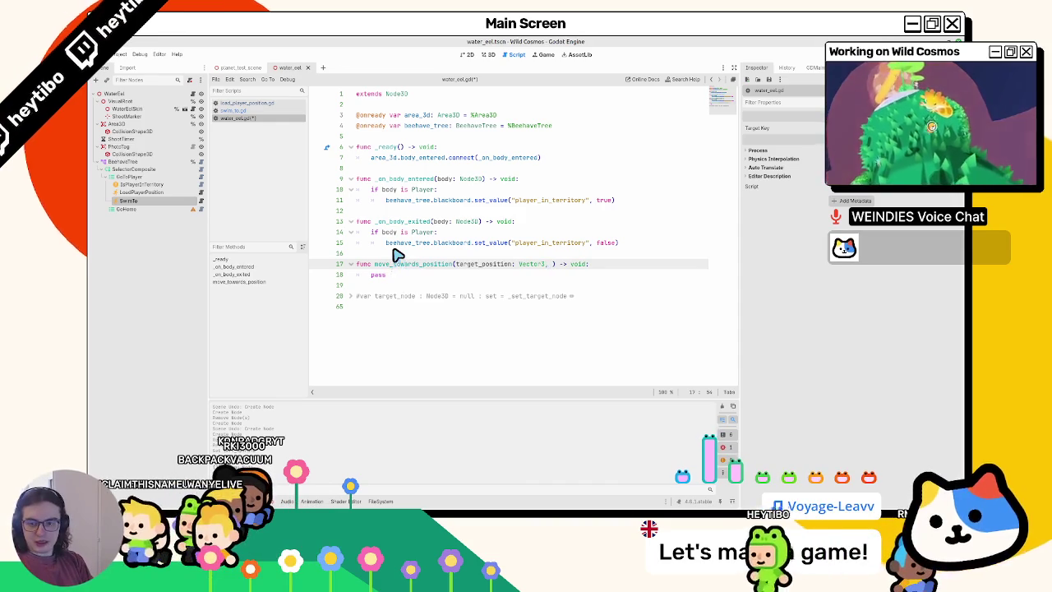
type("delta: float")
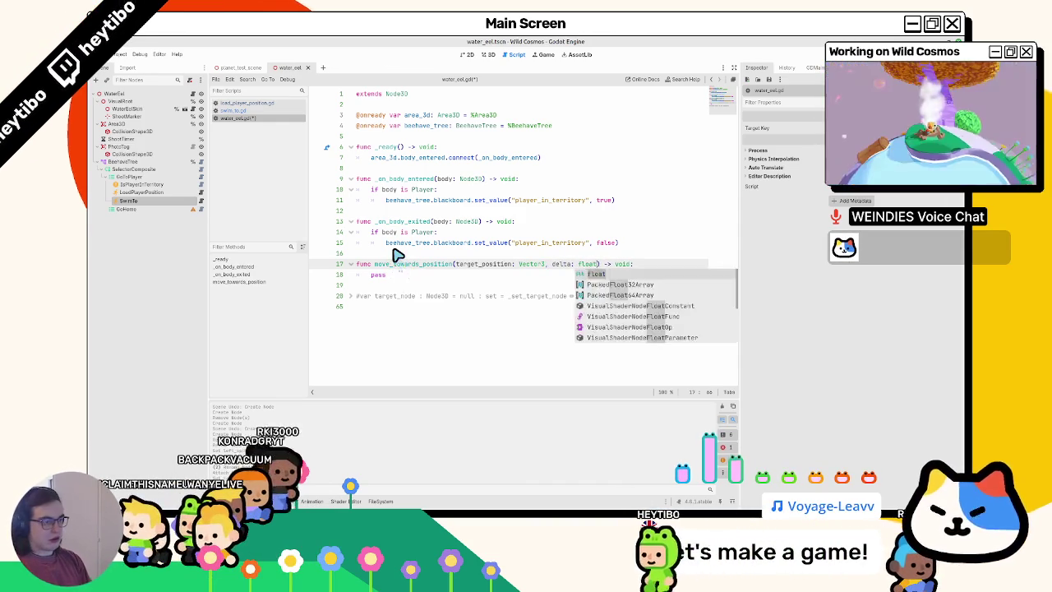
key("Escape")
key("Down")
key("BackSpace")
key("BackSpace")
key("BackSpace")
type("sel")
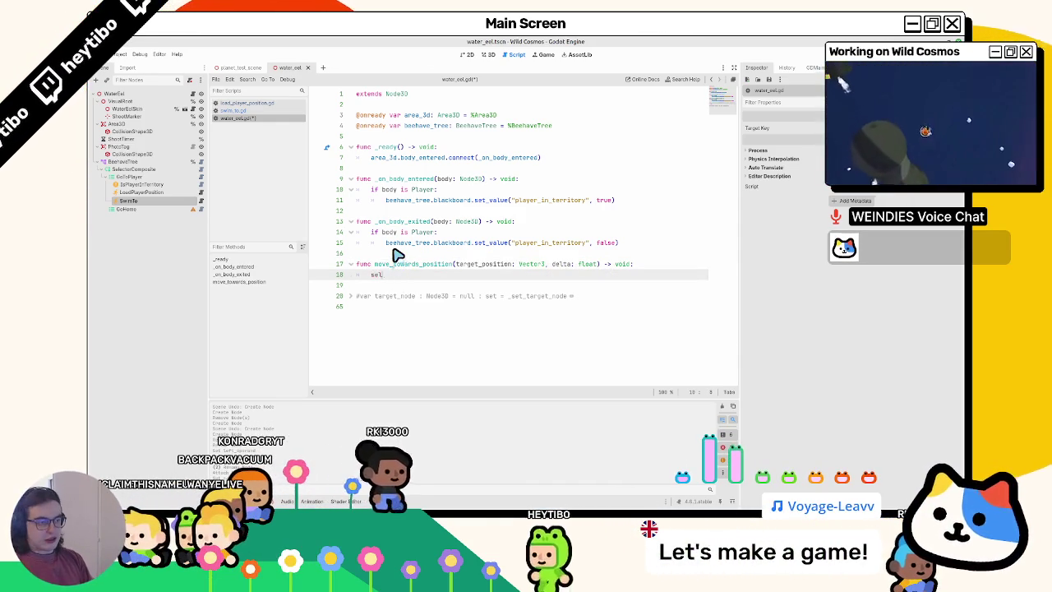
type("f.position")
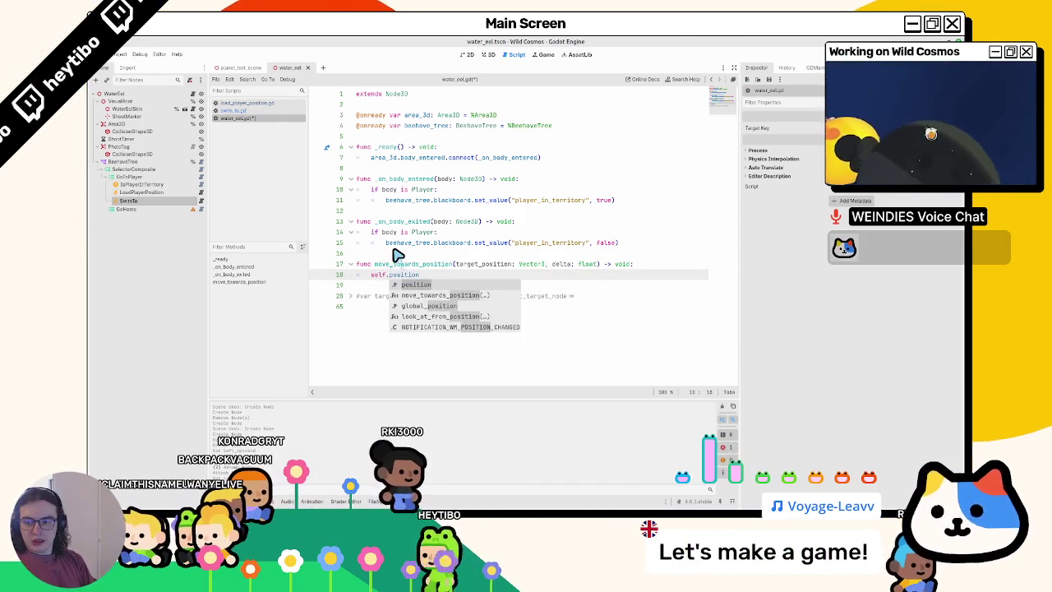
key("BackSpace")
key("BackSpace")
key("BackSpace")
type("global")
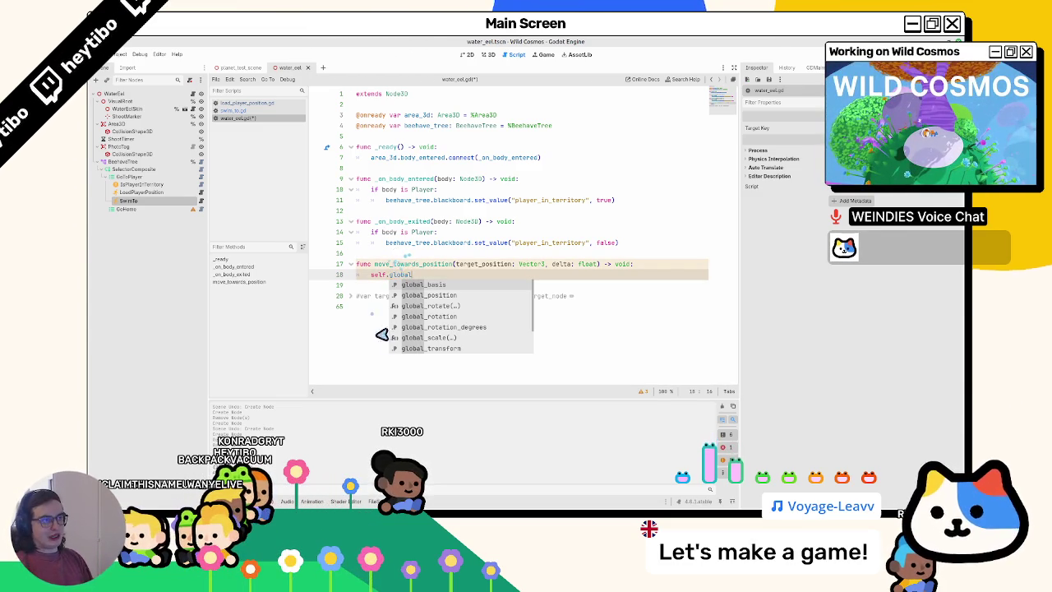
left_click(489, 55)
Reparent the PhotoTag node under VisualRoot in the Scene dock, then return to water_eel.gd
left_click(99, 107)
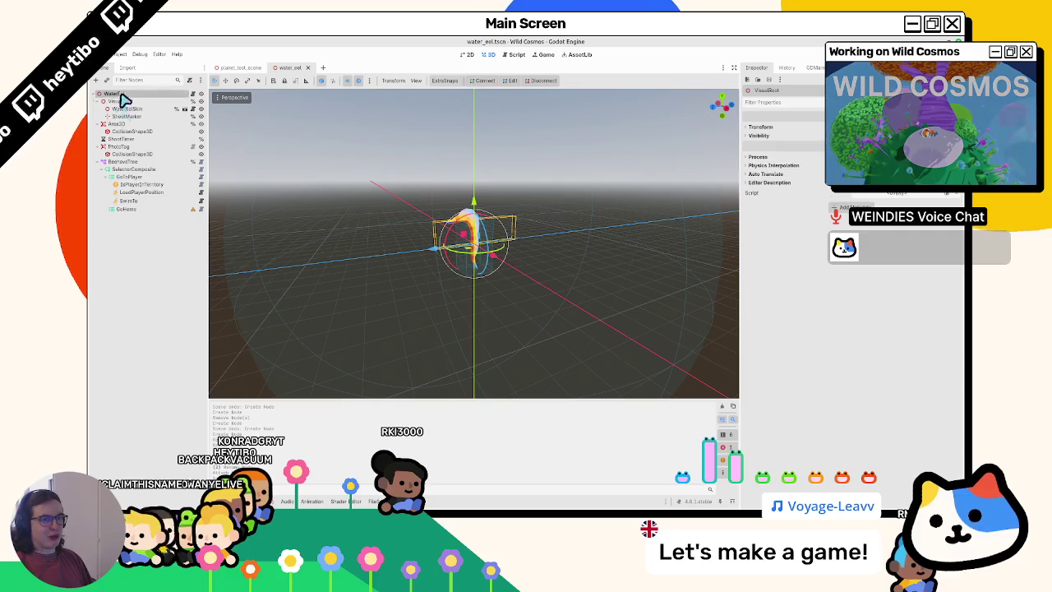
left_click(101, 102)
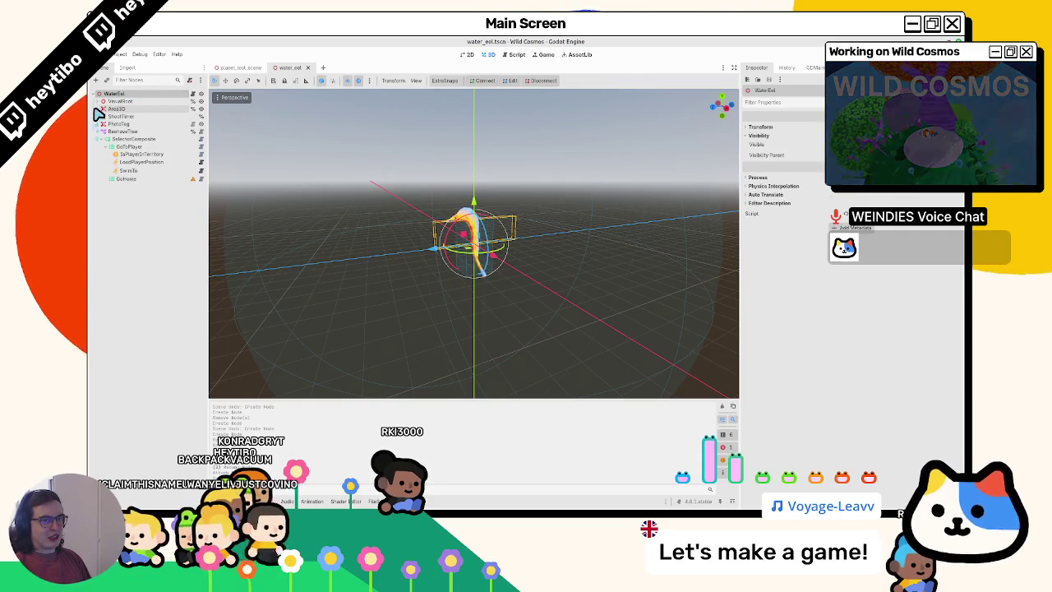
left_click(110, 132)
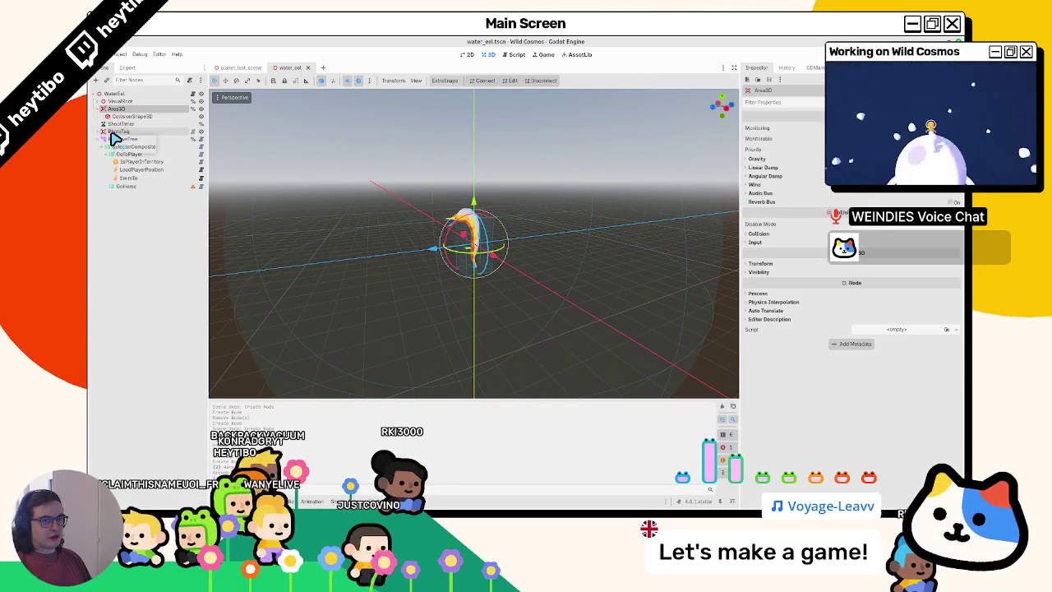
left_click(104, 139)
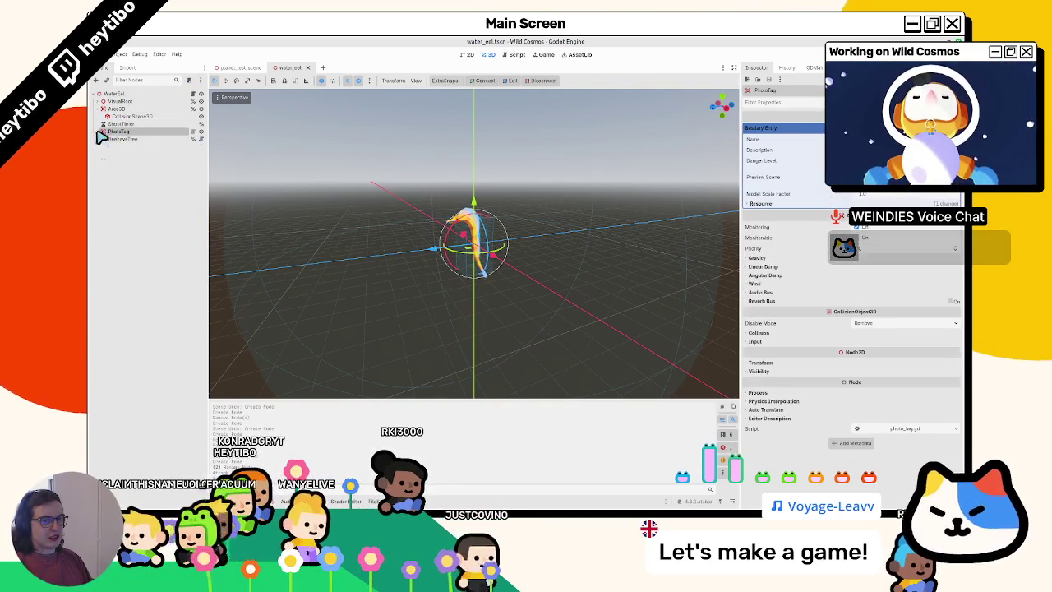
mouse_move(99, 113)
left_mouse_down()
mouse_move(132, 107)
mouse_move(121, 102)
left_mouse_up()
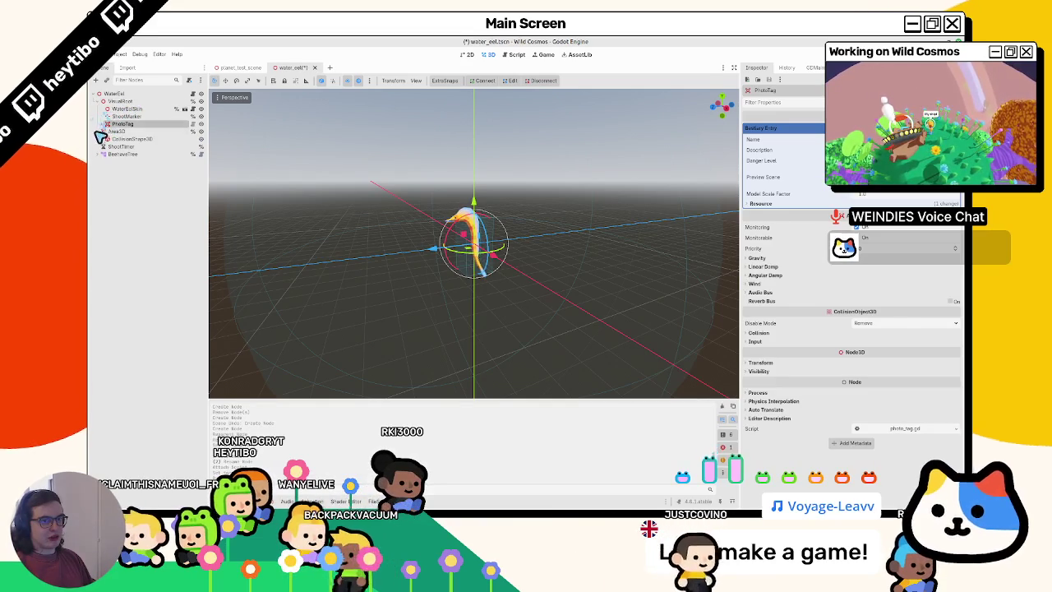
left_click(114, 132)
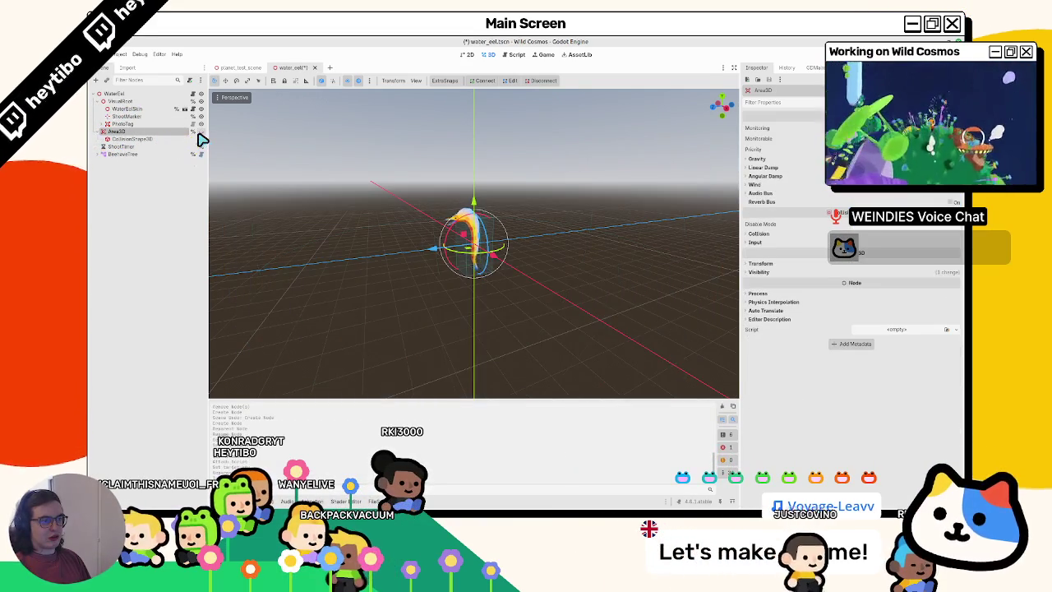
left_click(103, 101)
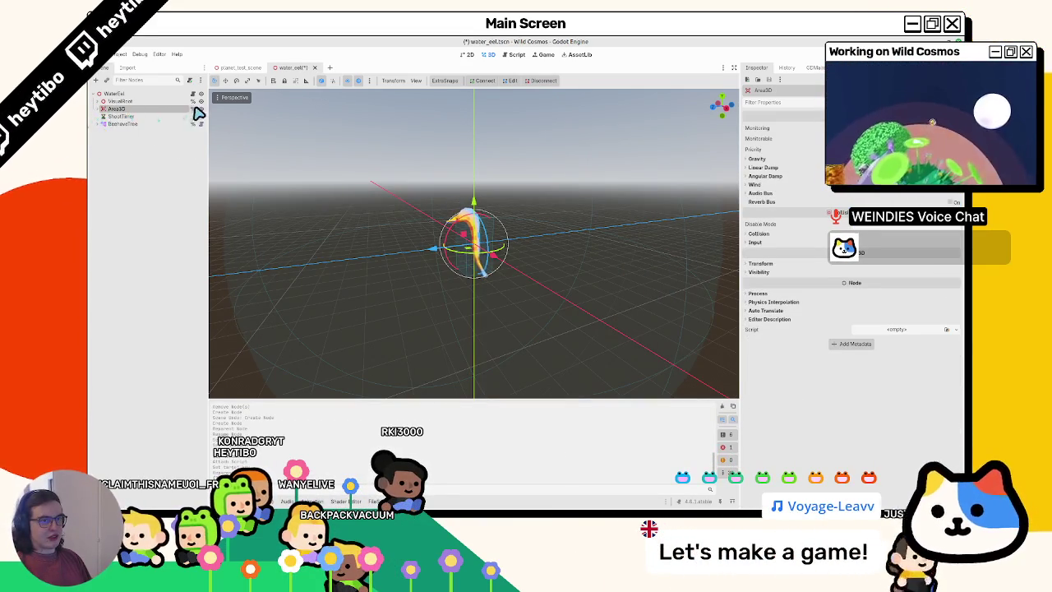
left_click(119, 101)
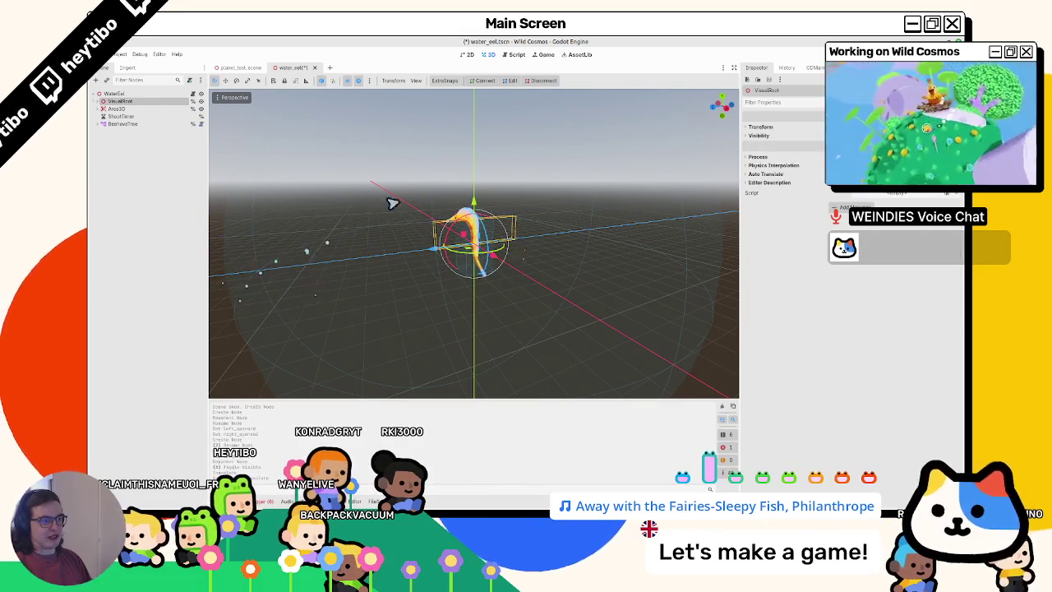
left_click(516, 54)
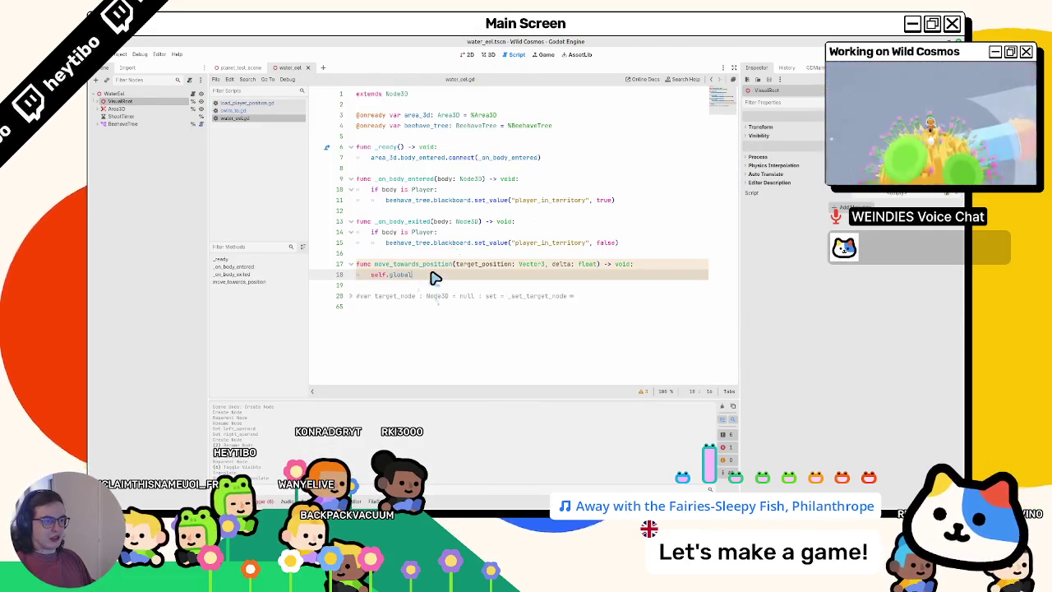
Add an onready visual_root reference and start the body line as visual_root.global_position
key("ctrl+shift+Left")
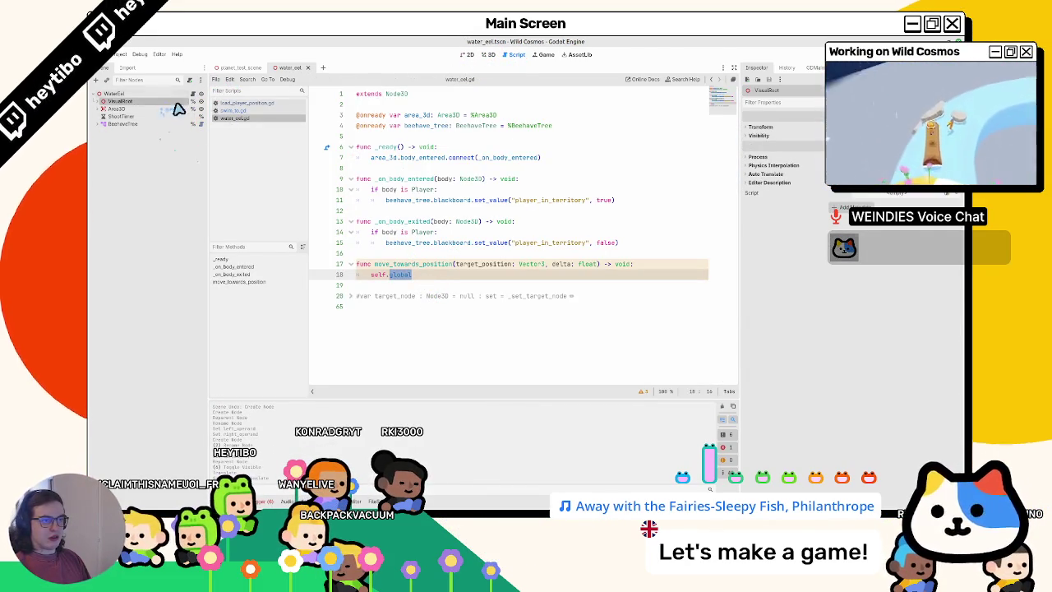
left_click_drag(395, 113, 399, 135)
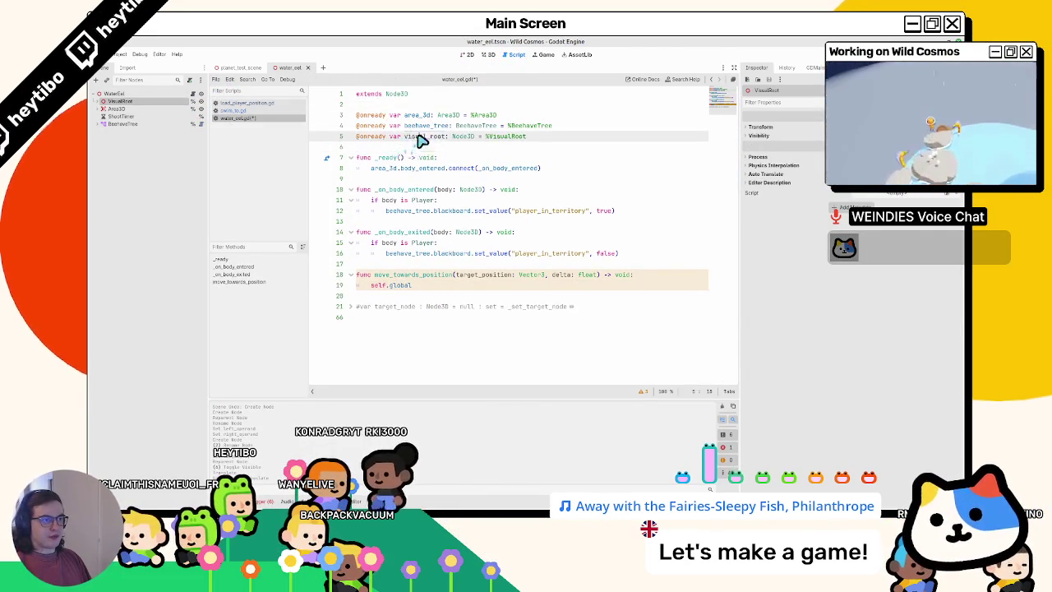
double_click(417, 135)
key("ctrl+c")
double_click(378, 285)
key("ctrl+v")
left_click(511, 287)
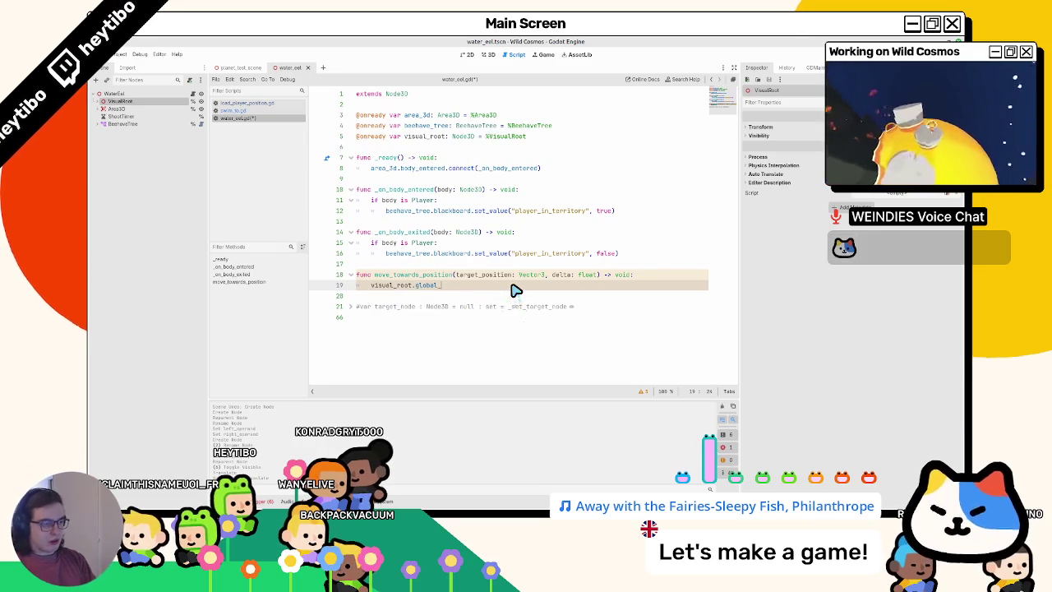
type("position +")
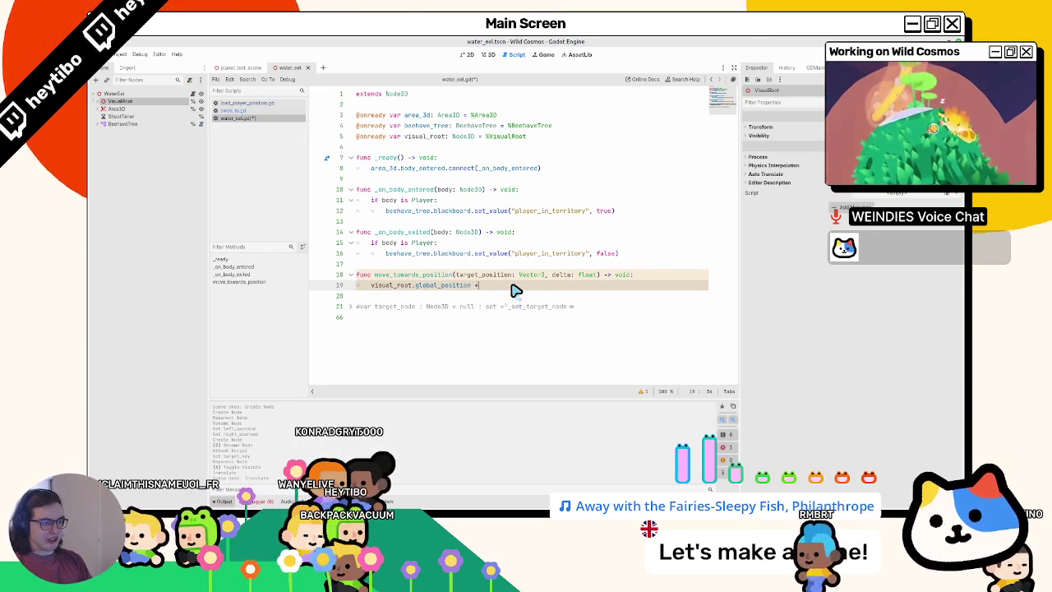
Assign it visual_root.global_position.move_toward(target_position, 5.0 * delta)
type("= ")
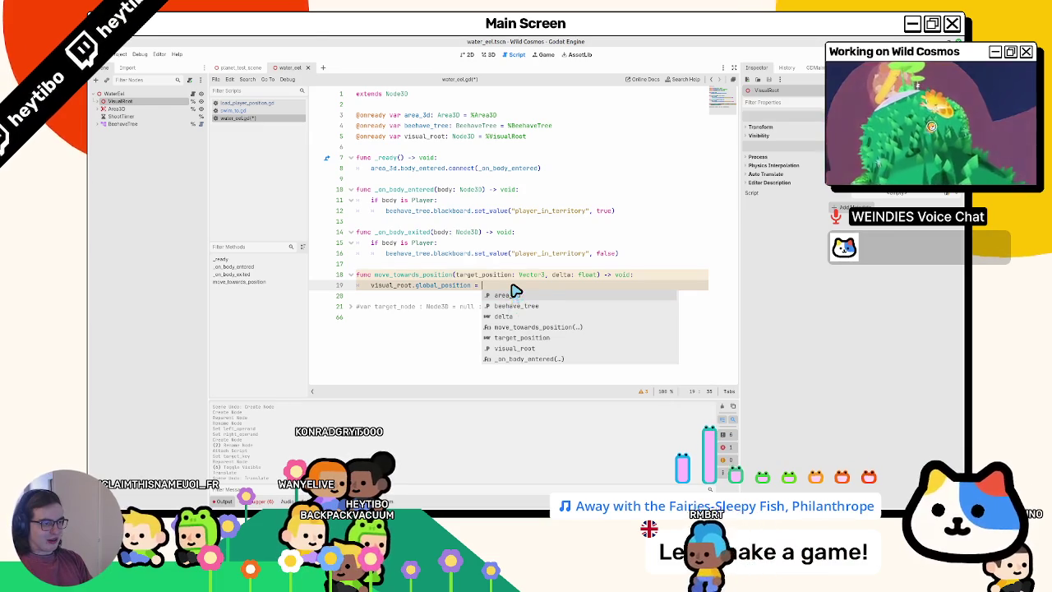
type("visual")
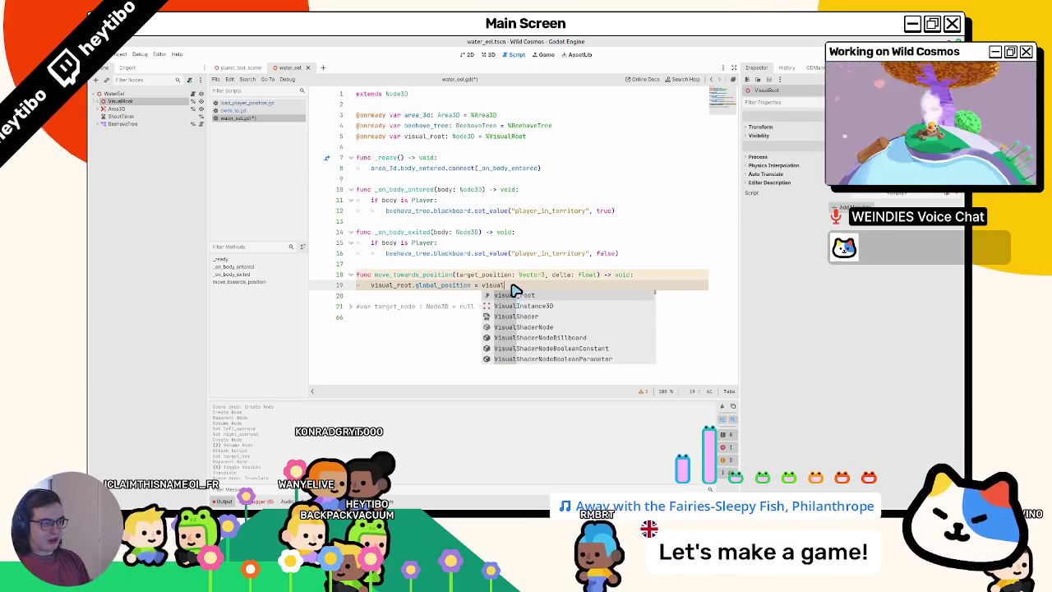
key("Return")
type(".globa")
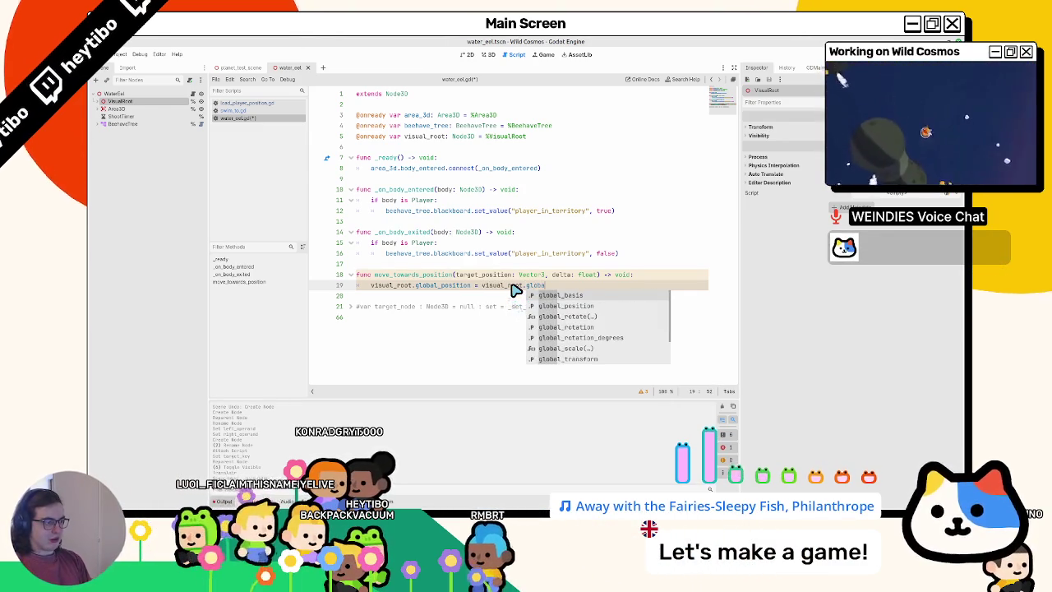
key("Down")
key("Return")
type(".mo")
key("Return")
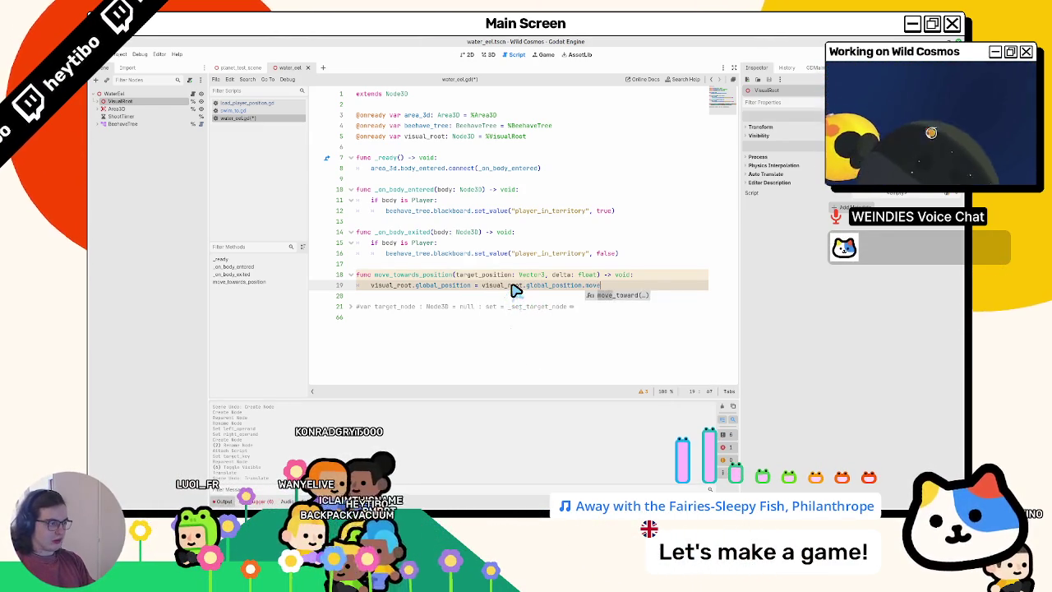
key("Return")
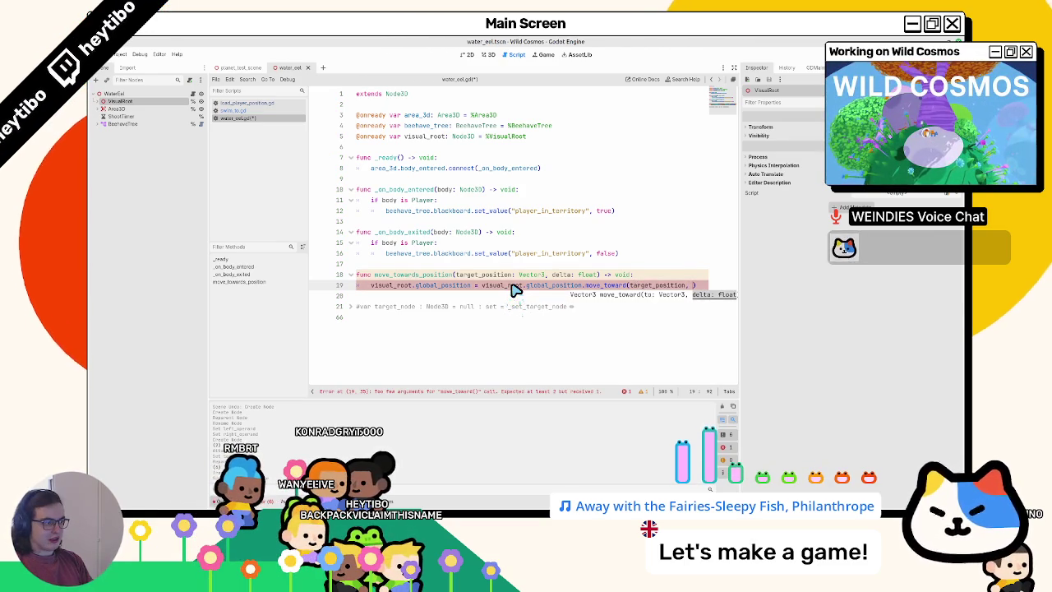
type("10")
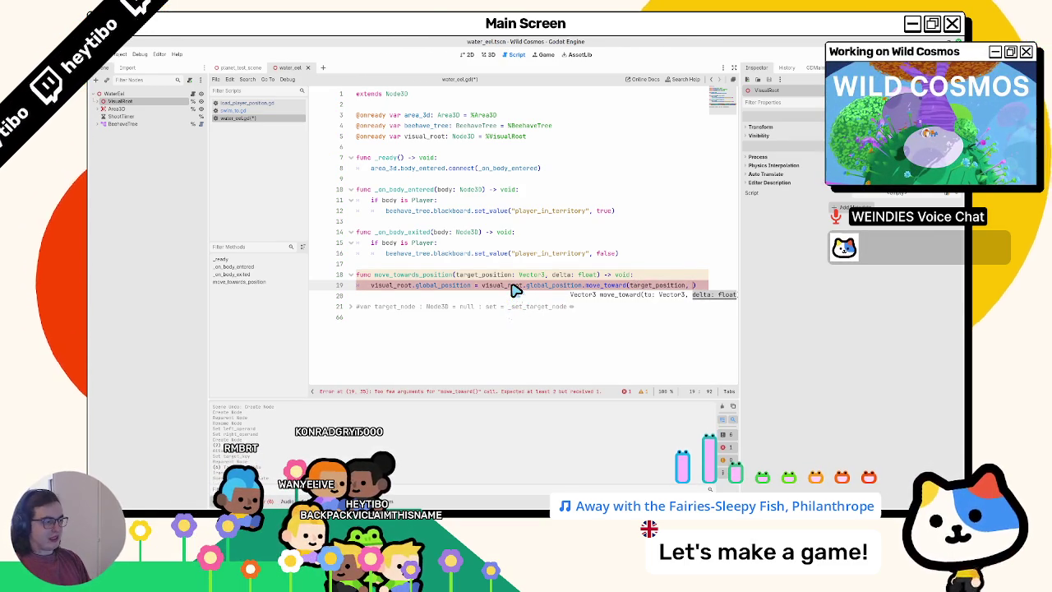
key("BackSpace")
key("BackSpace")
type("5.0 *")
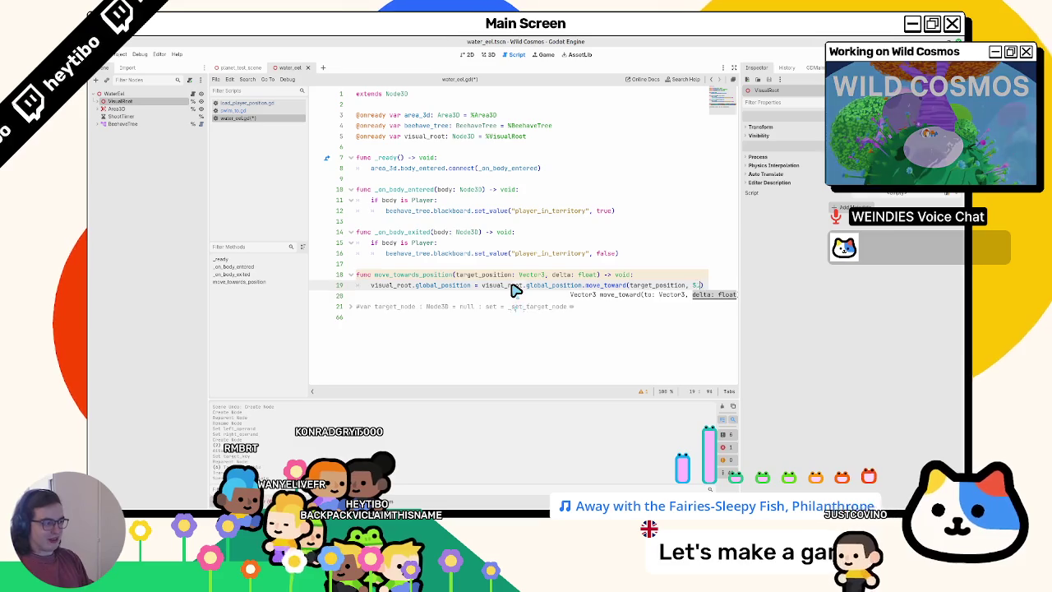
type(" delta")
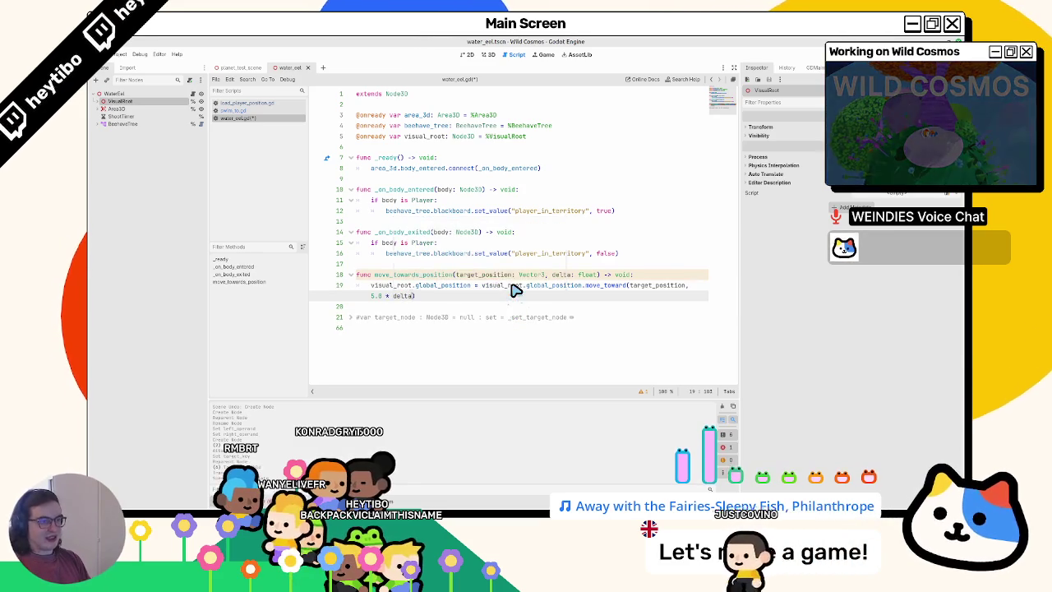
left_click(575, 148)
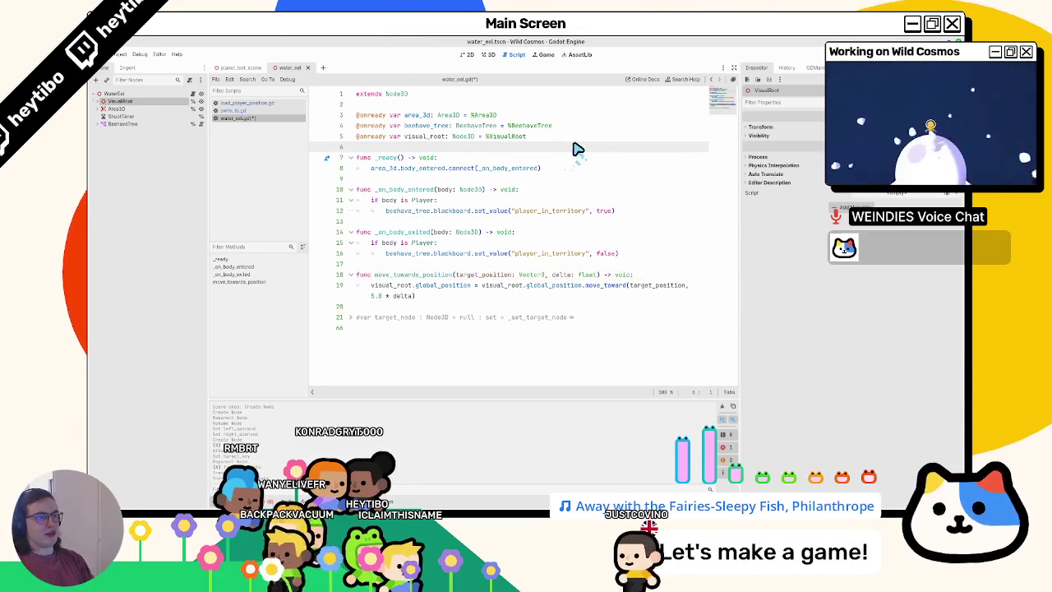
Declare var speed: float = 5.0 and use speed instead of 5.0 in the move_toward call
key("Return")
type("var speed: ")
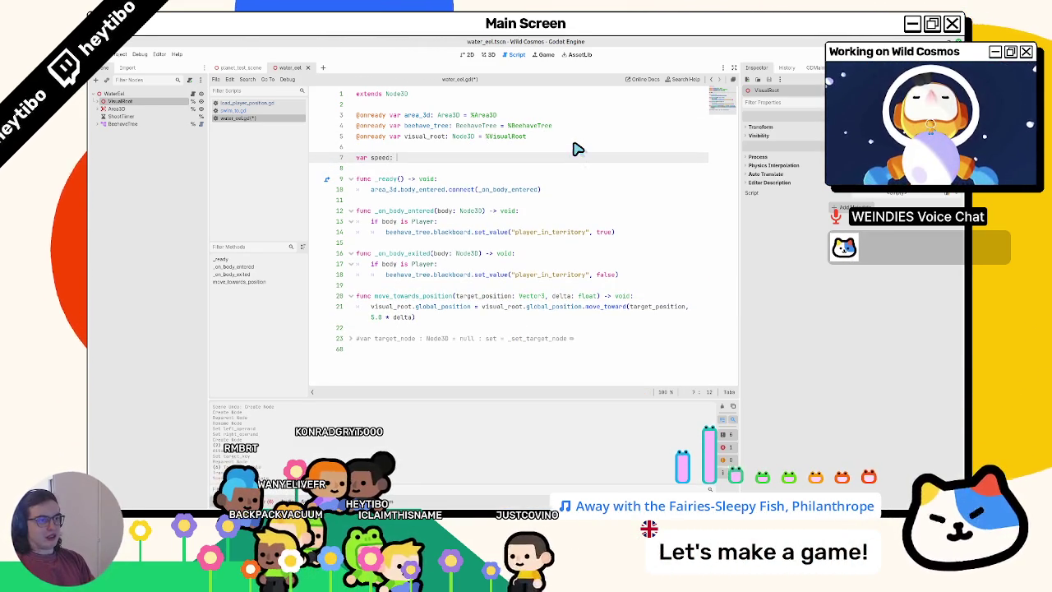
type("int = 5.0")
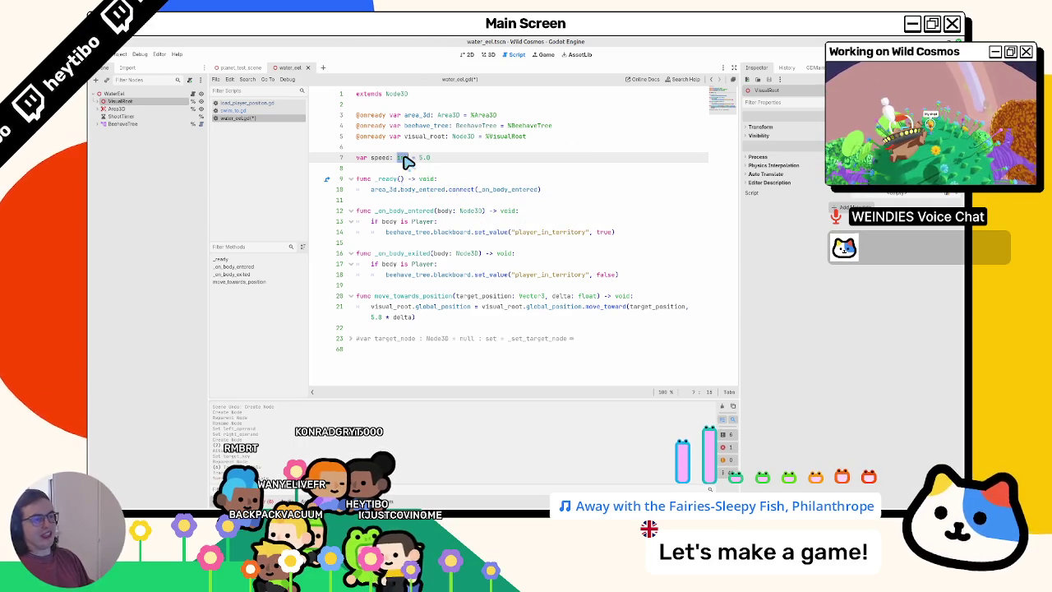
type("floa")
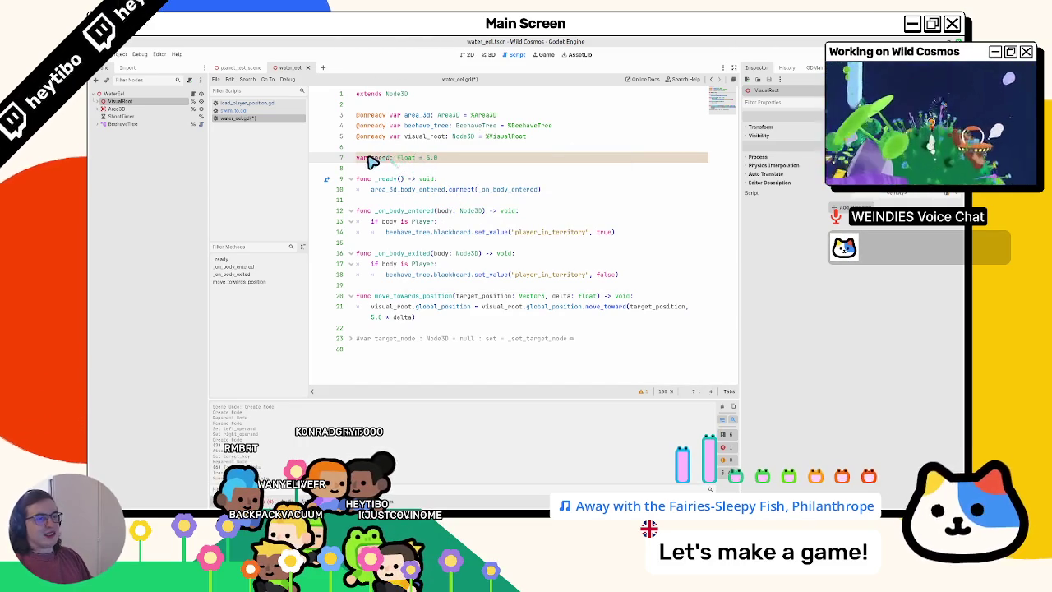
double_click(379, 158)
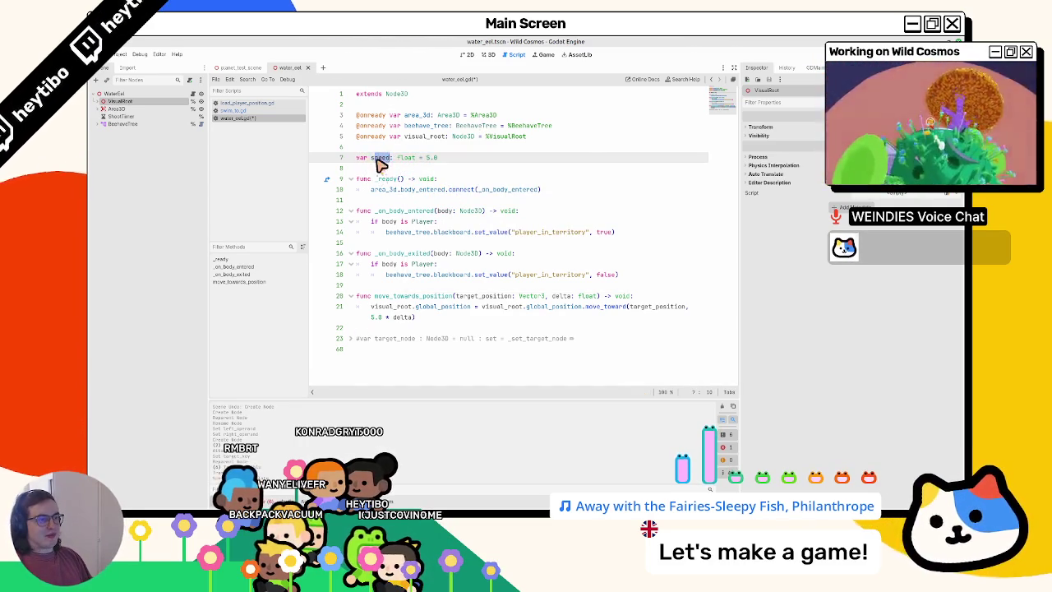
double_click(377, 317)
key("ctrl+v")
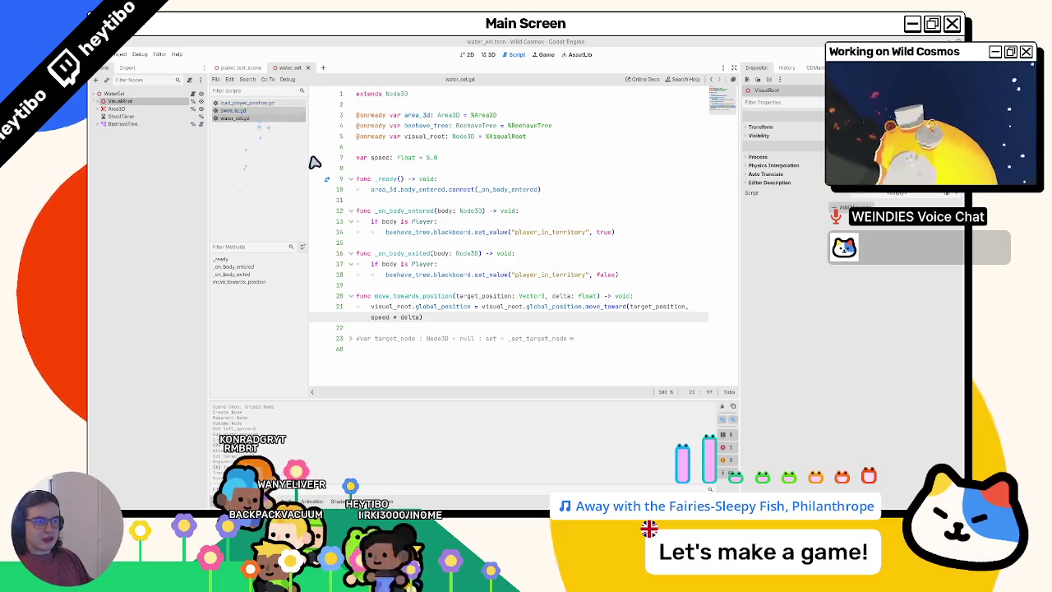
double_click(423, 295)
Copy the move_towards_position name, open swim_to.gd and make room below line 7
left_click(272, 104)
key("ctrl+a")
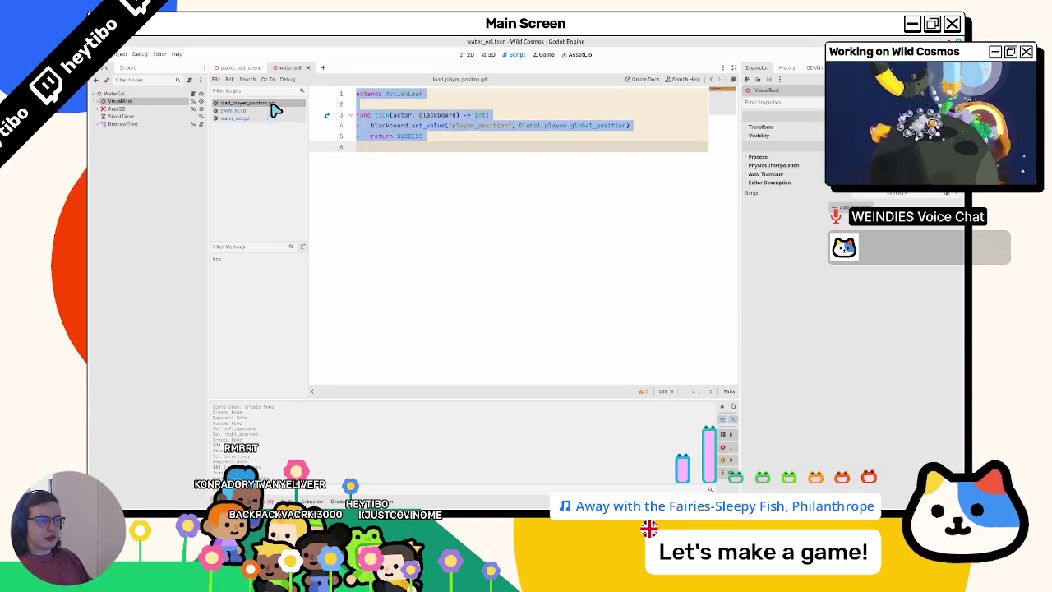
left_click(271, 111)
left_click(424, 157)
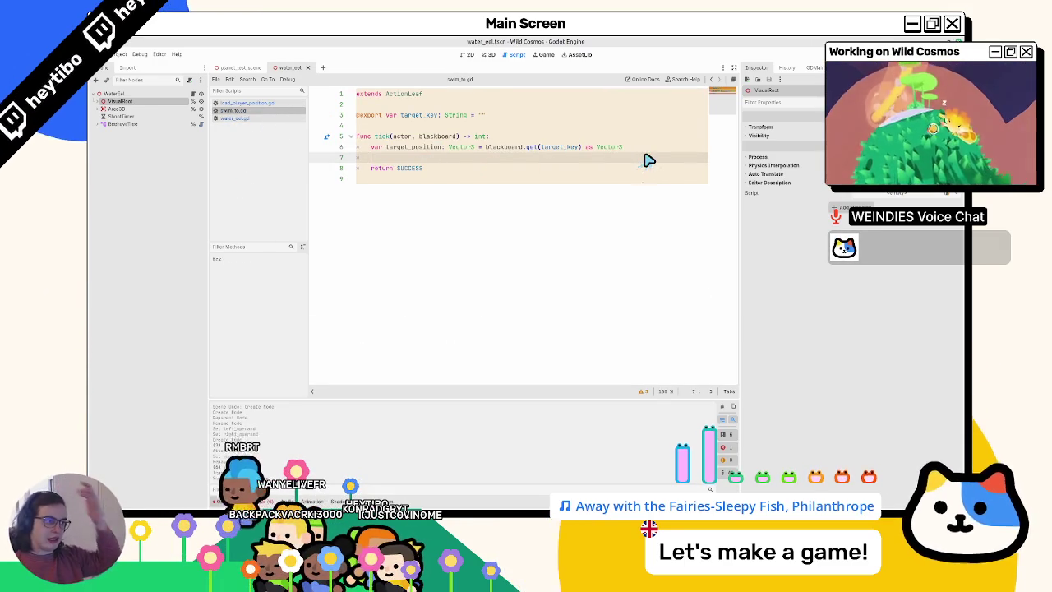
type("move_towards_position")
key("ctrl+z")
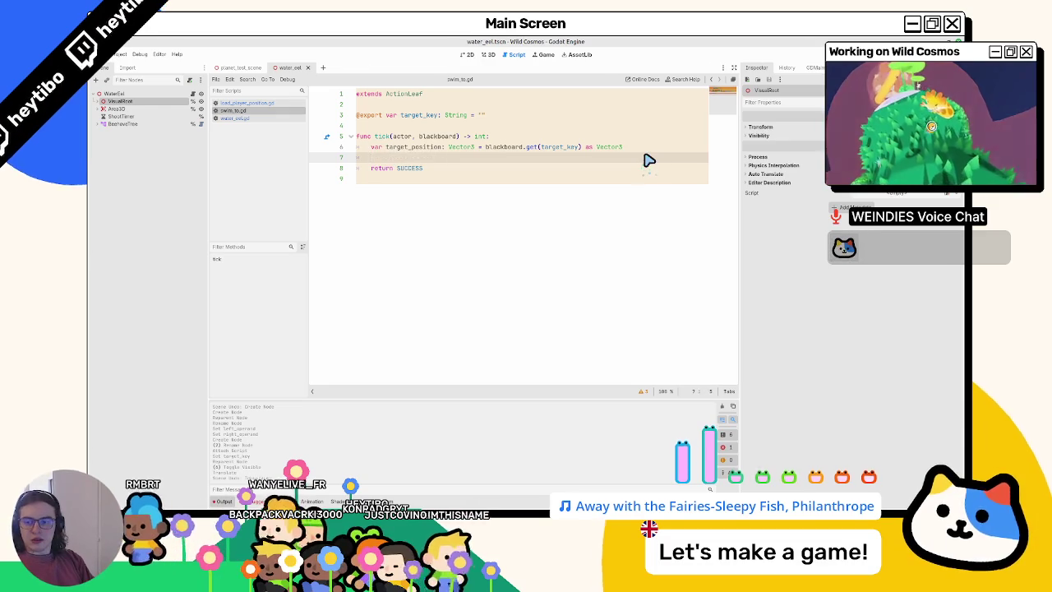
key("Return")
key("Return")
key("Up")
Call actor.move_towards_position(target_position, blackboard.get("delta")) in tick, then look up blackboard's definition
type("acos(")
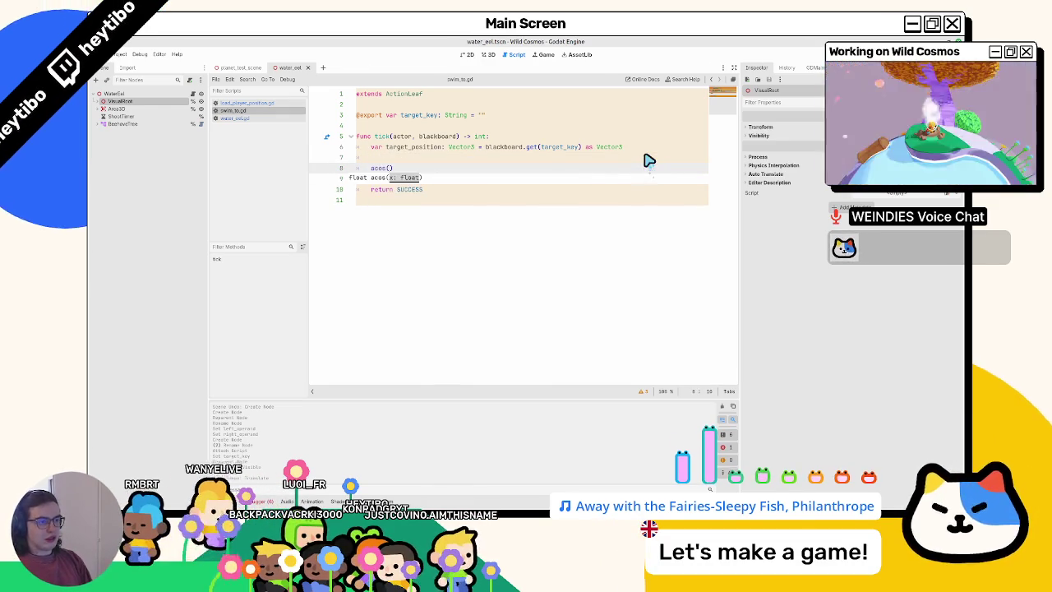
type("r")
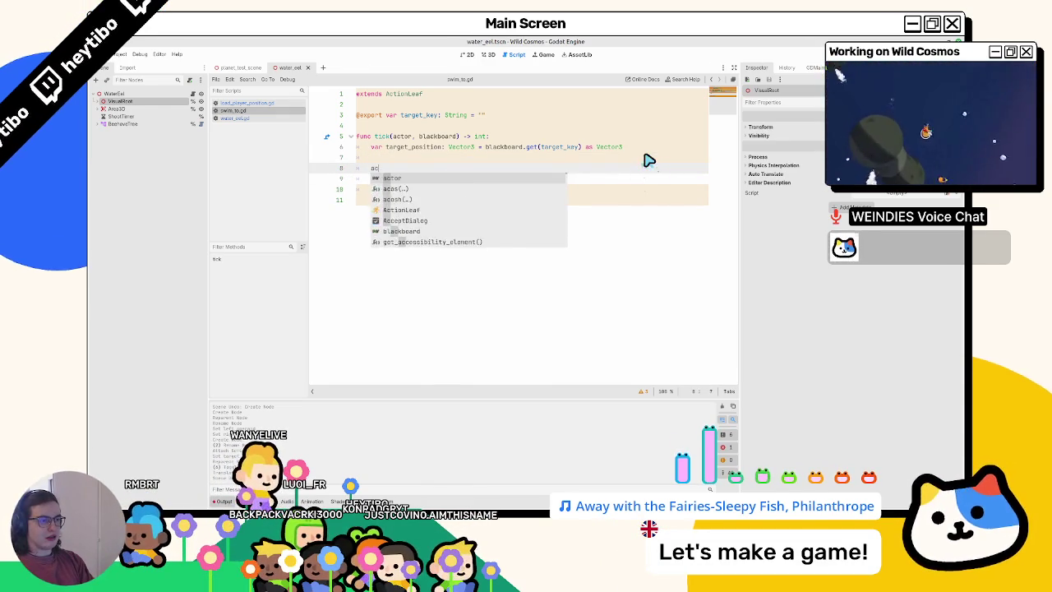
key("Escape")
type(".move_towards_position(")
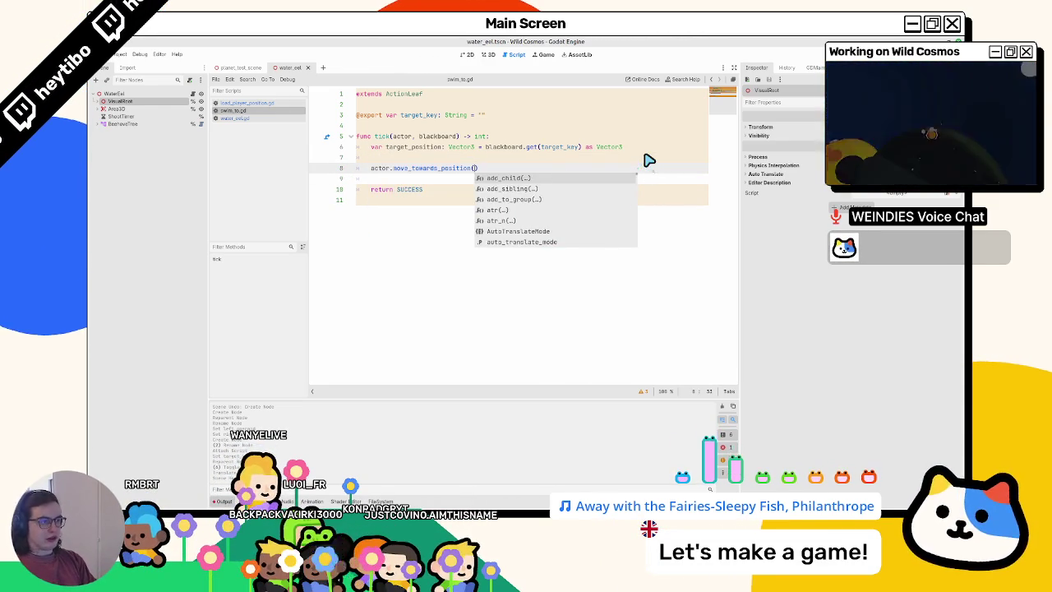
key("Return")
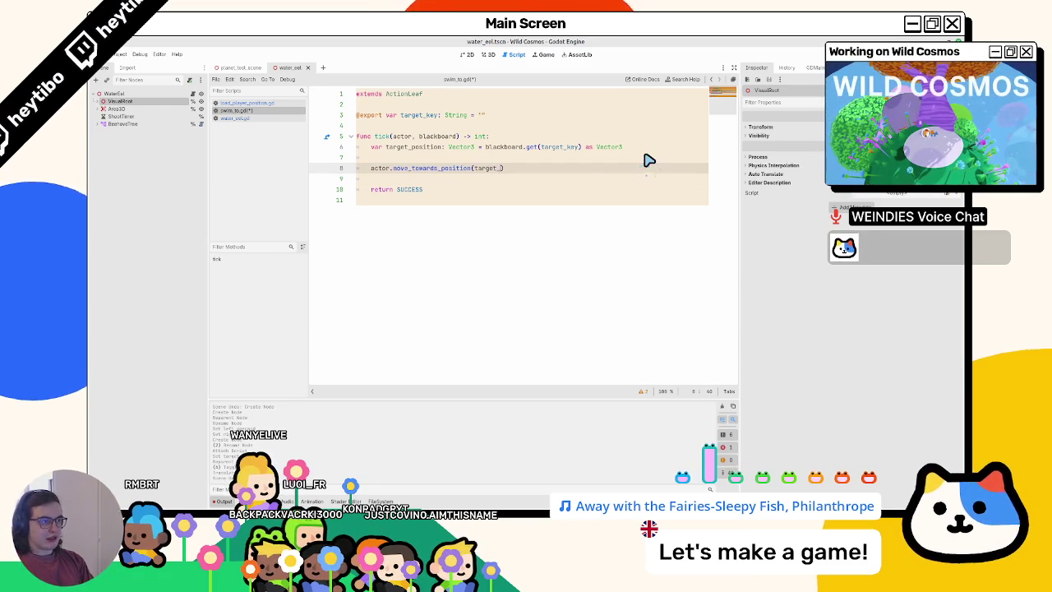
type("po")
key("Return")
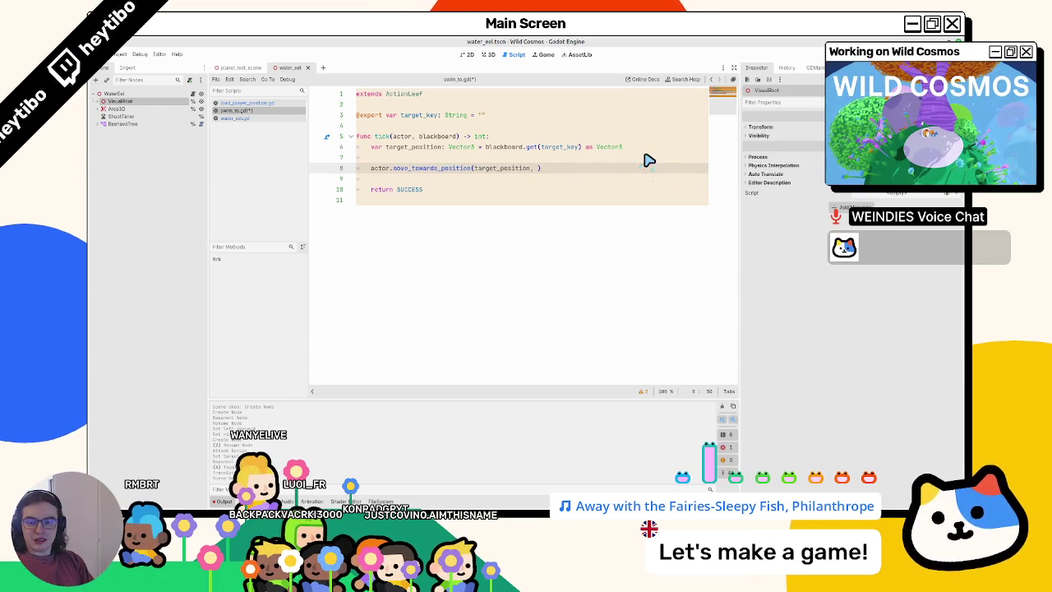
key("Return")
type(".get")
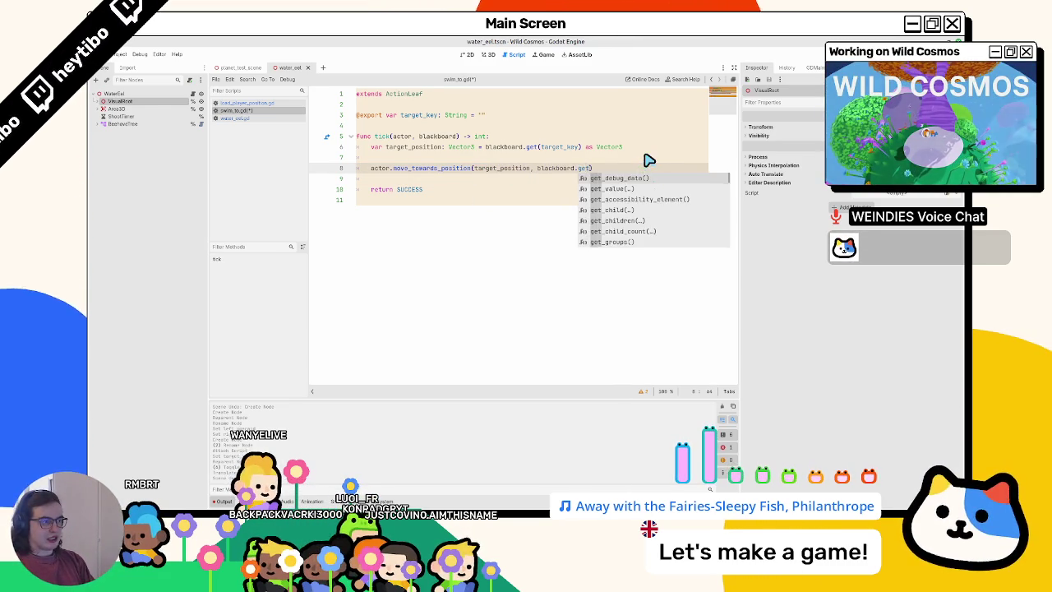
key("Return")
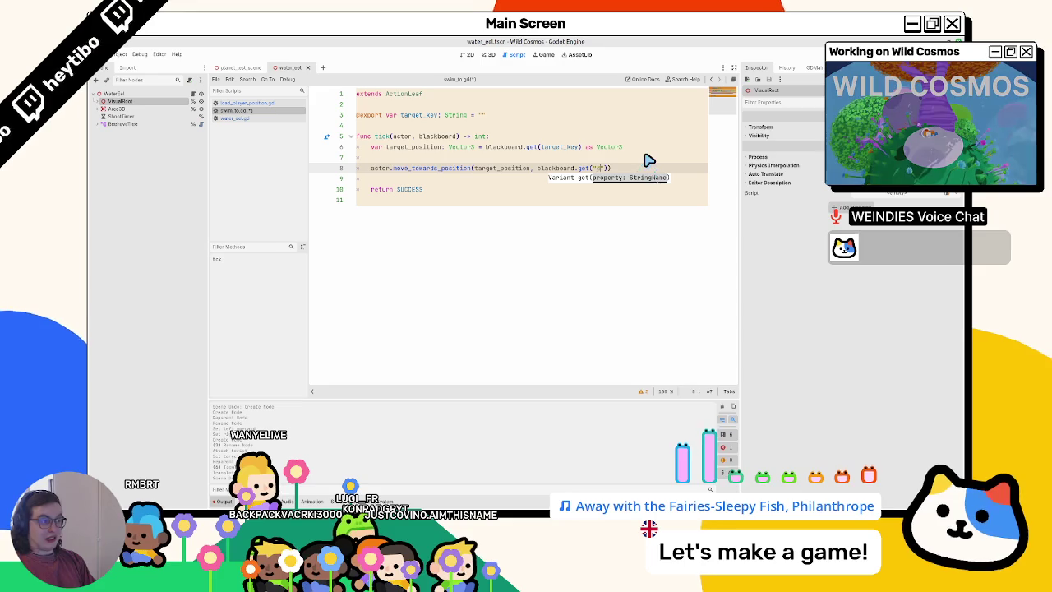
type("delta")
key("Escape")
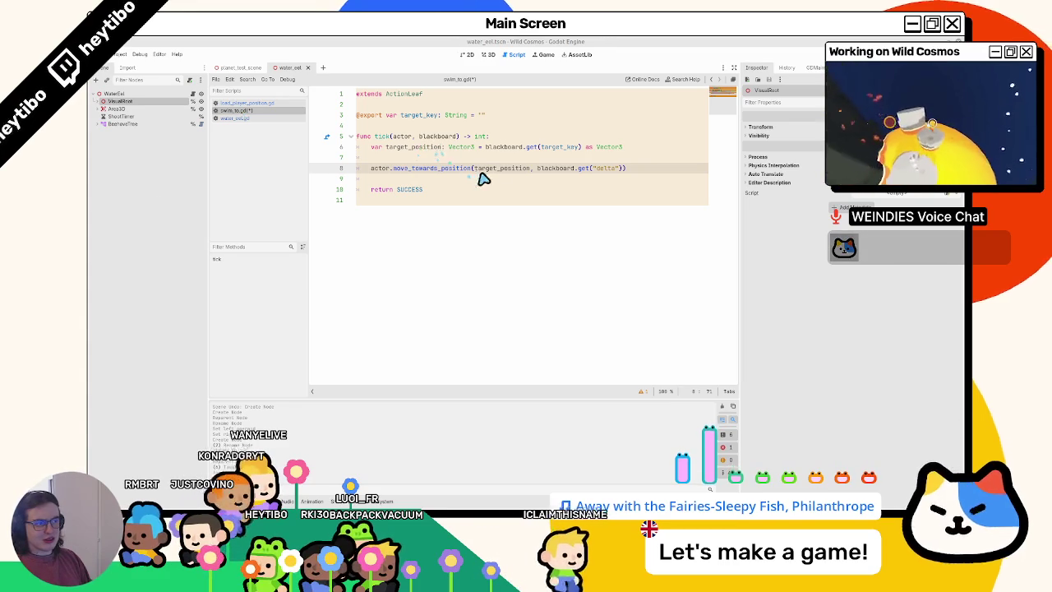
left_click(504, 148, "ctrl")
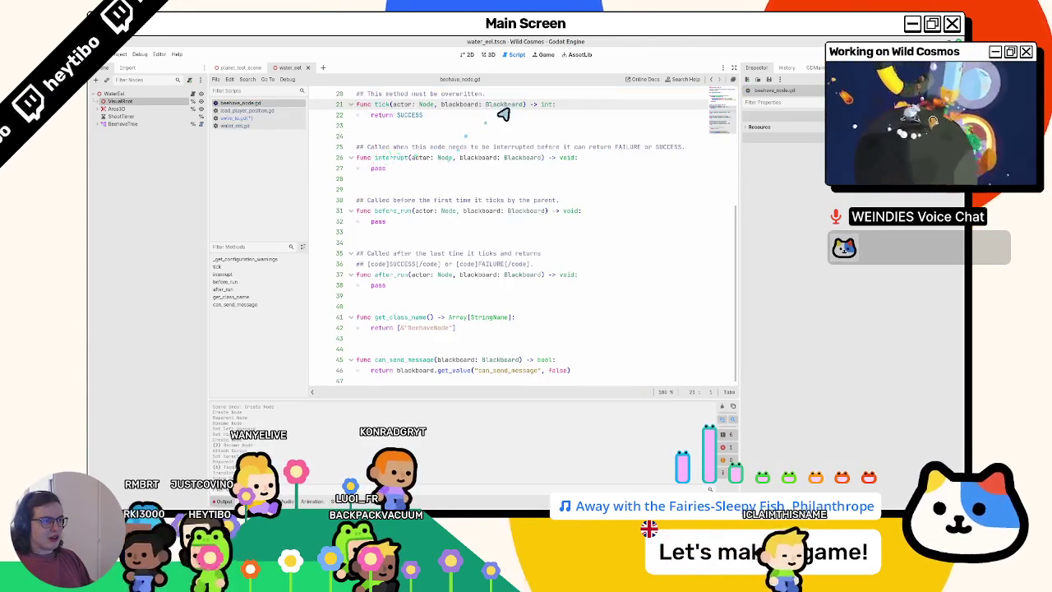
Look through blackboard.gd for 'delta', then close the script
left_click(501, 105, "ctrl")
key("ctrl+f")
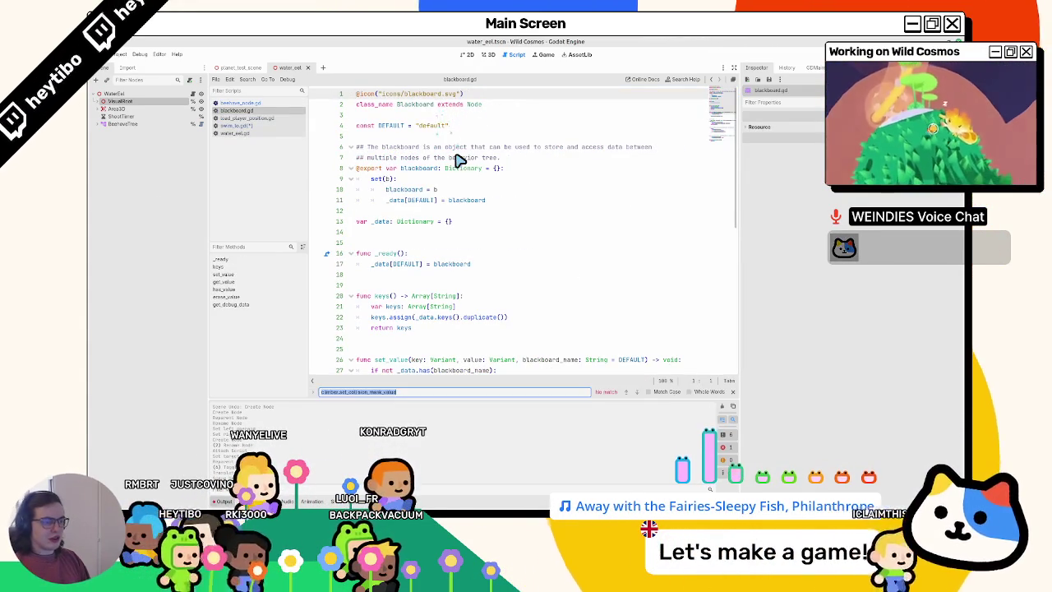
key("Escape")
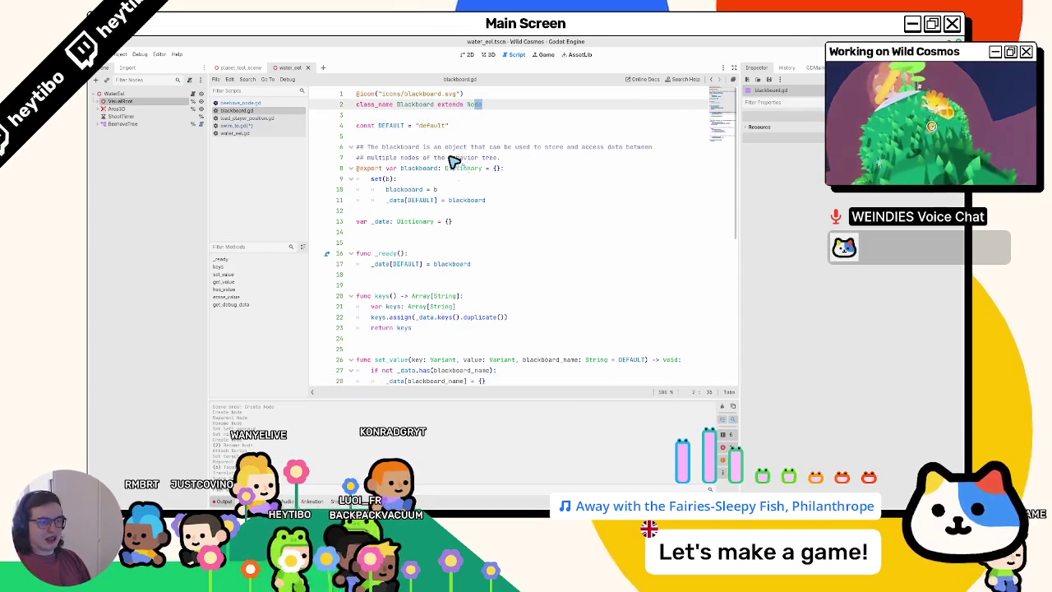
scroll(467, 238, "down", 5)
middle_click(271, 110)
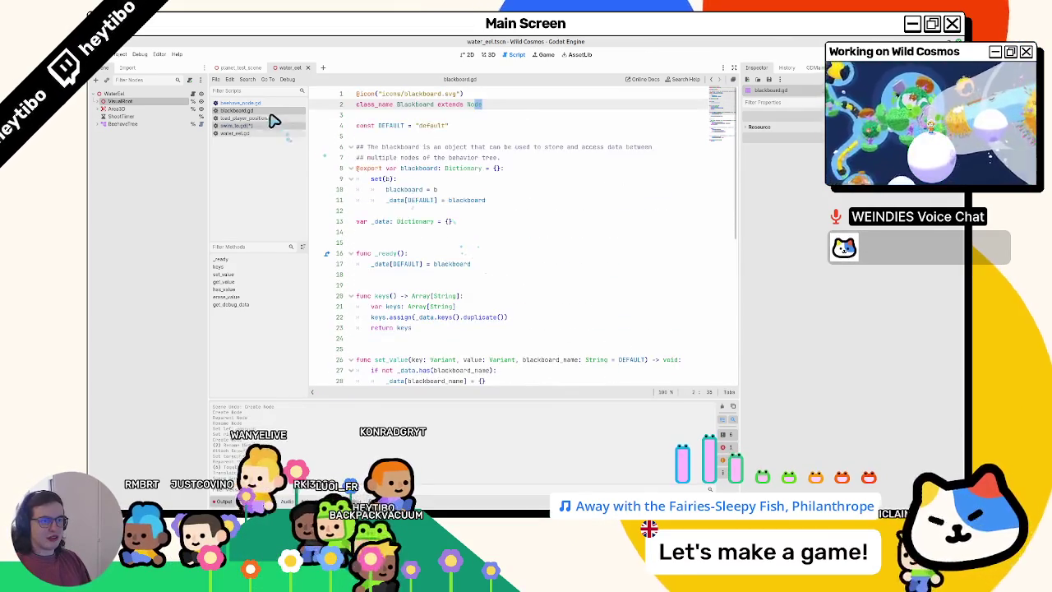
Return to swim_to.gd with the caret at the end of line 8
left_click(272, 118)
left_click(439, 158)
key("Down")
key("End")
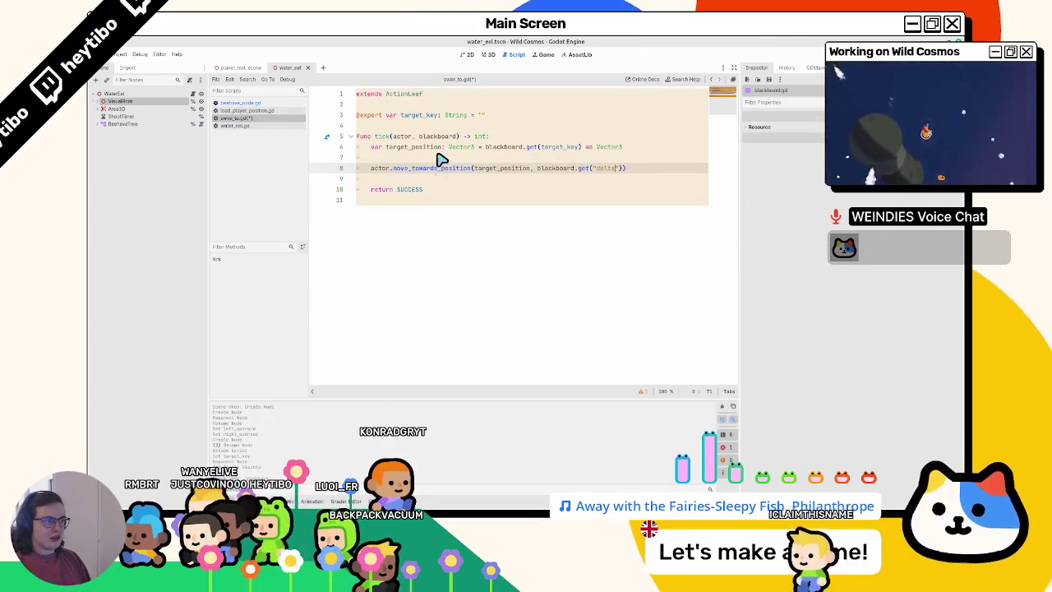
mouse_move(429, 497)
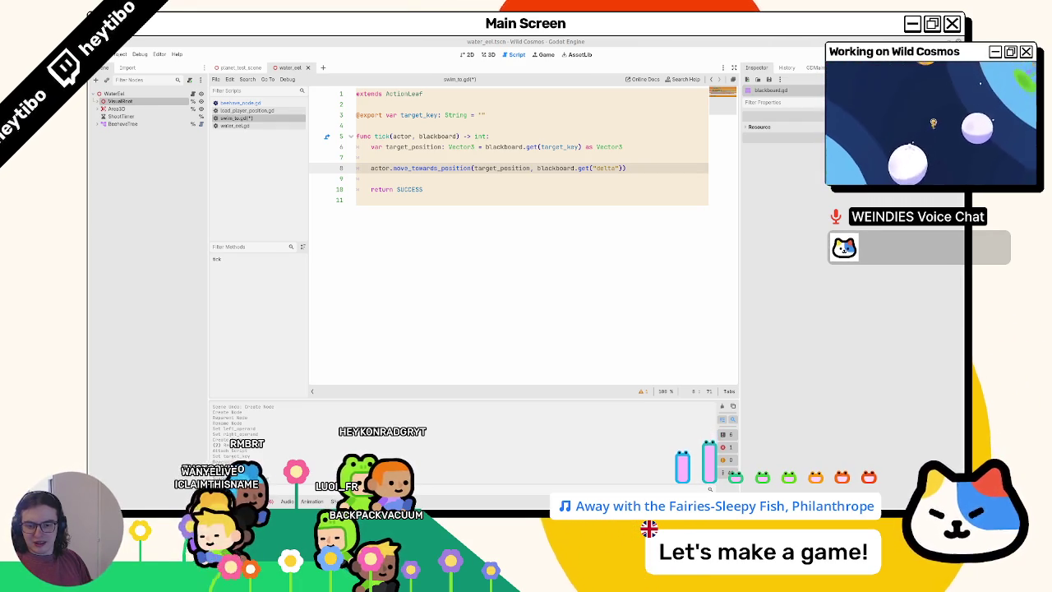
Type tick's blackboard parameter as Blackboard in swim_to.gd
left_click(499, 219)
left_click(453, 136)
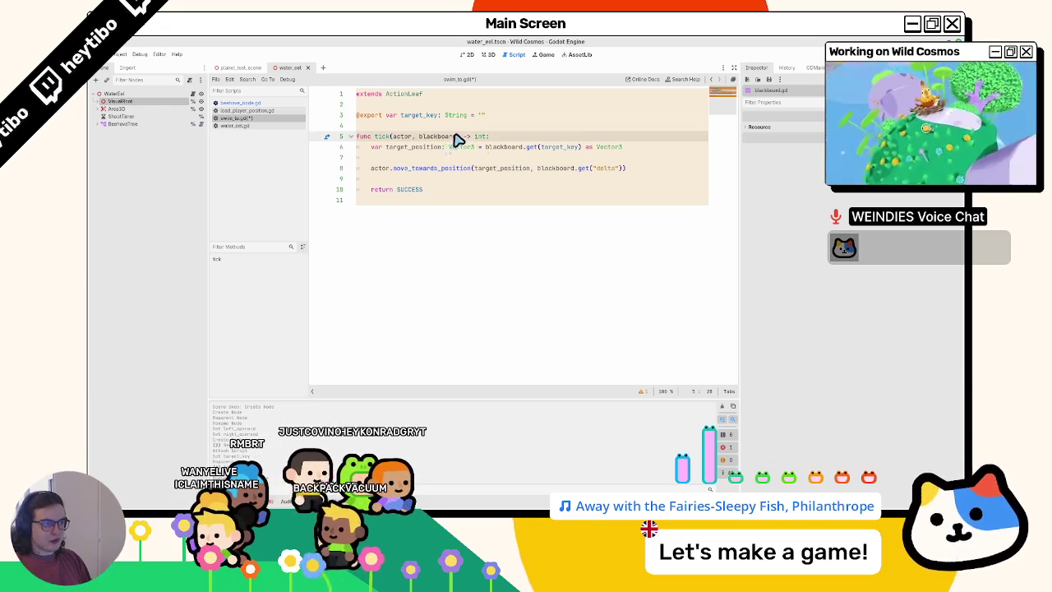
type(": Bla")
key("Return")
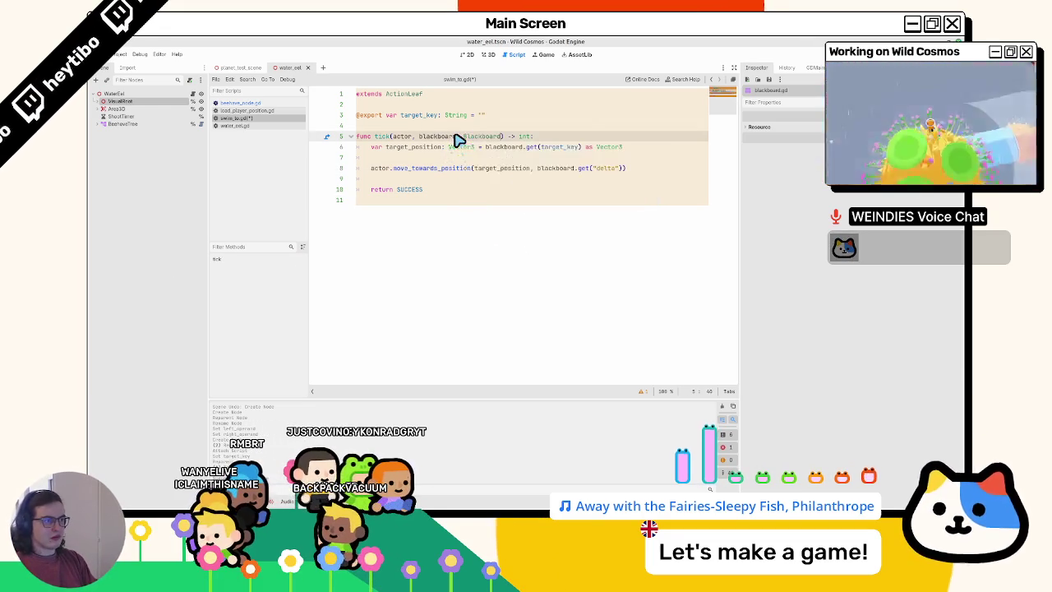
key("ctrl+Right")
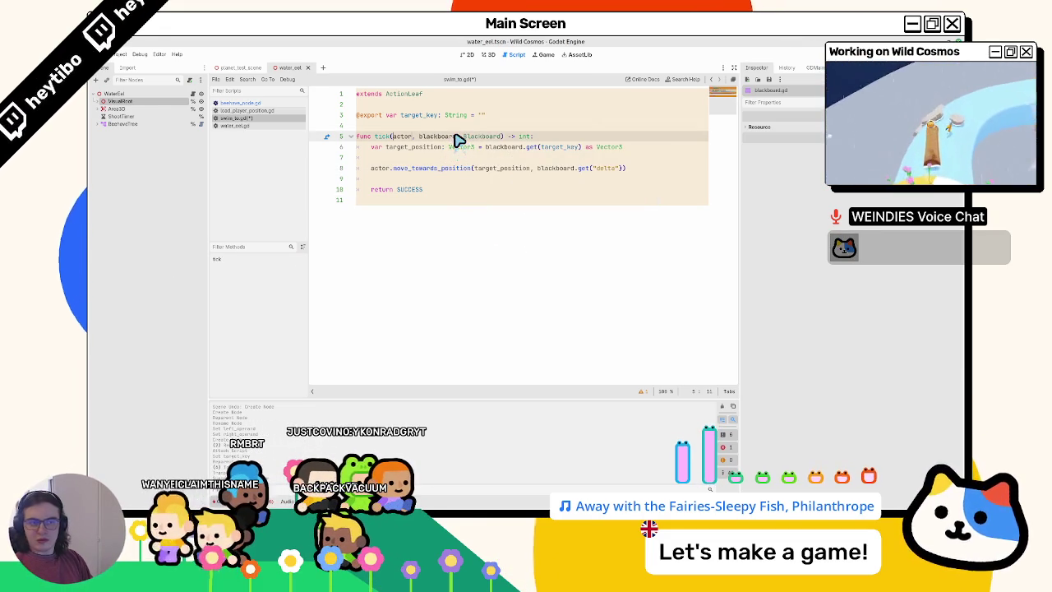
type(":")
key("BackSpace")
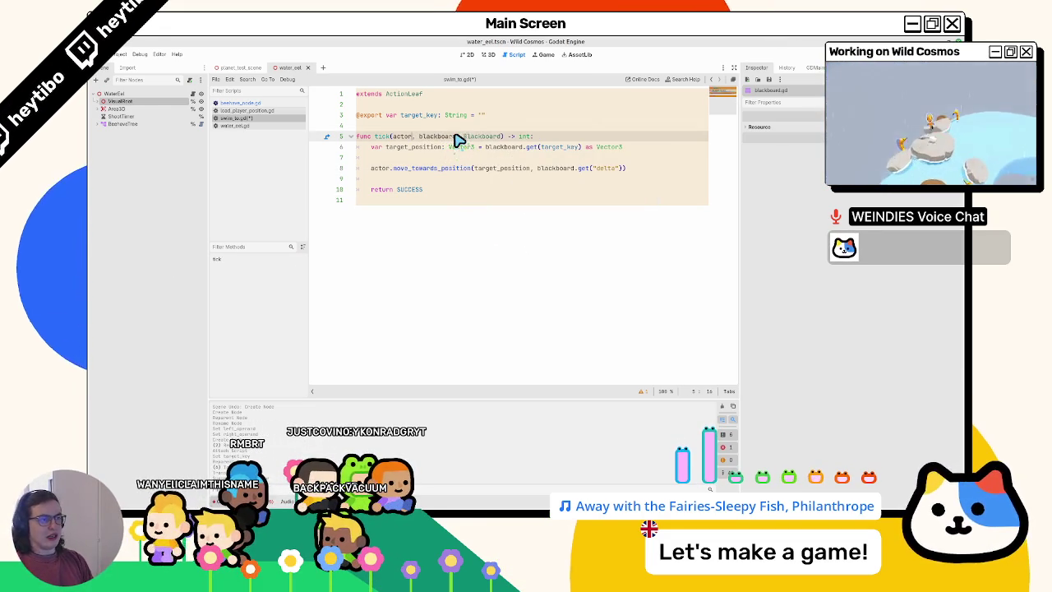
Check the parent class's tick definition, then type the actor parameter as ': Node'
left_click(380, 143)
left_click(381, 140, "ctrl")
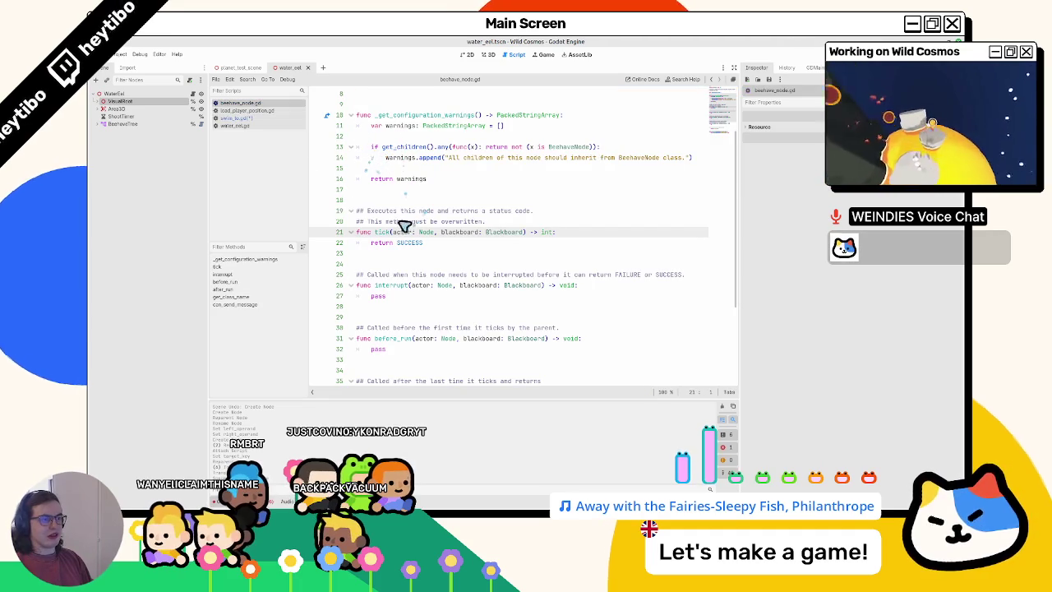
left_click(263, 111)
left_click(446, 188)
key("Up")
key("Up")
key("Up")
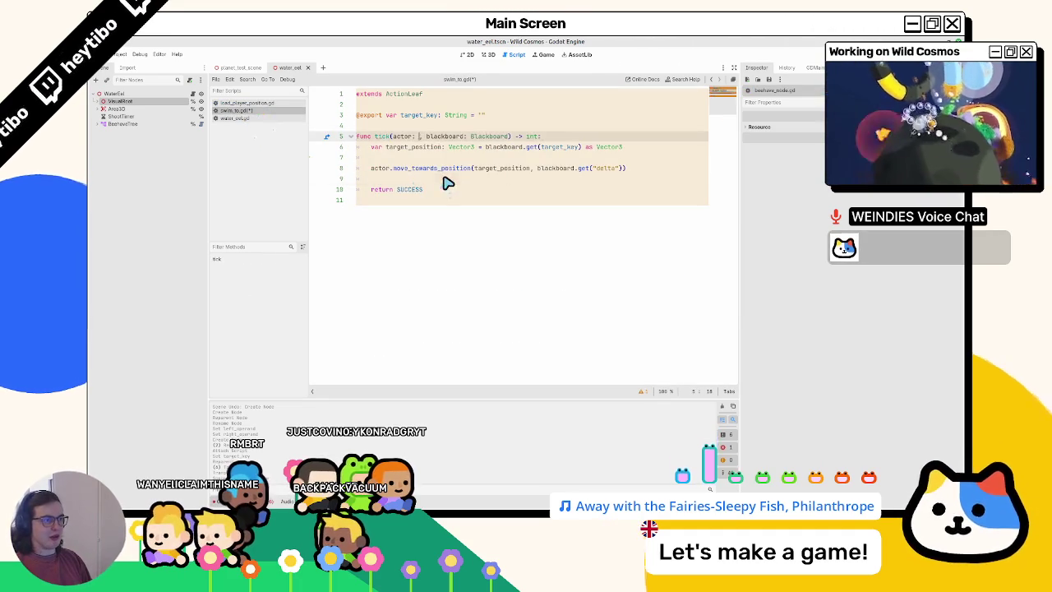
type(": Node")
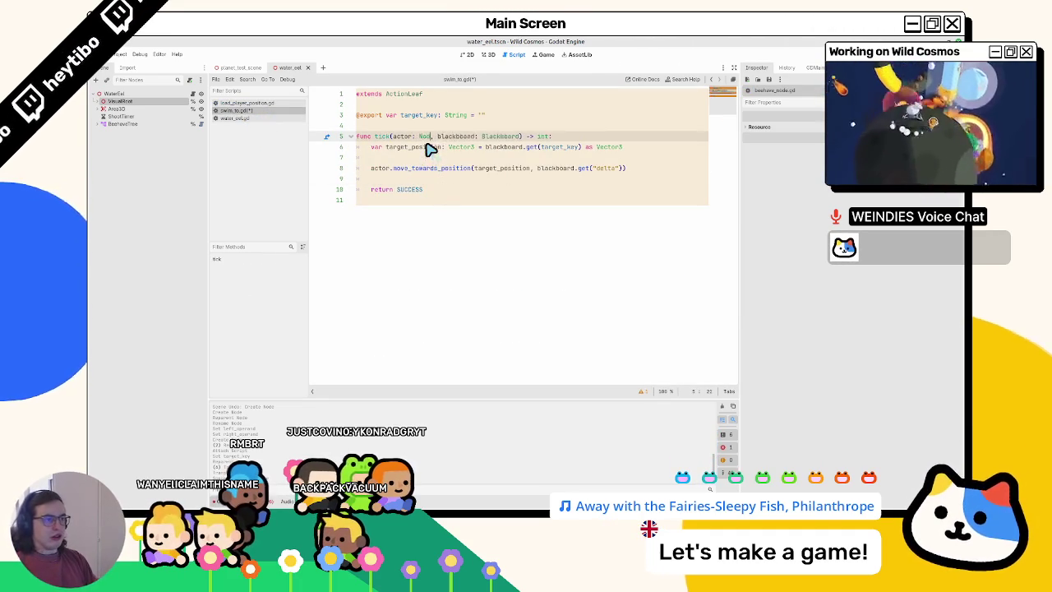
left_click(548, 169)
key("Up")
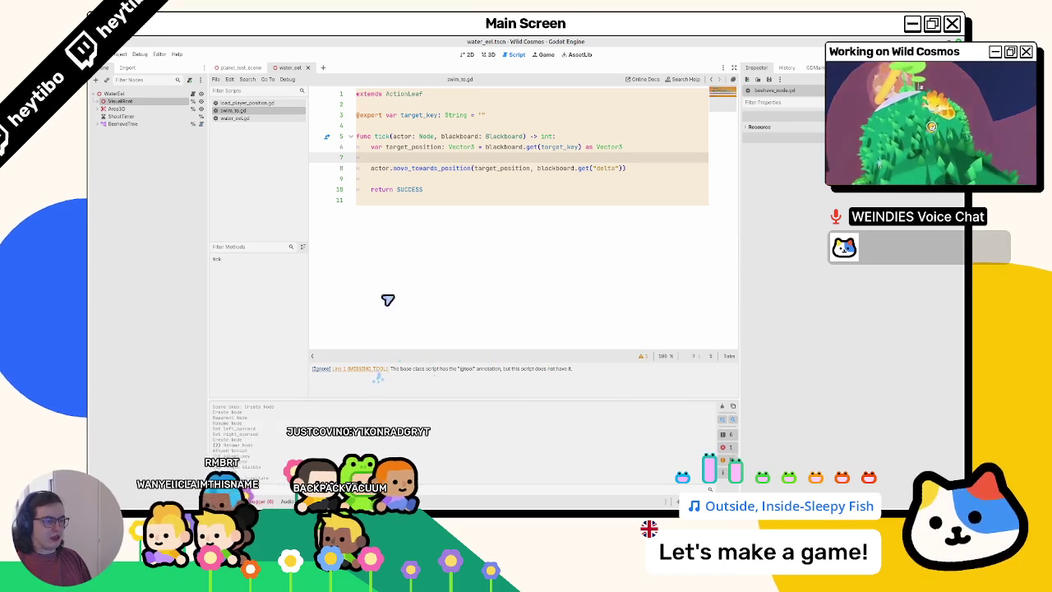
left_click(375, 366)
type("@tool")
key("Return")
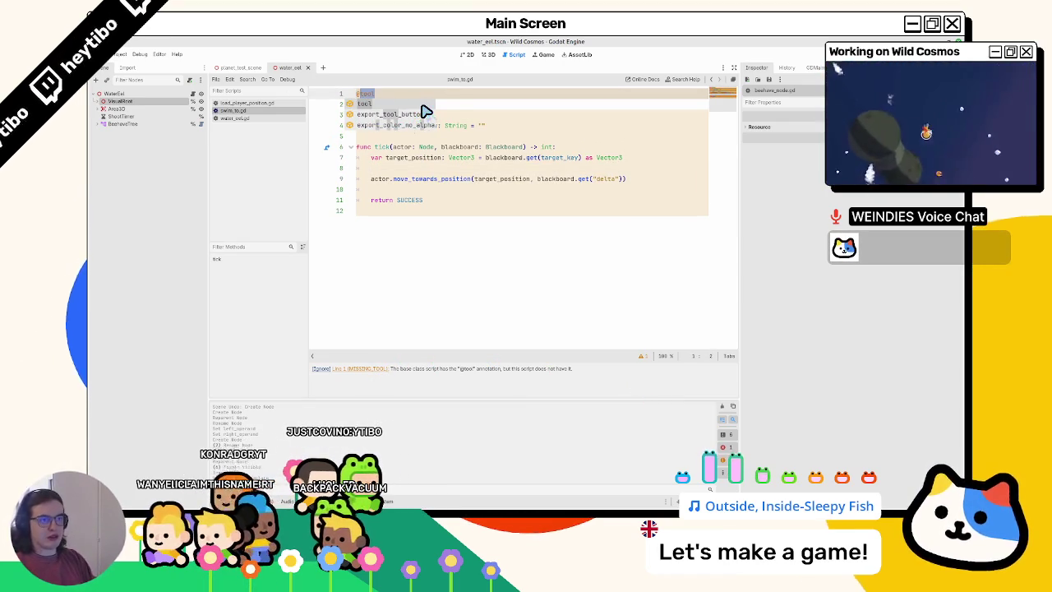
Expand the BeehaveTree in the Scene dock and open the SwimTo leaf's script
left_click(103, 123)
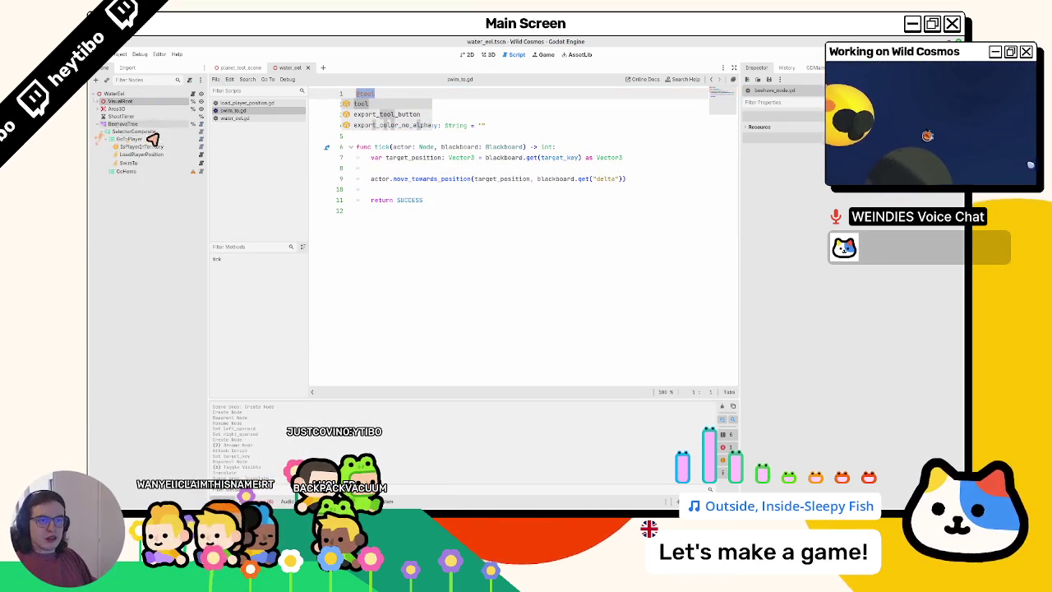
left_click(201, 155)
left_click(202, 163)
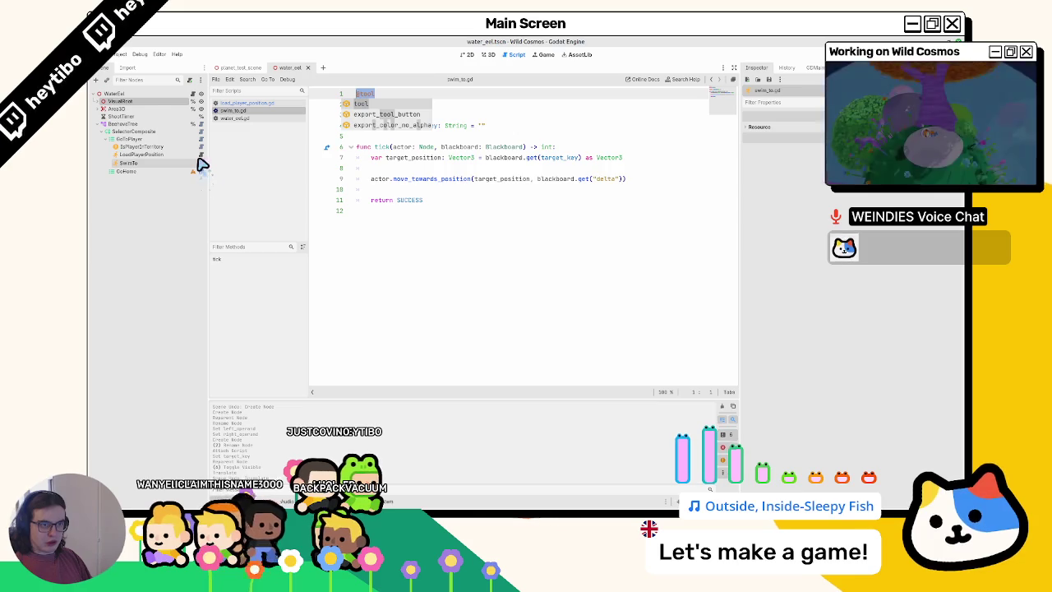
left_click(200, 155)
left_click(439, 98)
type("@tool")
key("Return")
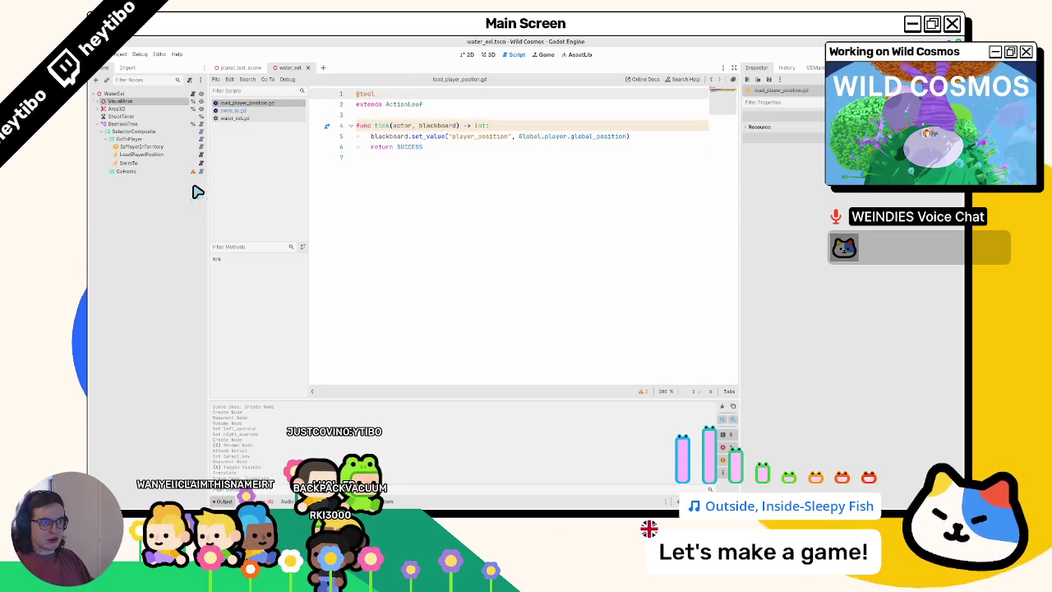
left_click(644, 392)
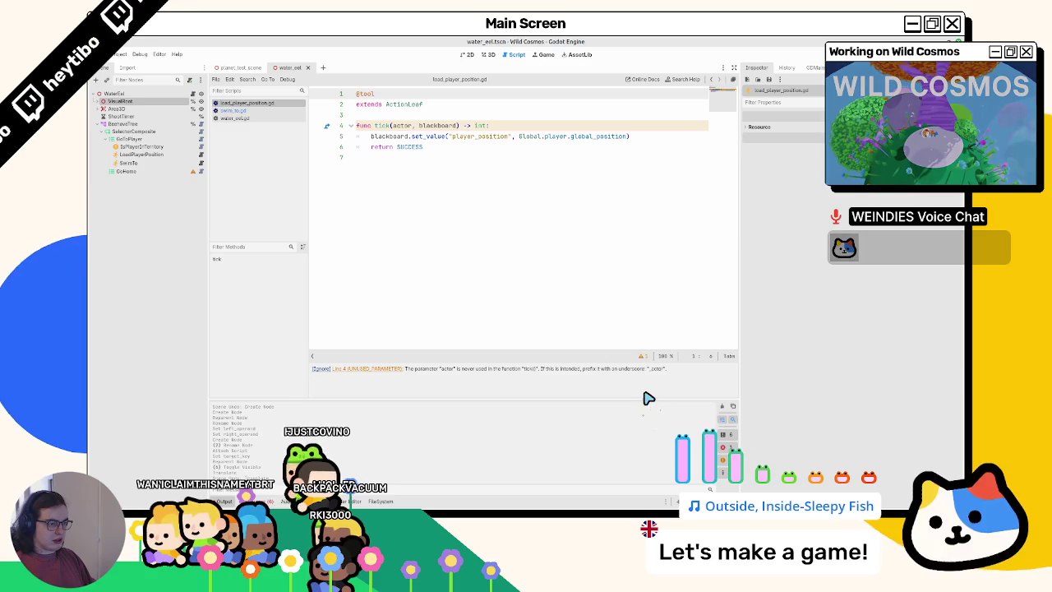
Type tick's parameters as _actor: Node and blackboard: Blackboard
left_click(391, 126)
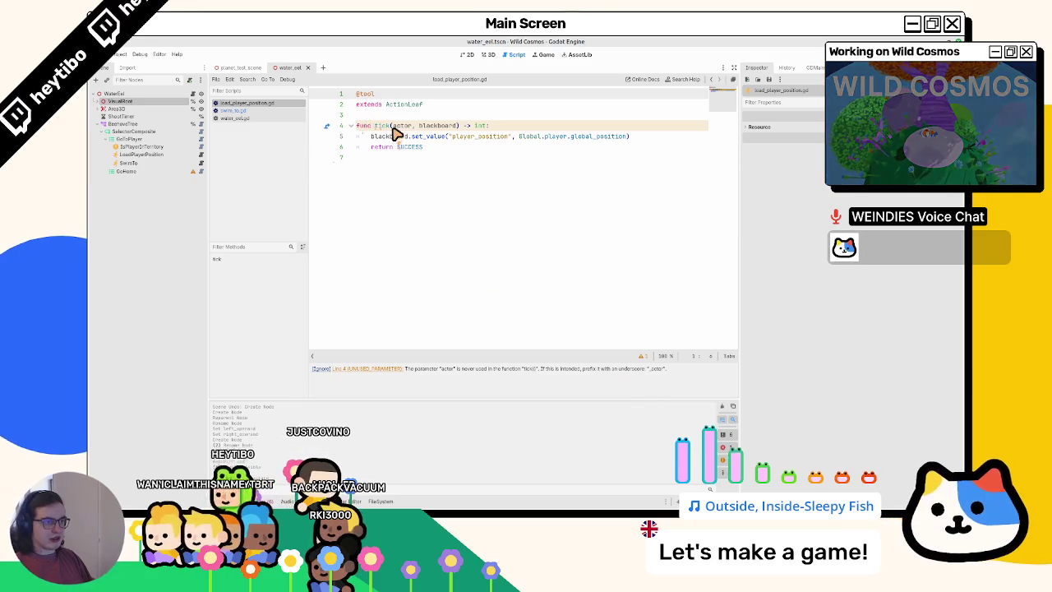
type("e")
left_click(480, 126)
type(":")
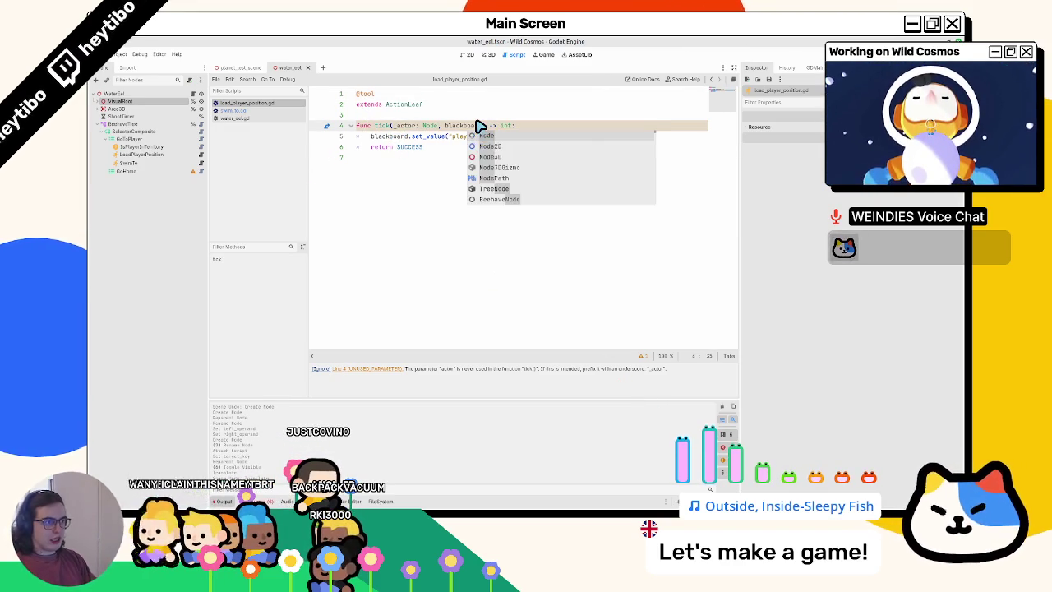
key("Escape")
type("Blackboard")
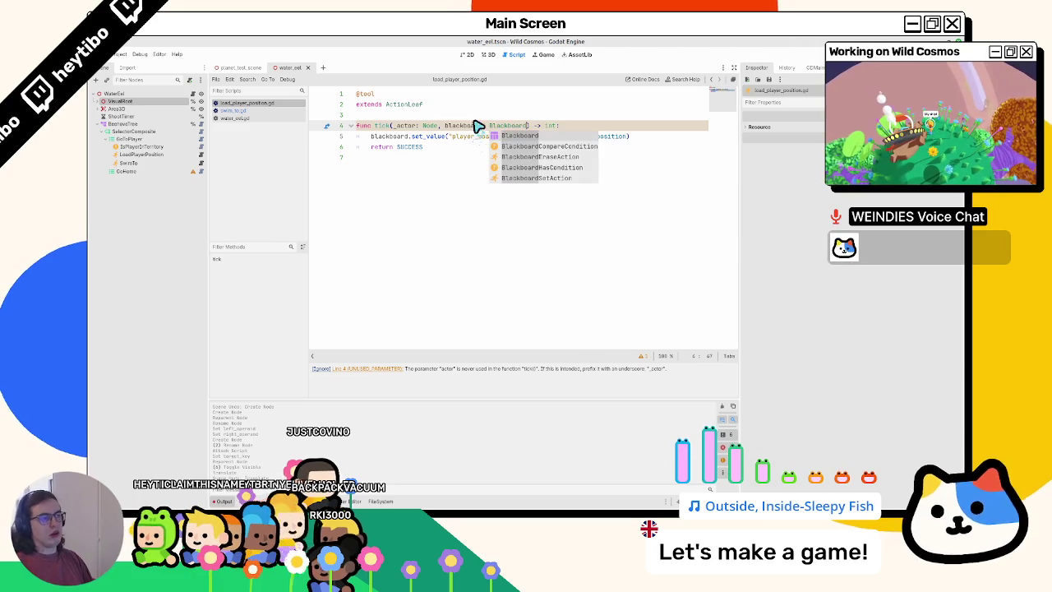
key("Return")
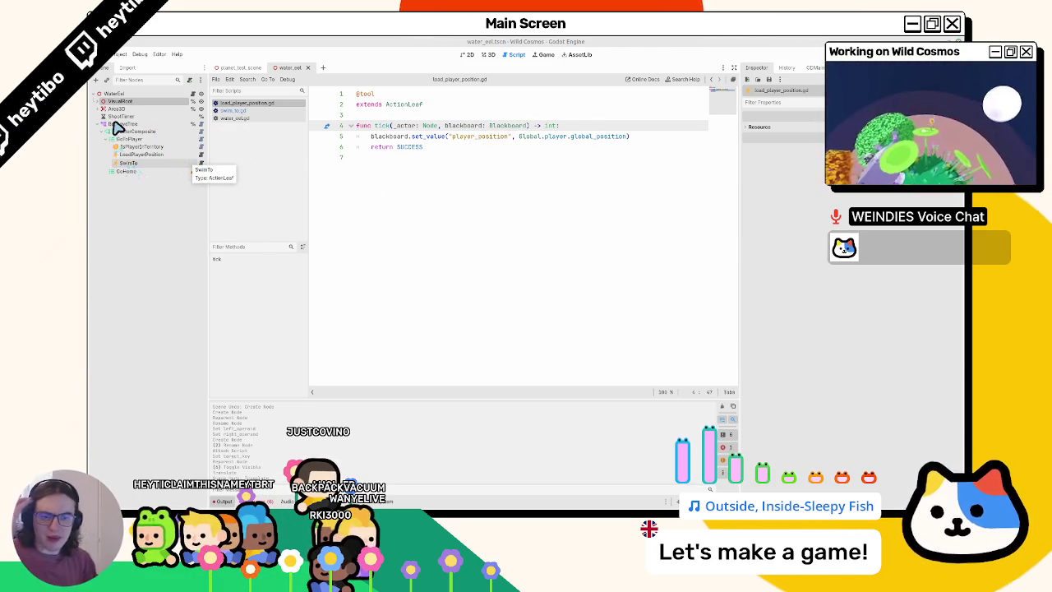
left_click(141, 166)
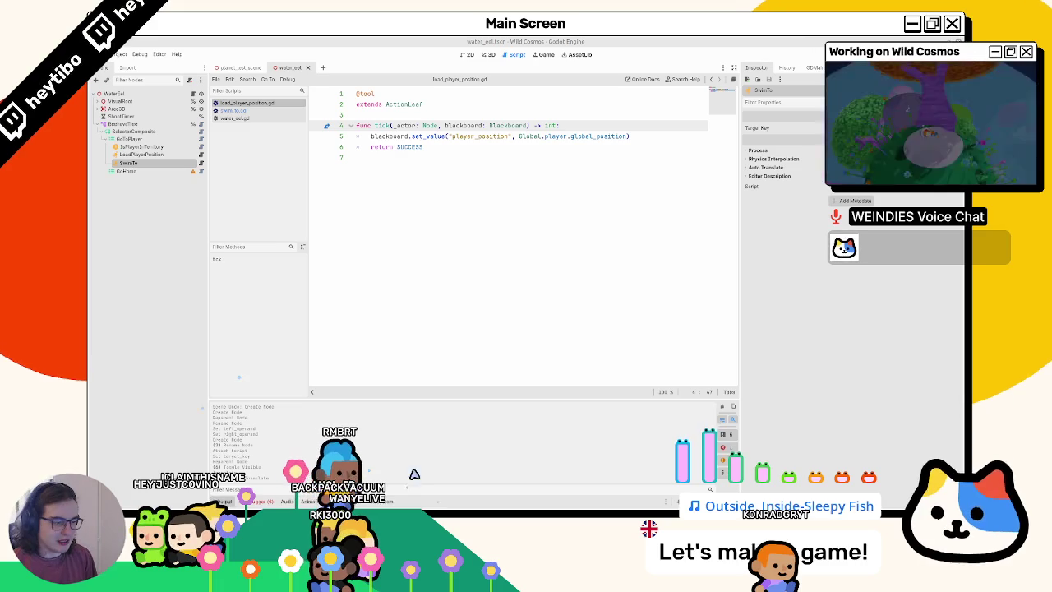
Review the SwimTo node's Inspector properties, including Target Key, before consulting the Beehave repository
mouse_move(408, 503)
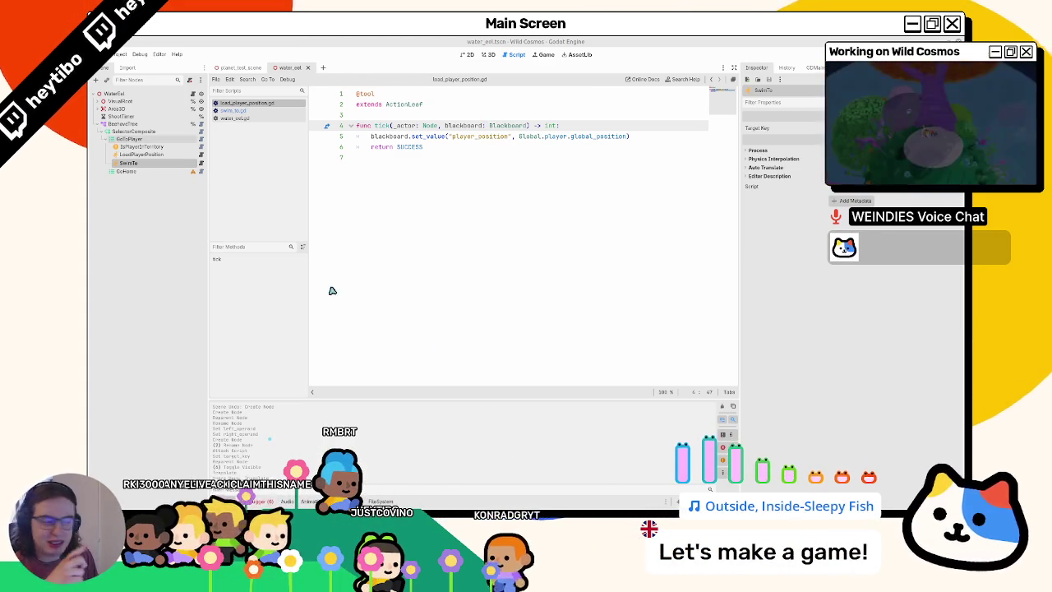
mouse_move(607, 503)
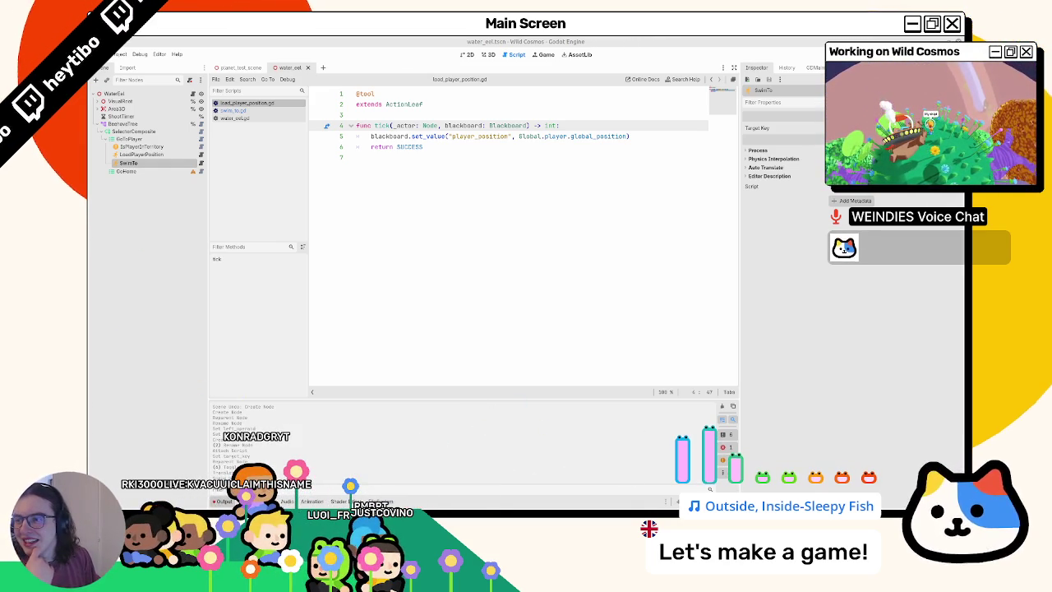
key("alt+Tab")
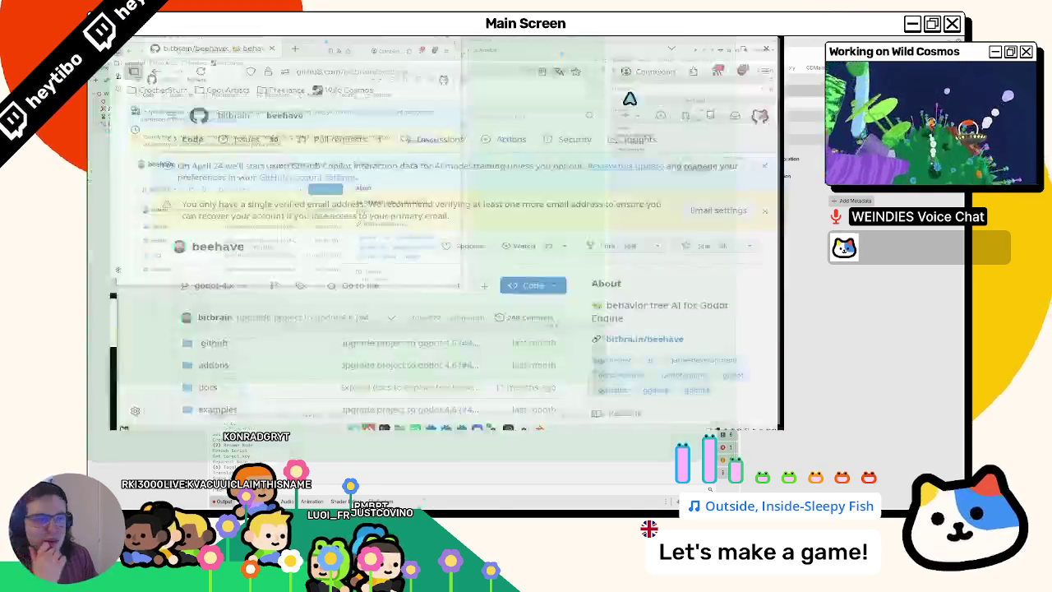
Scroll the beehave README down to Getting started and its node hierarchy diagram
scroll(591, 326, "down", 15)
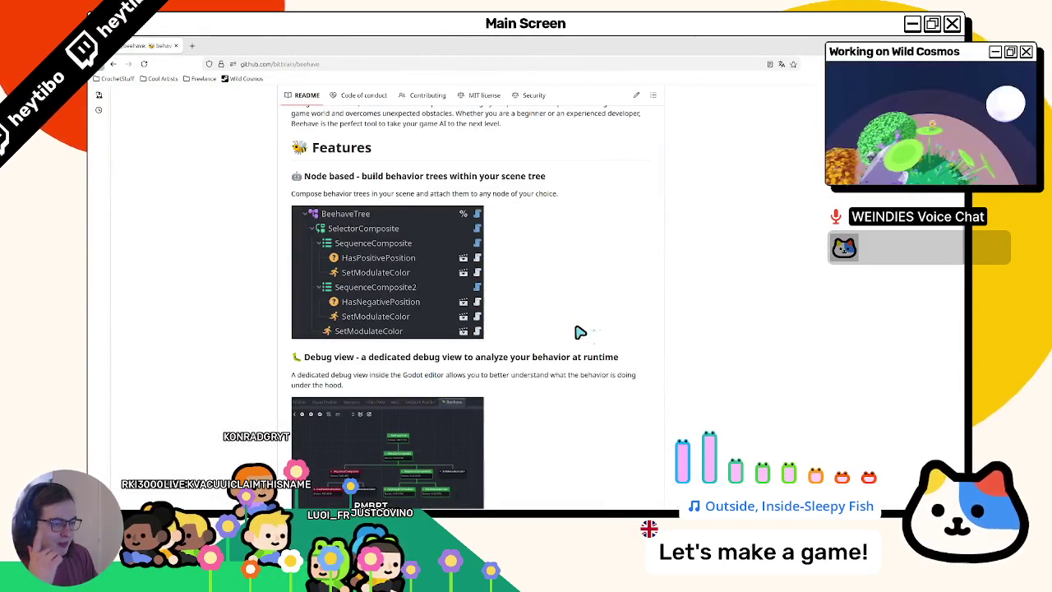
scroll(576, 333, "down", 15)
key("Home")
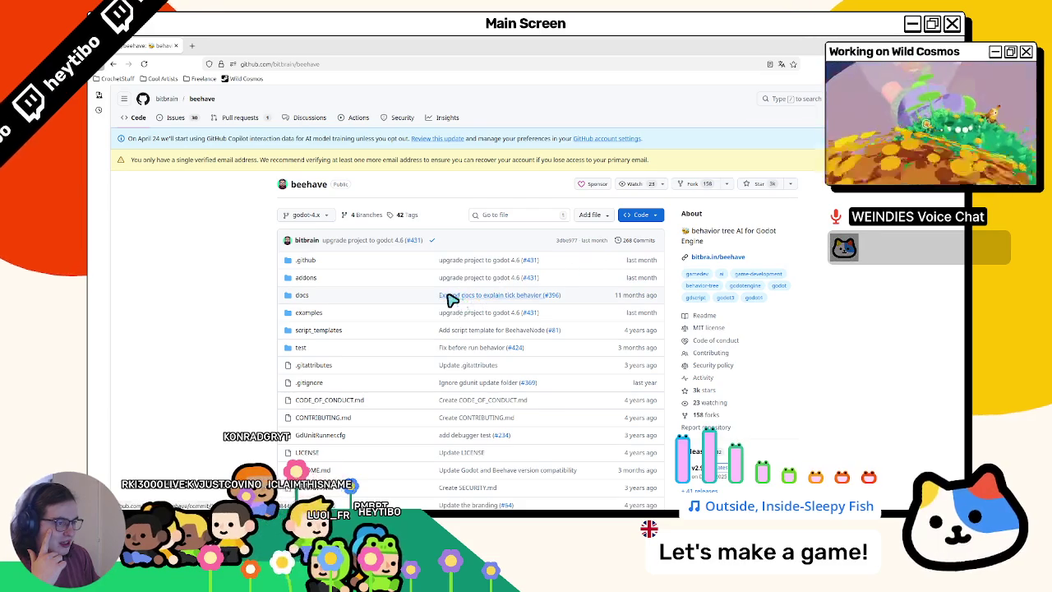
mouse_move(395, 246)
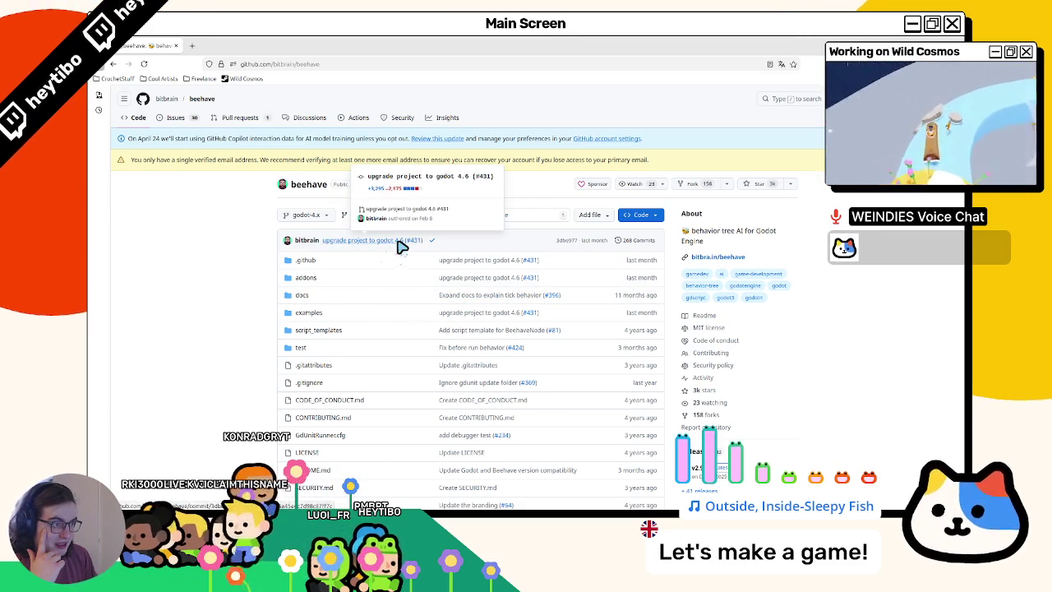
scroll(402, 246, "down", 15)
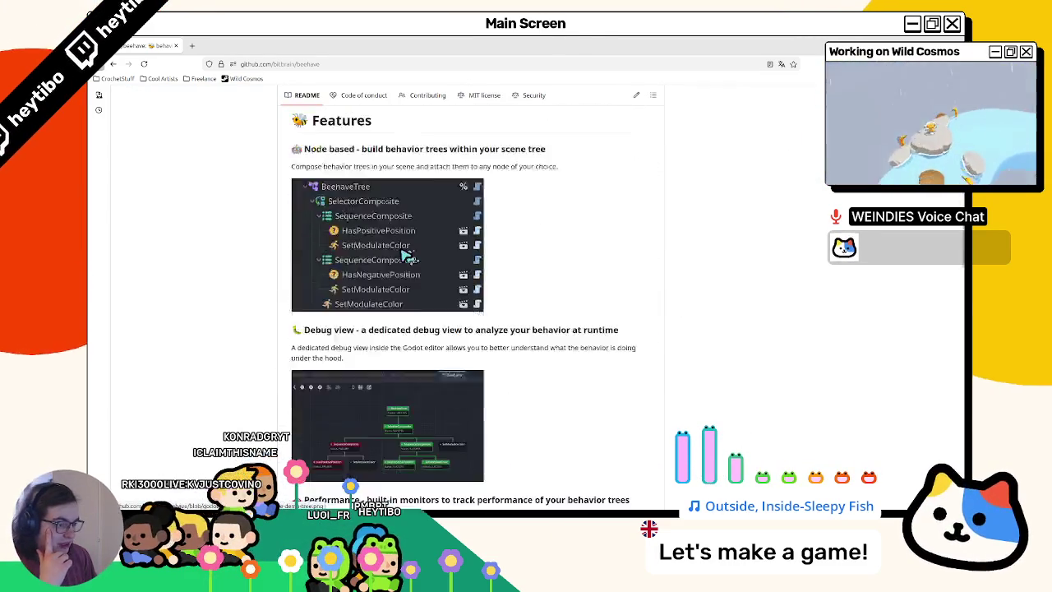
scroll(405, 259, "down", 20)
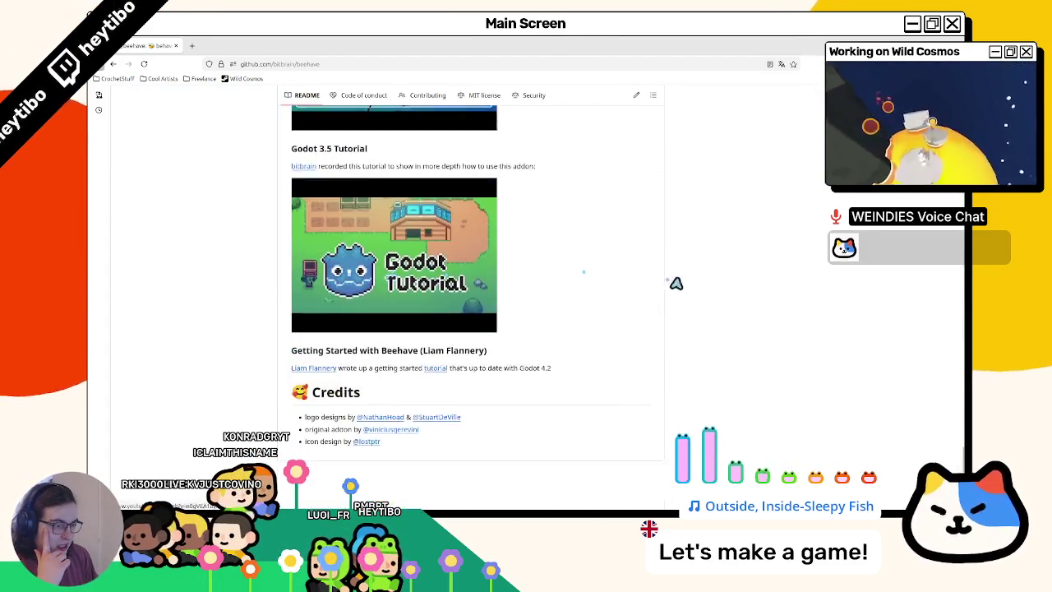
key("Home")
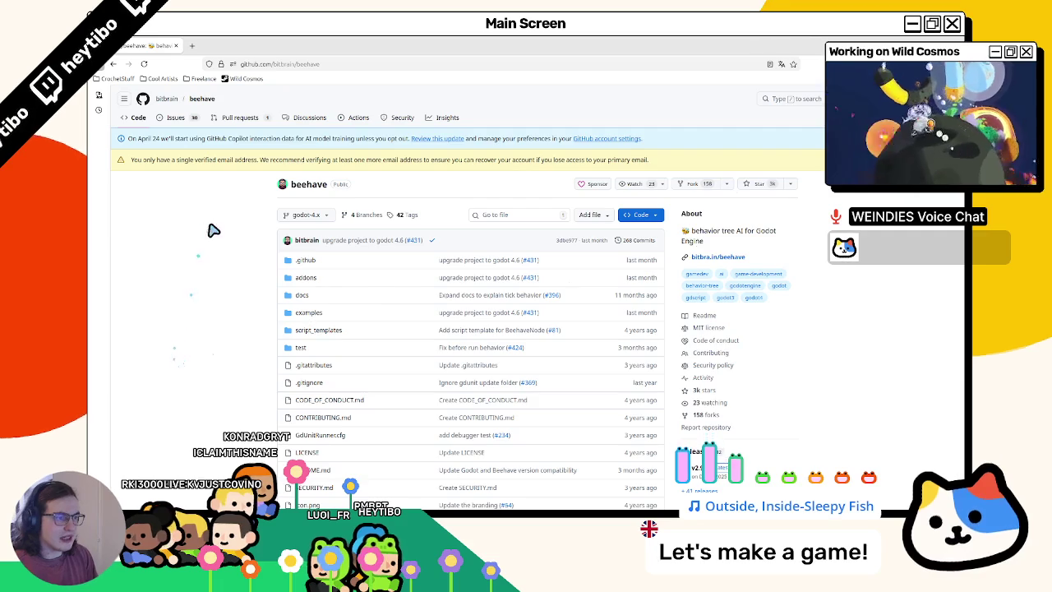
scroll(212, 329, "down", 15)
scroll(221, 349, "up", 5)
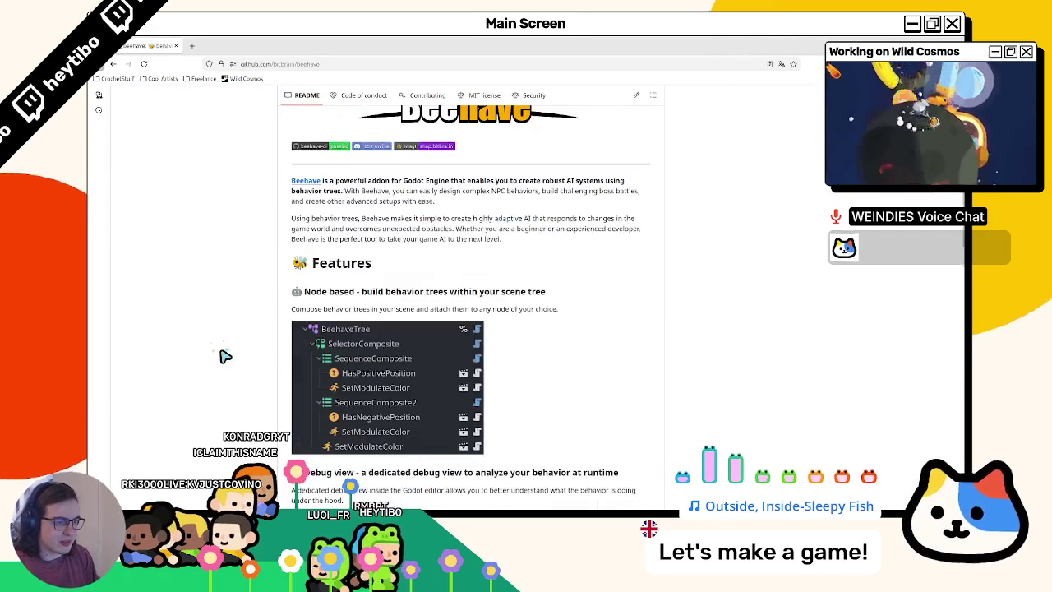
scroll(304, 161, "down", 10)
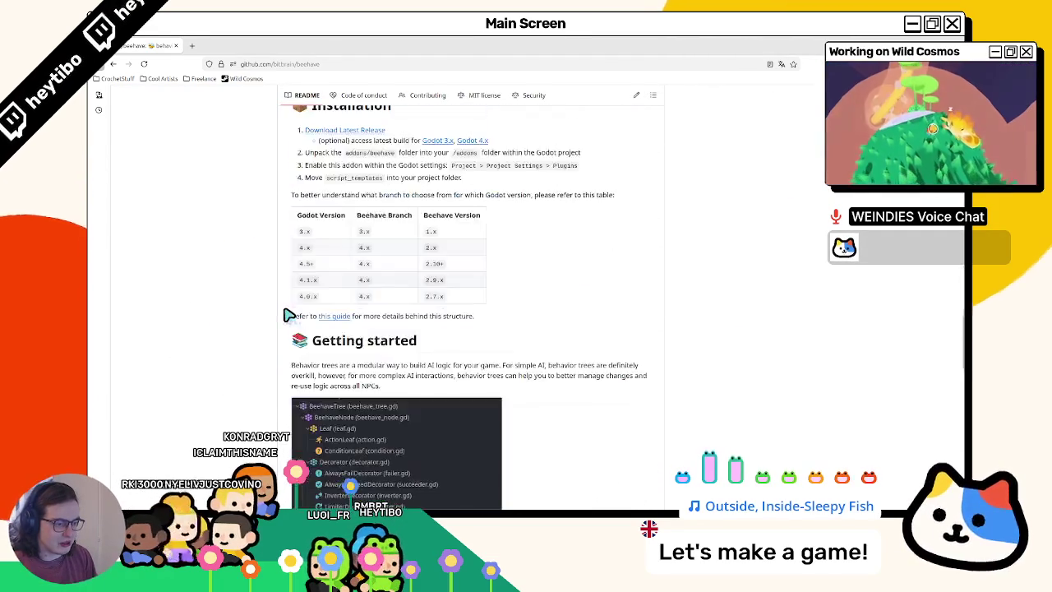
scroll(288, 315, "down", 5)
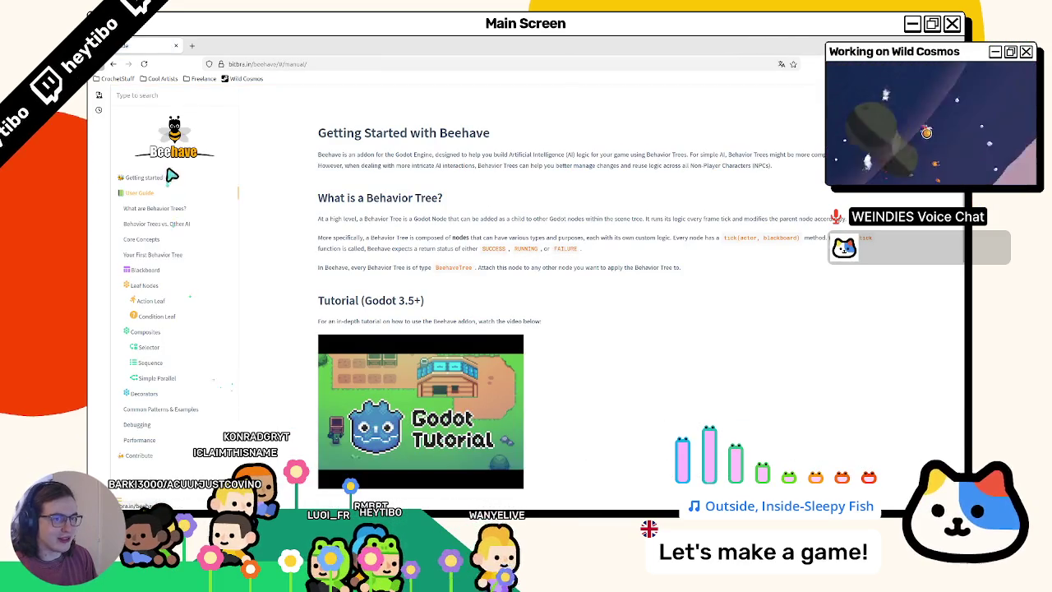
Search the Beehave docs for 'delta' and read Simple If-Else Logic down to State Machines
left_click(148, 97)
type("delta")
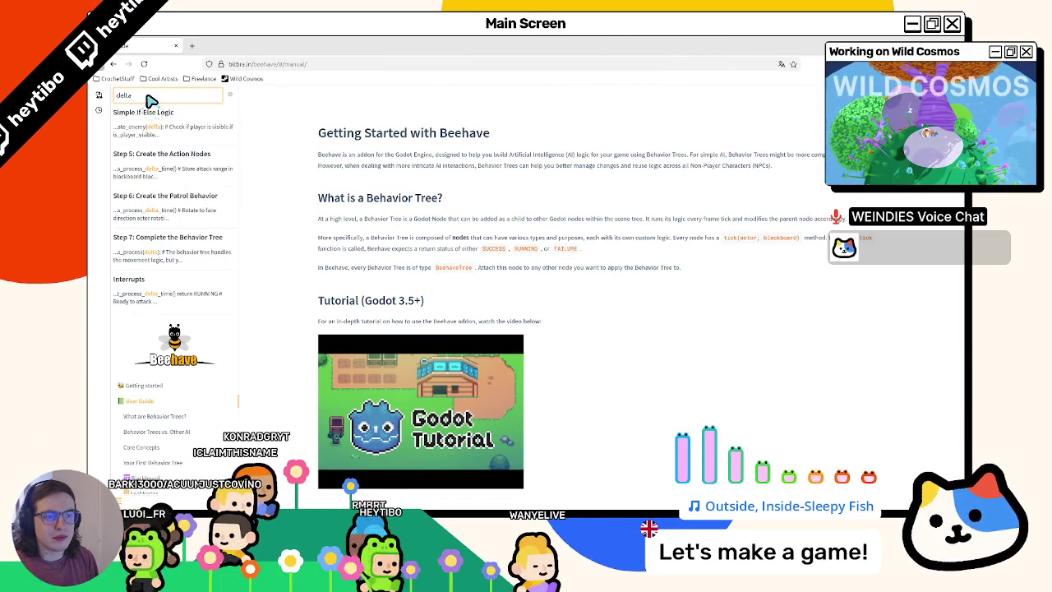
left_click(133, 113)
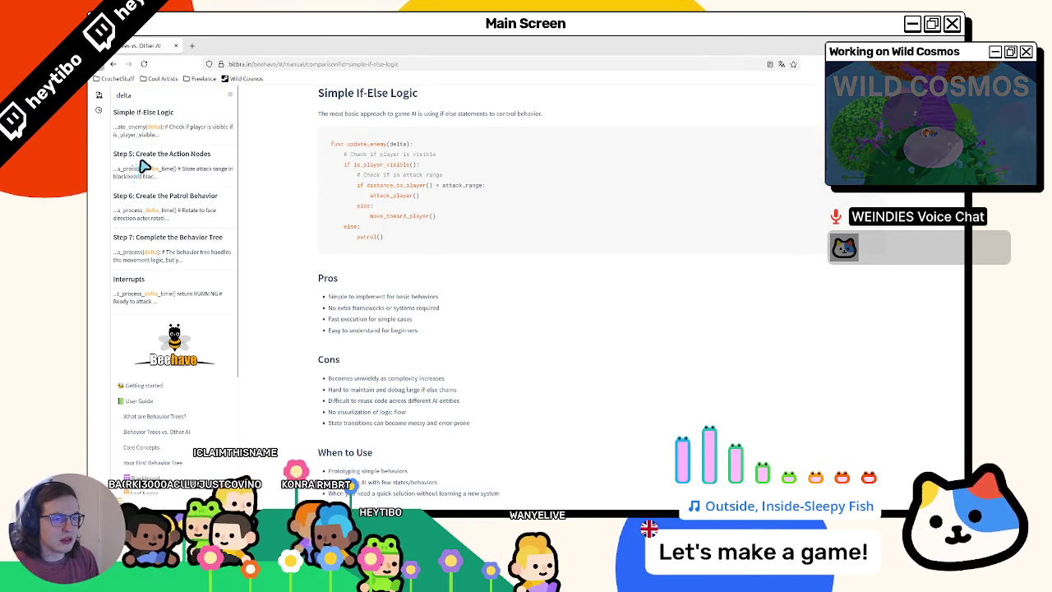
key("Escape")
scroll(444, 288, "down", 2)
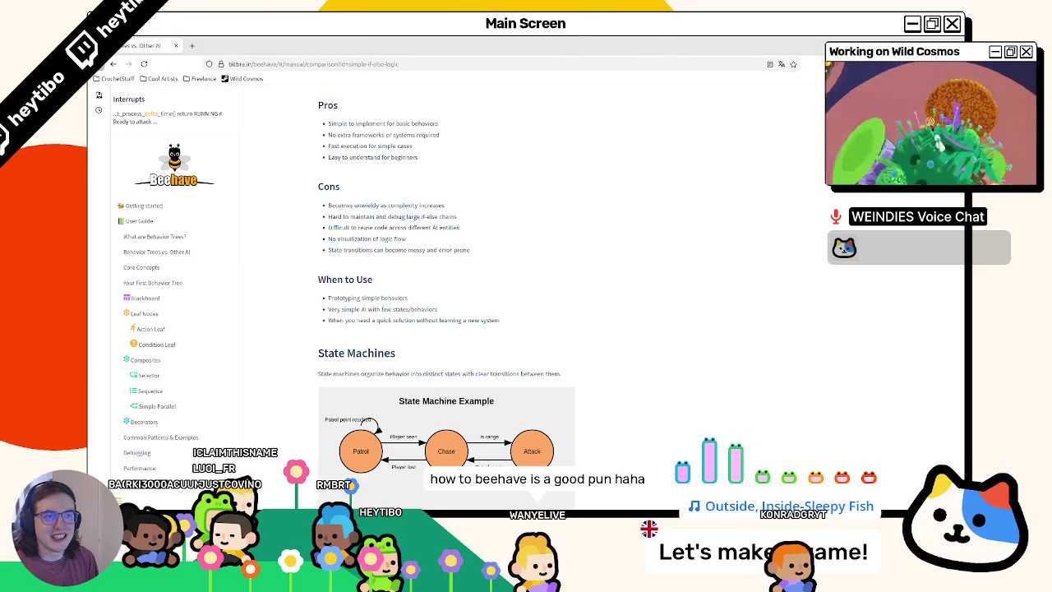
key("alt+Tab")
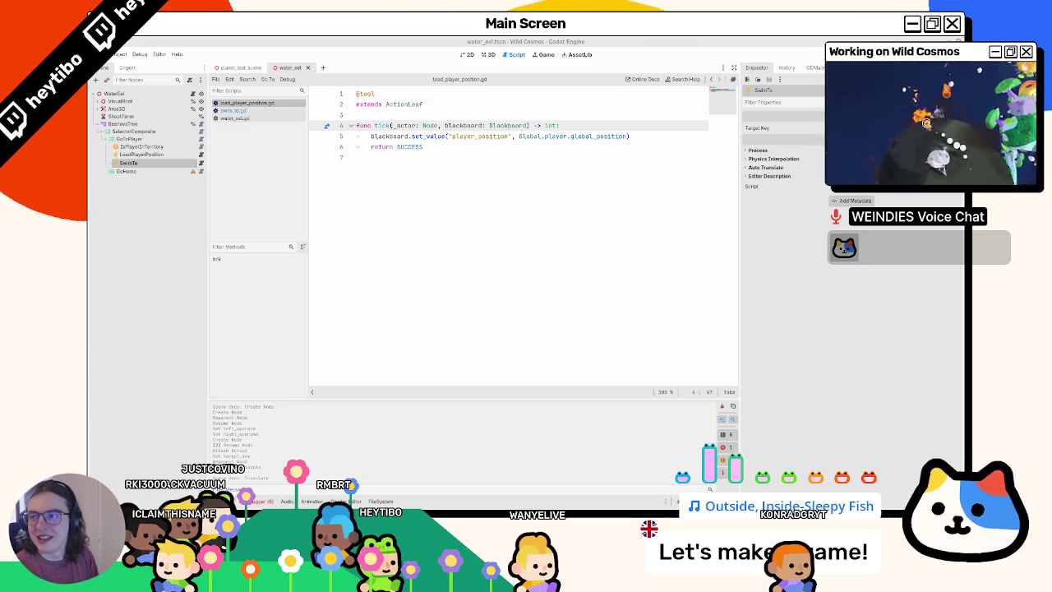
key("alt+Tab")
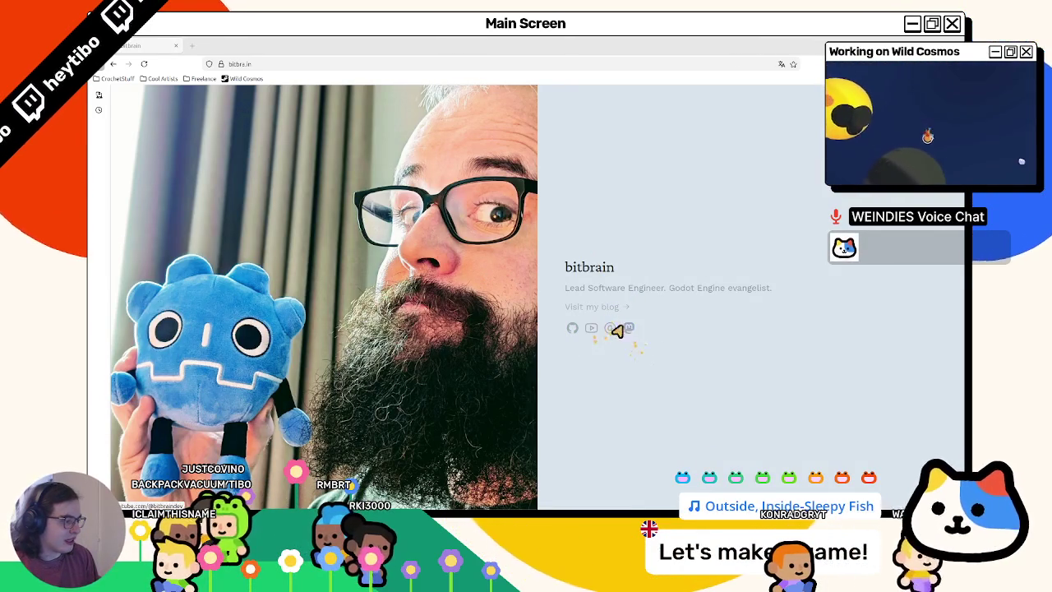
double_click(589, 266)
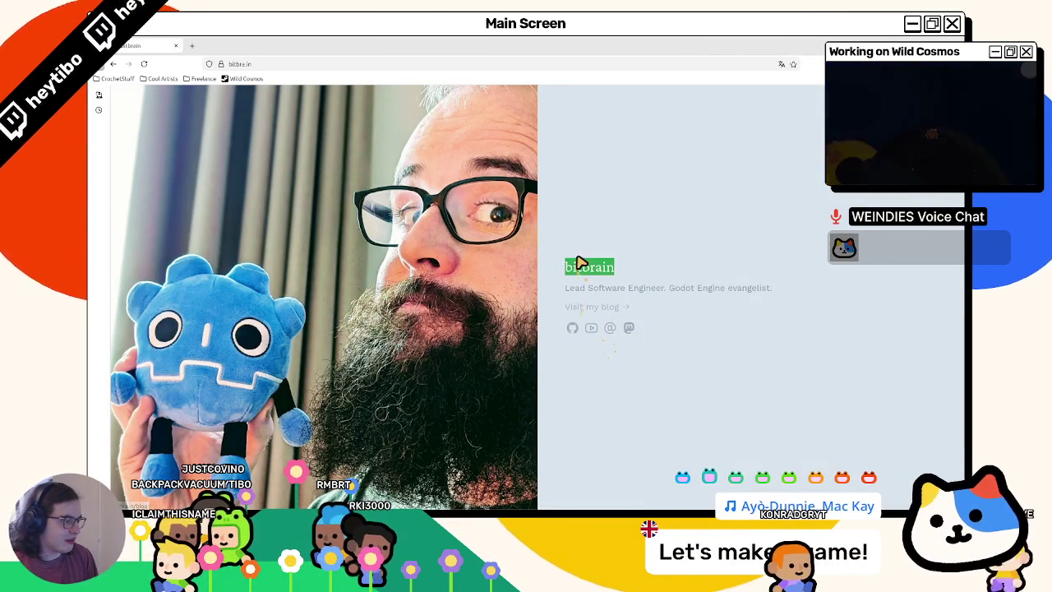
mouse_move(419, 514)
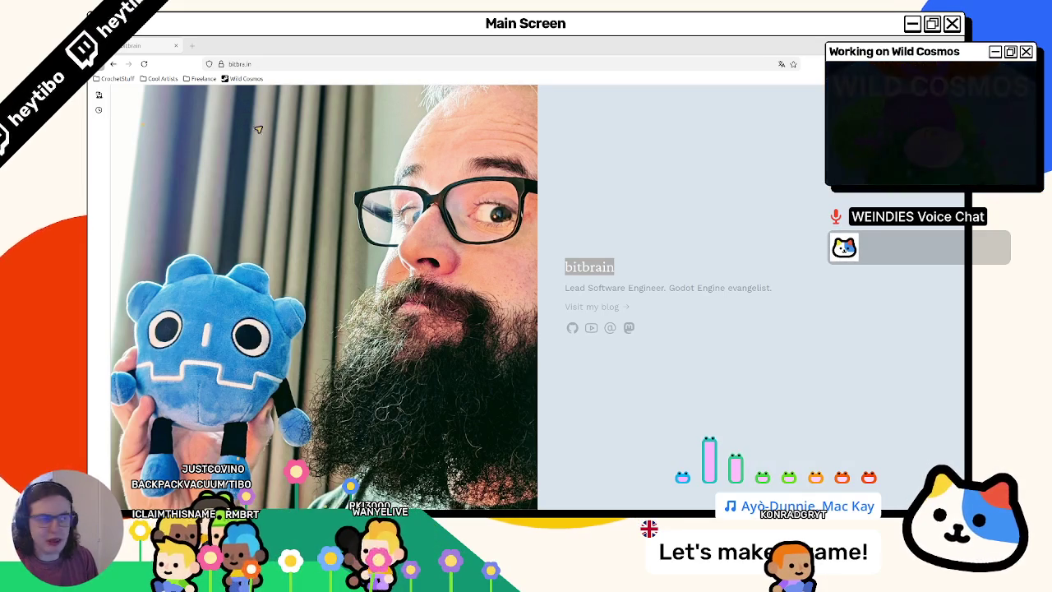
left_click(574, 328)
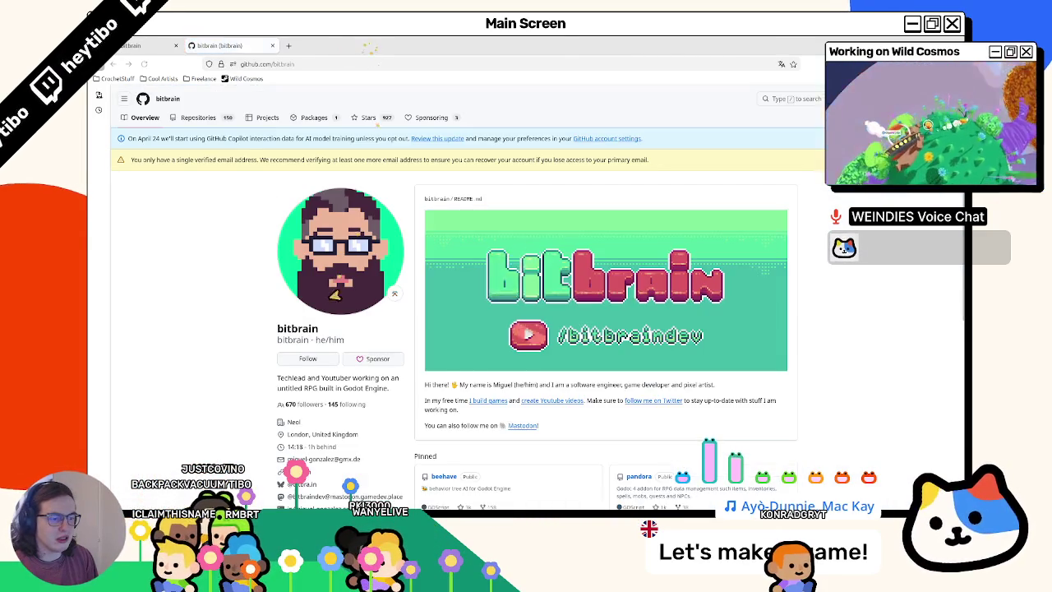
scroll(332, 306, "down", 3)
left_click(302, 368)
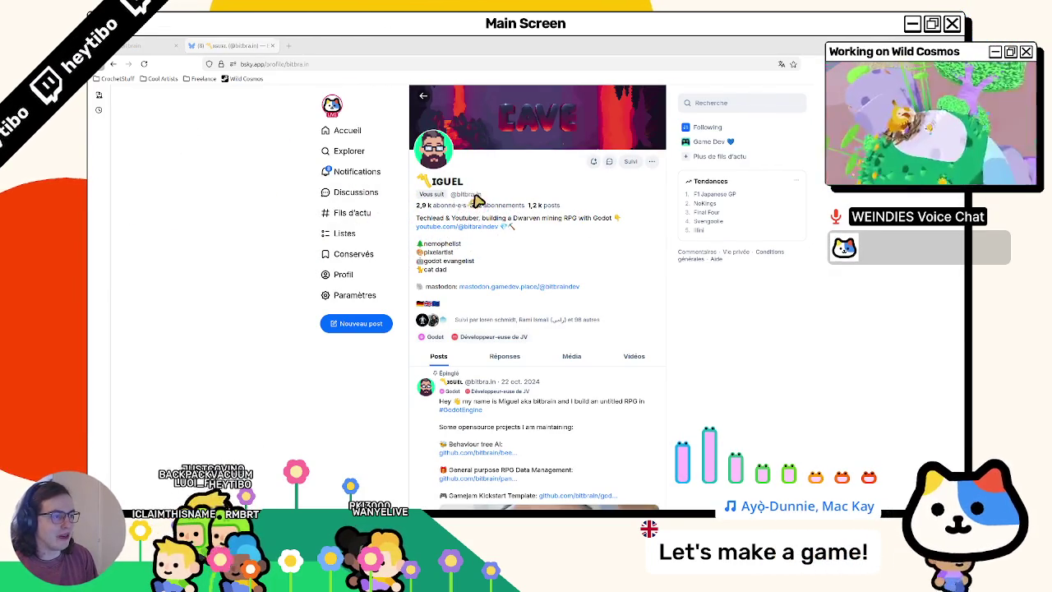
key("alt+Tab")
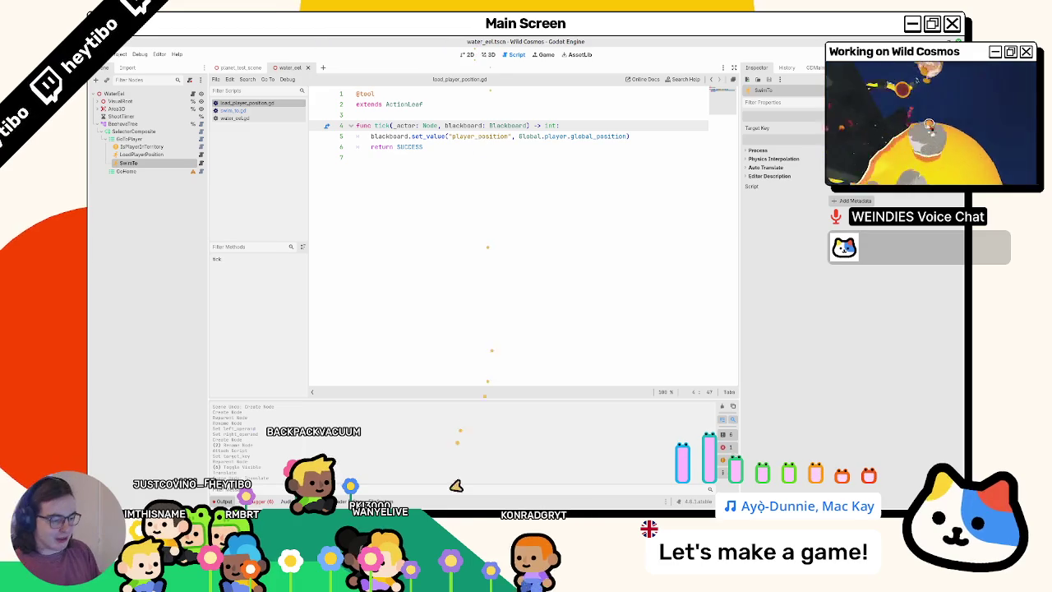
mouse_move(444, 501)
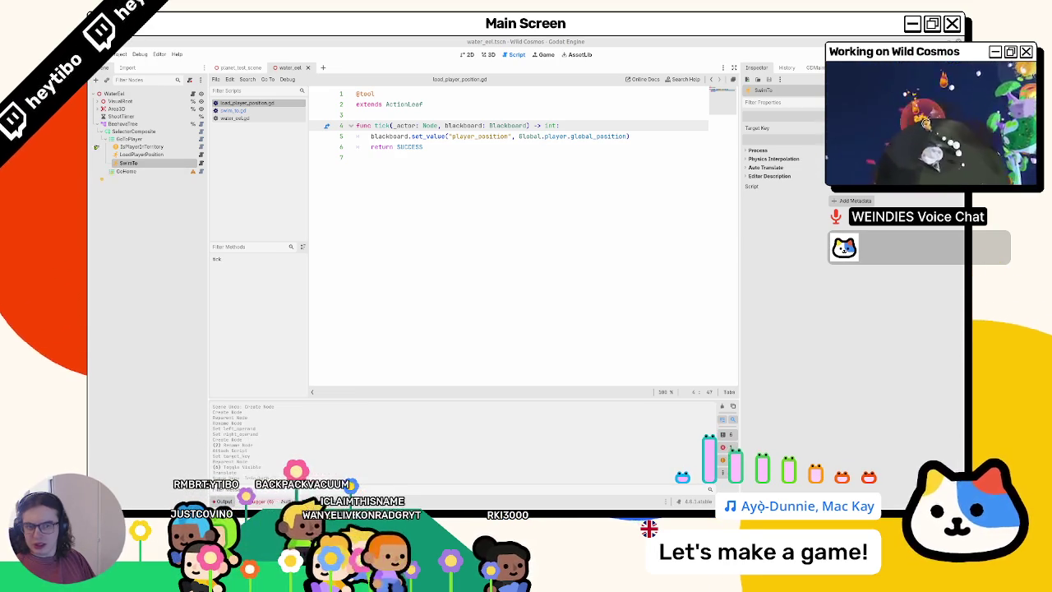
Open BeehaveTree's beehave_tree.gd script, search it for IDLE, then close it
left_click(276, 118)
left_click(281, 110)
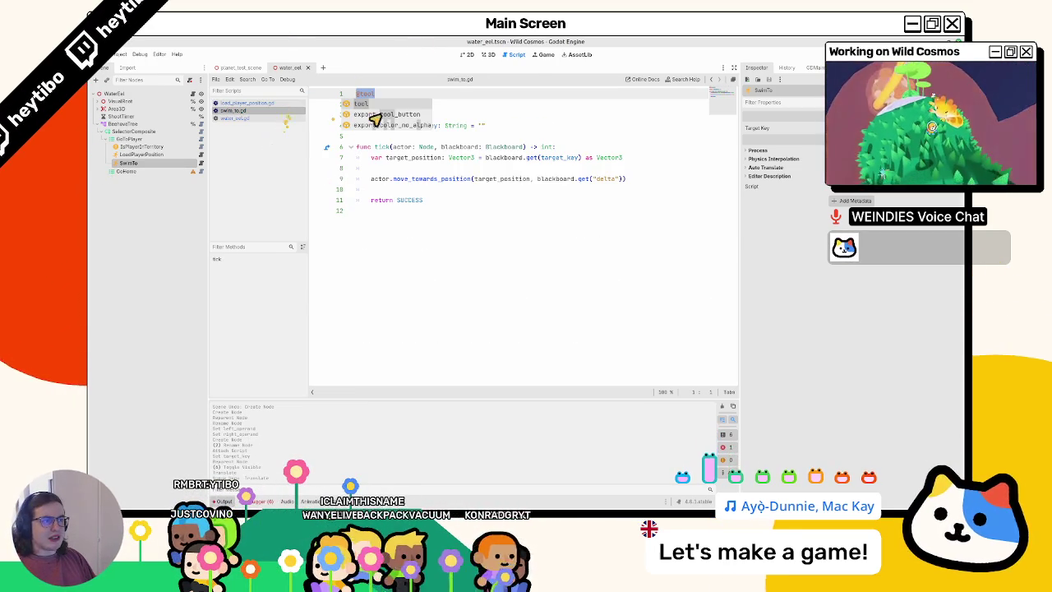
left_click(189, 125)
left_click(202, 124)
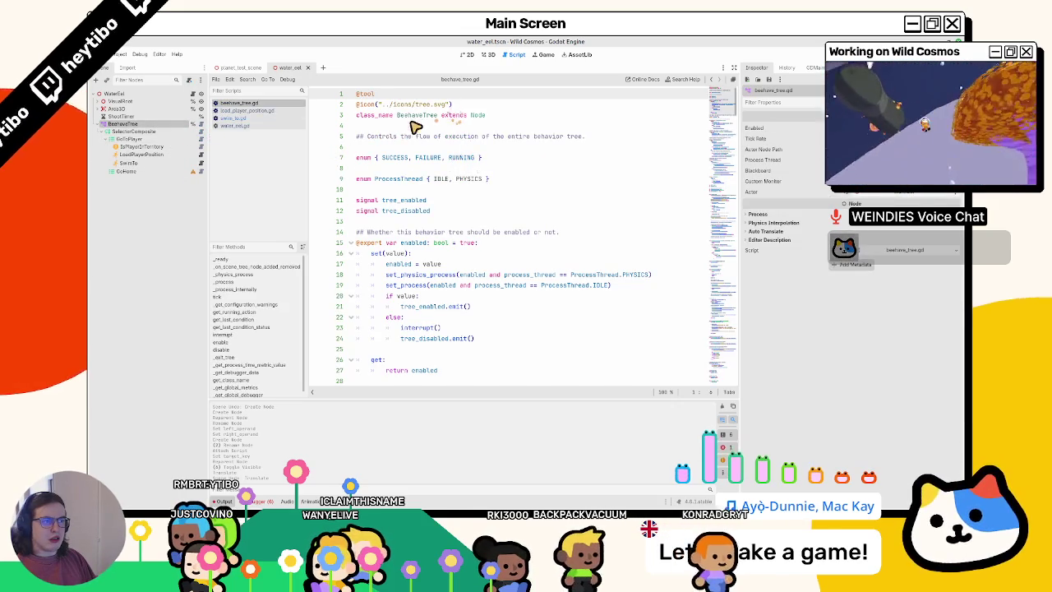
left_click(417, 117)
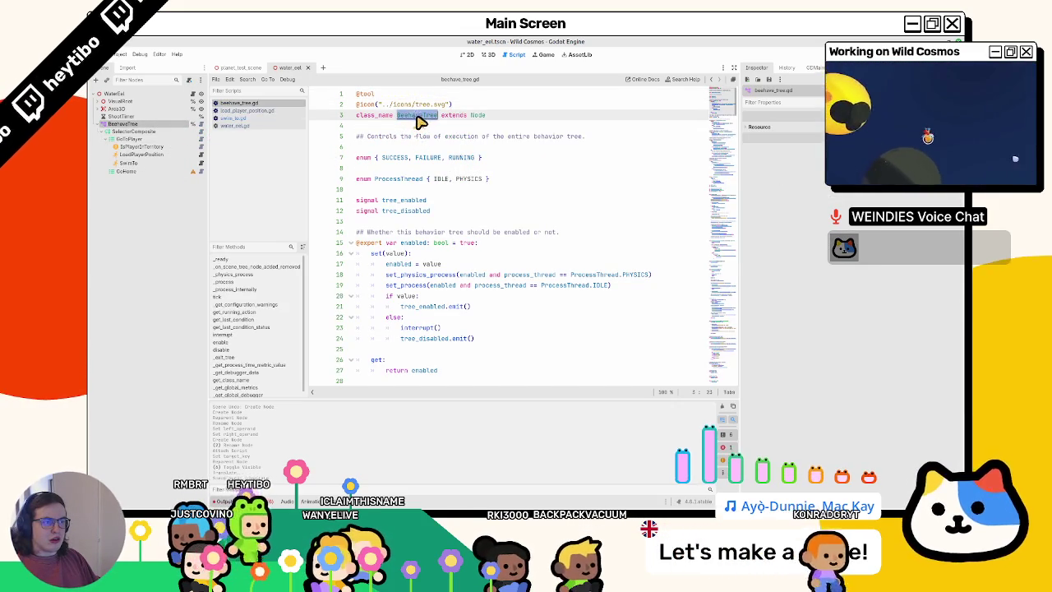
left_click(418, 116)
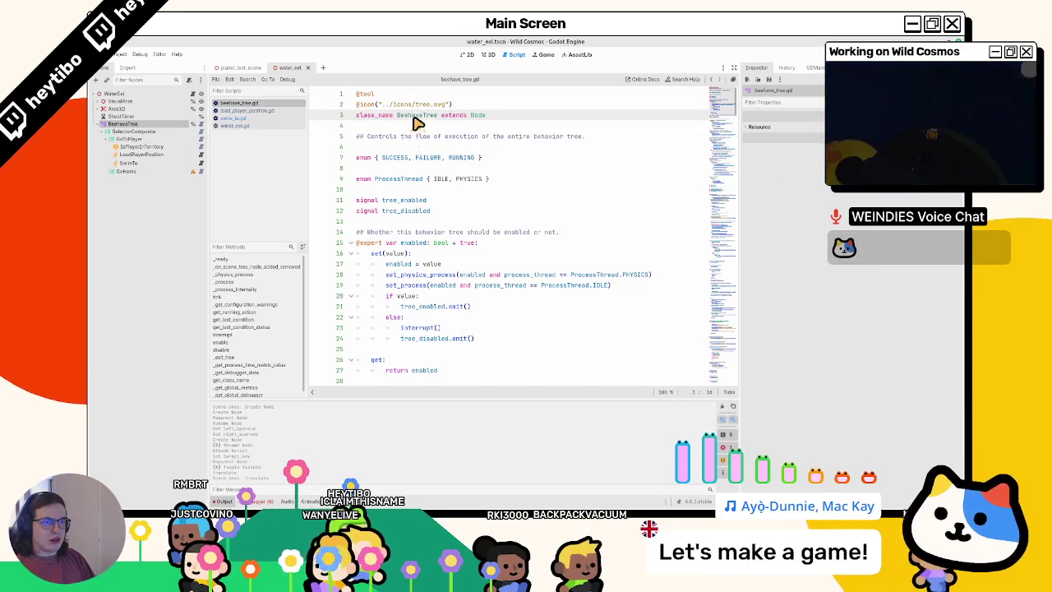
left_click(452, 178)
key("ctrl+f")
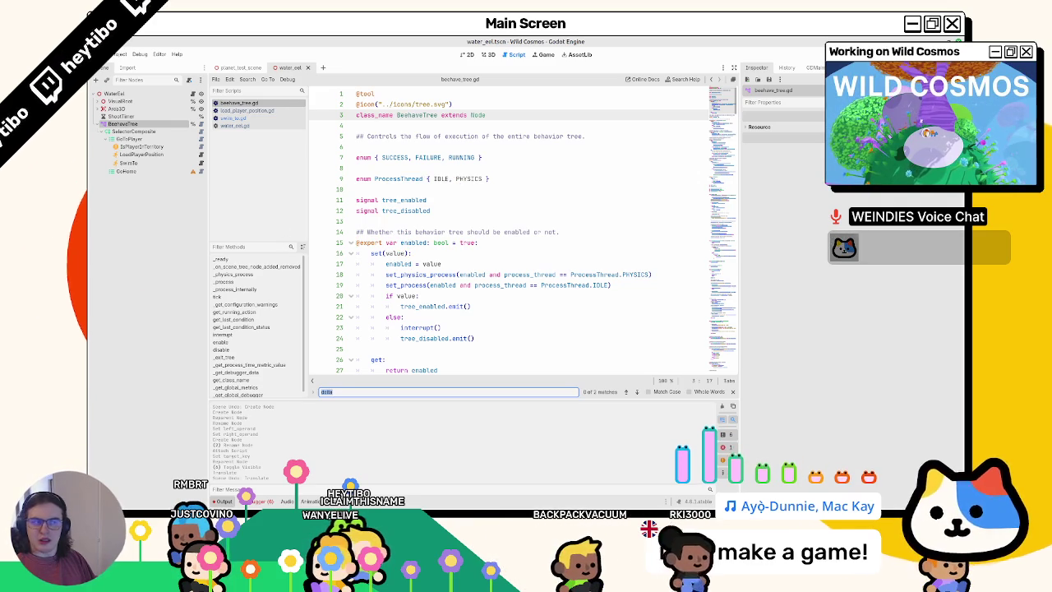
key("Escape")
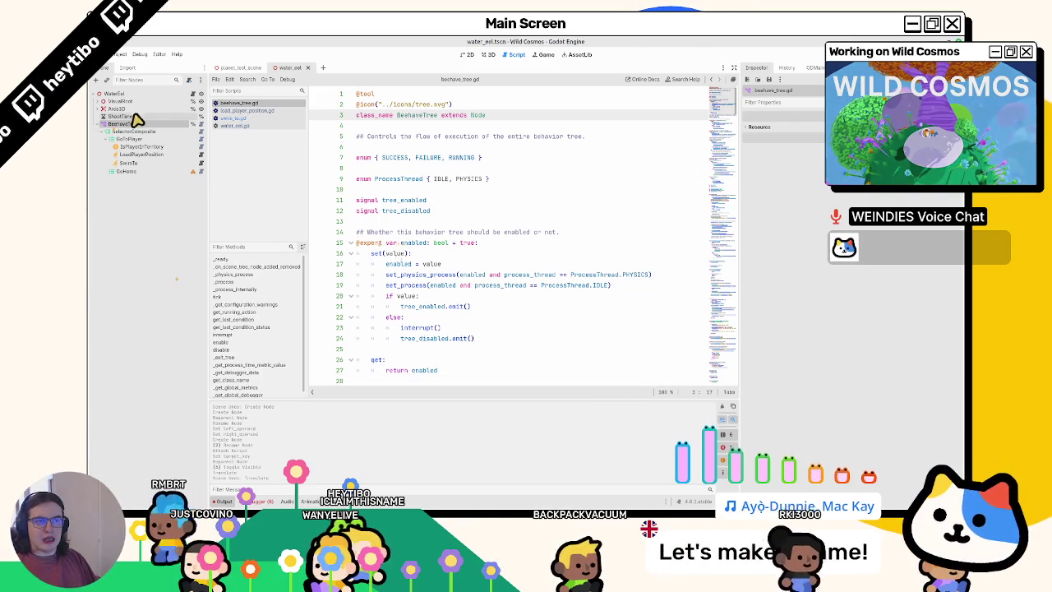
middle_click(222, 104)
Reopen the BeehaveTree script and scroll through it
left_click(121, 124)
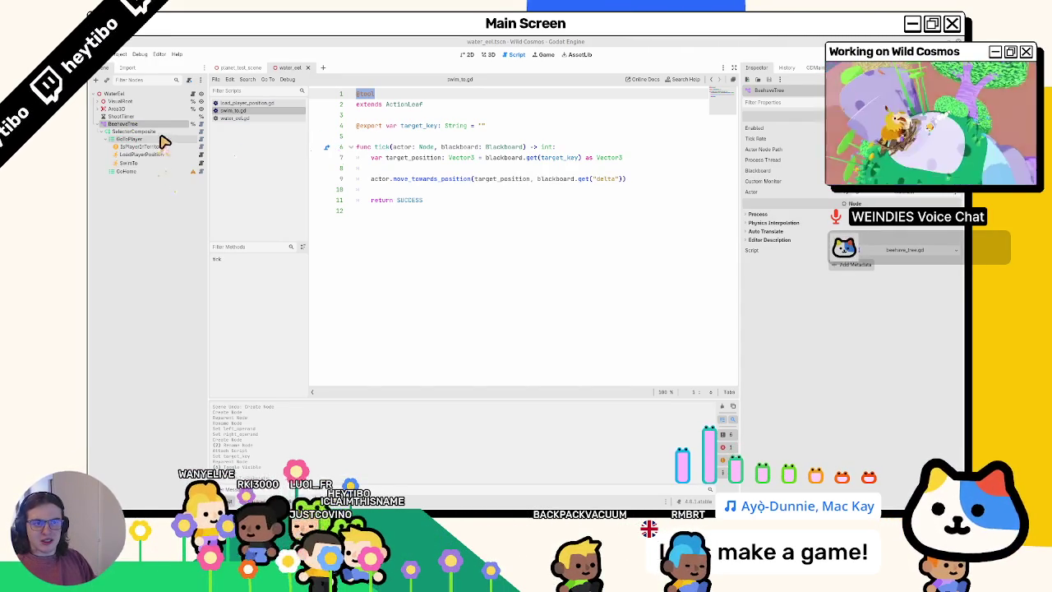
left_click(199, 124)
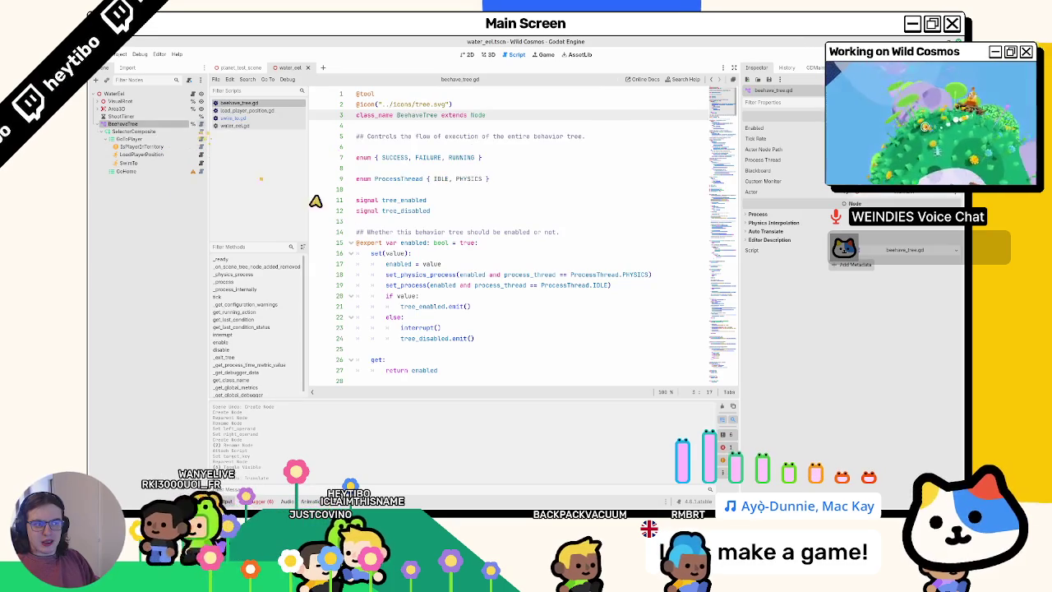
scroll(406, 230, "down", 20)
left_click(121, 116)
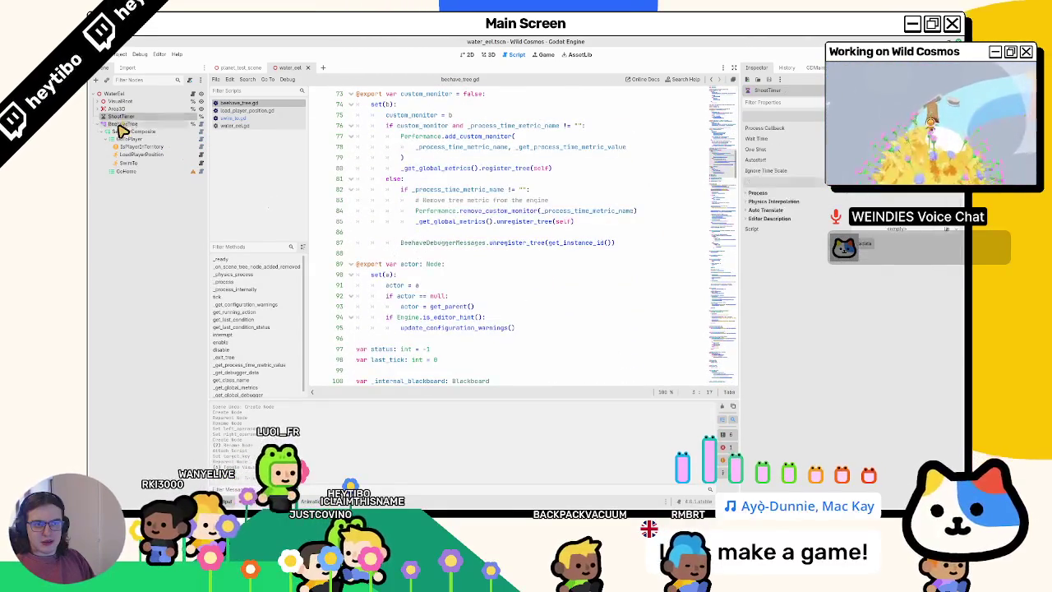
left_click(119, 124)
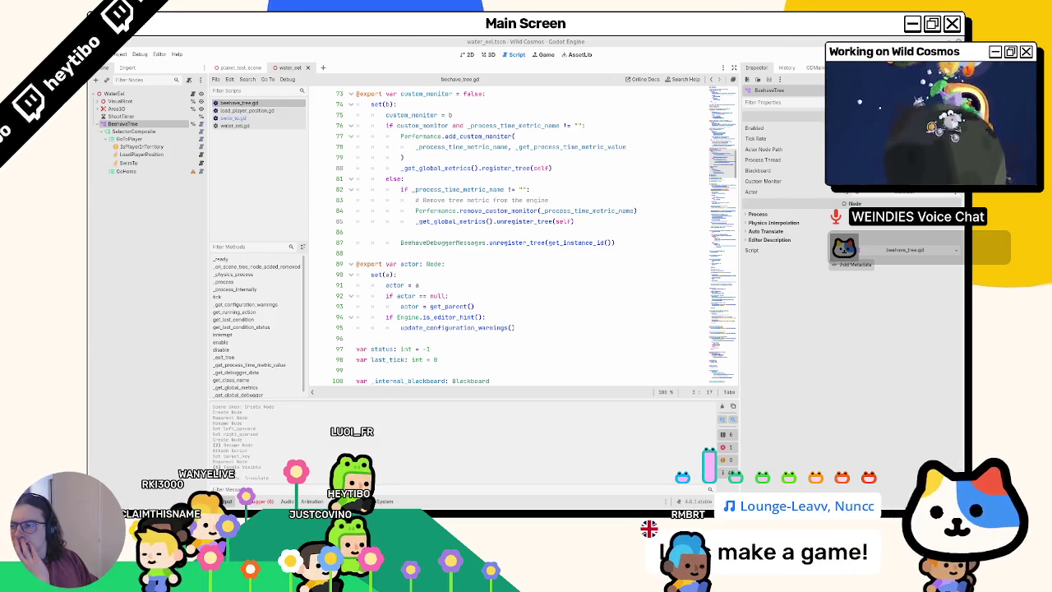
Browse the FileSystem dock to res://addons/beehave/nodes/
key("alt+f")
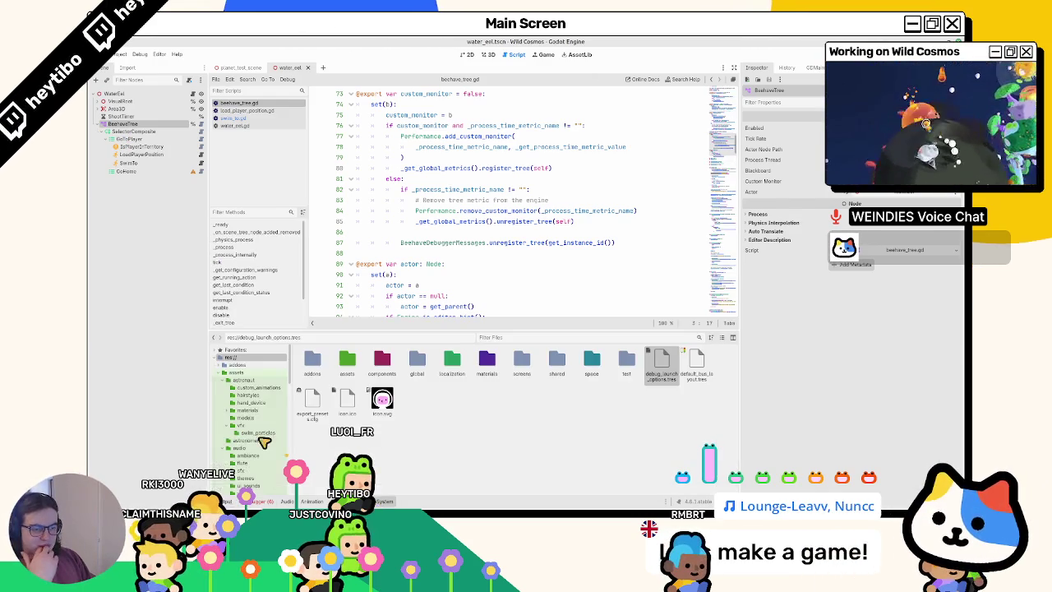
left_click(245, 365)
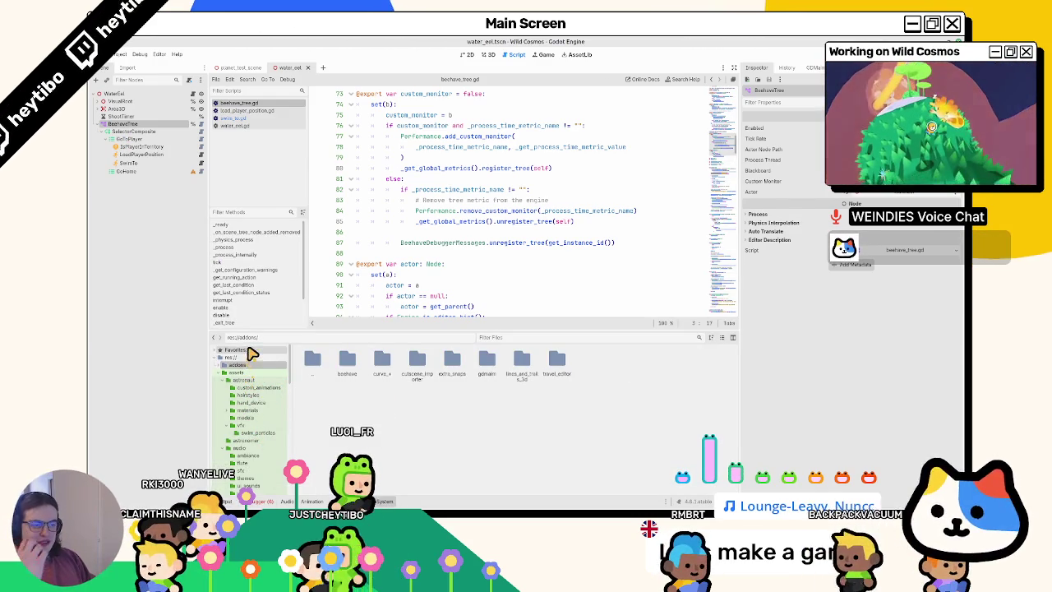
double_click(347, 366)
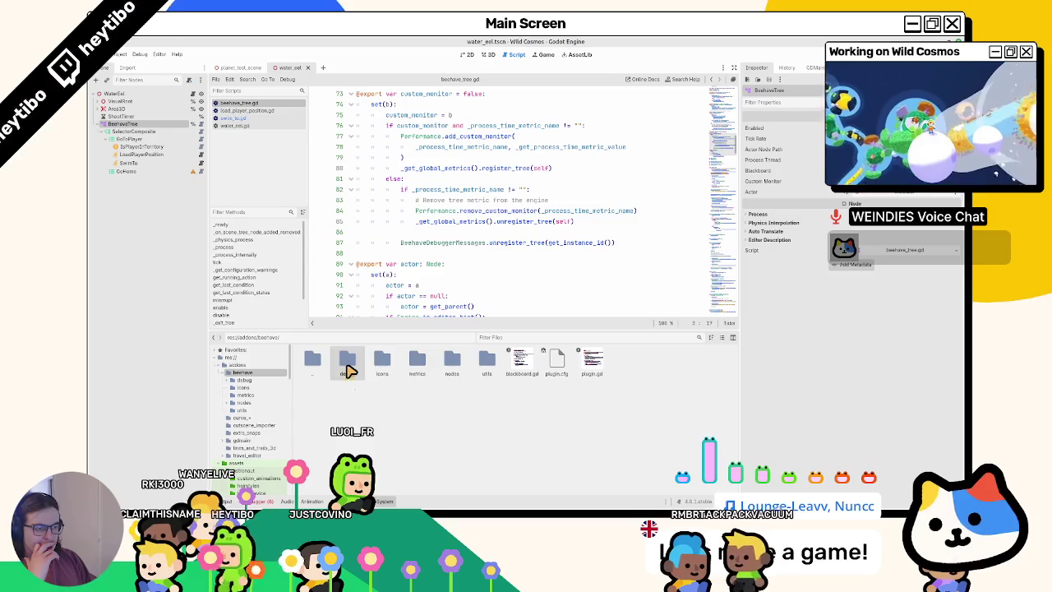
double_click(450, 365)
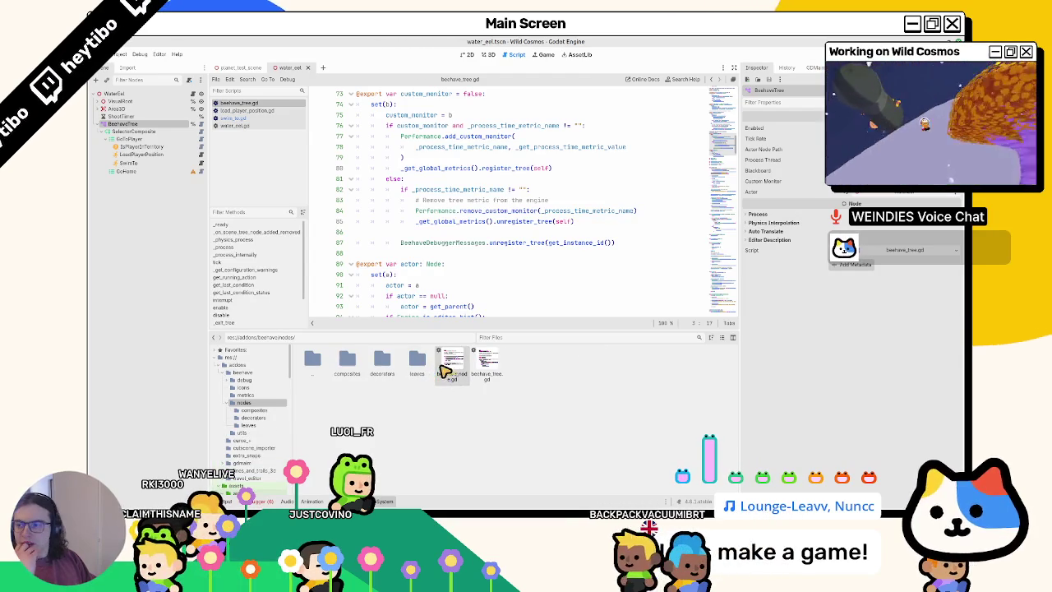
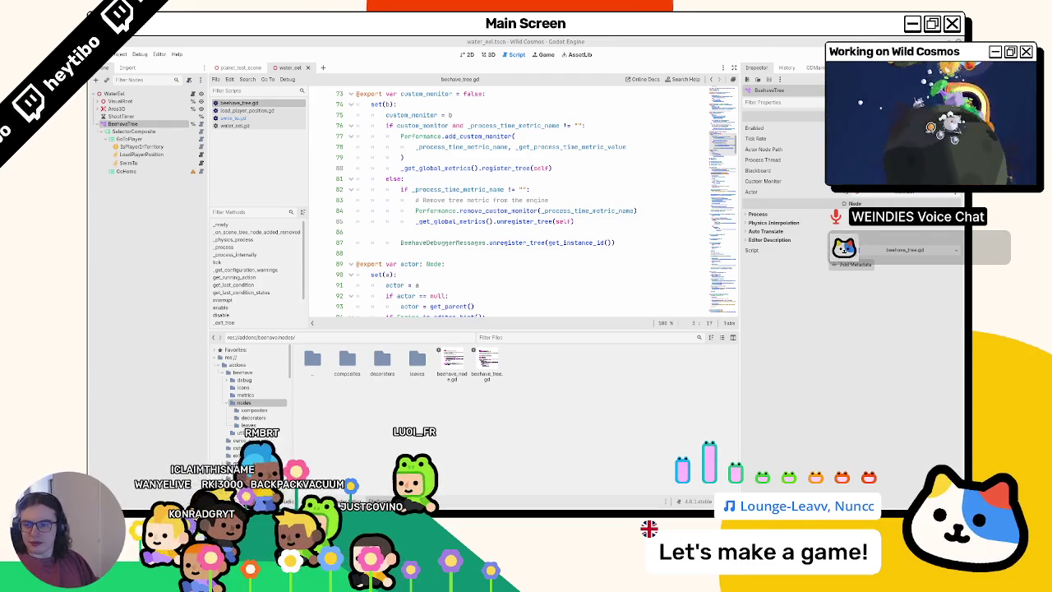
Switch to the browser and read the API breaking changes in Beehave 3.0 Features #285
key("alt+Tab")
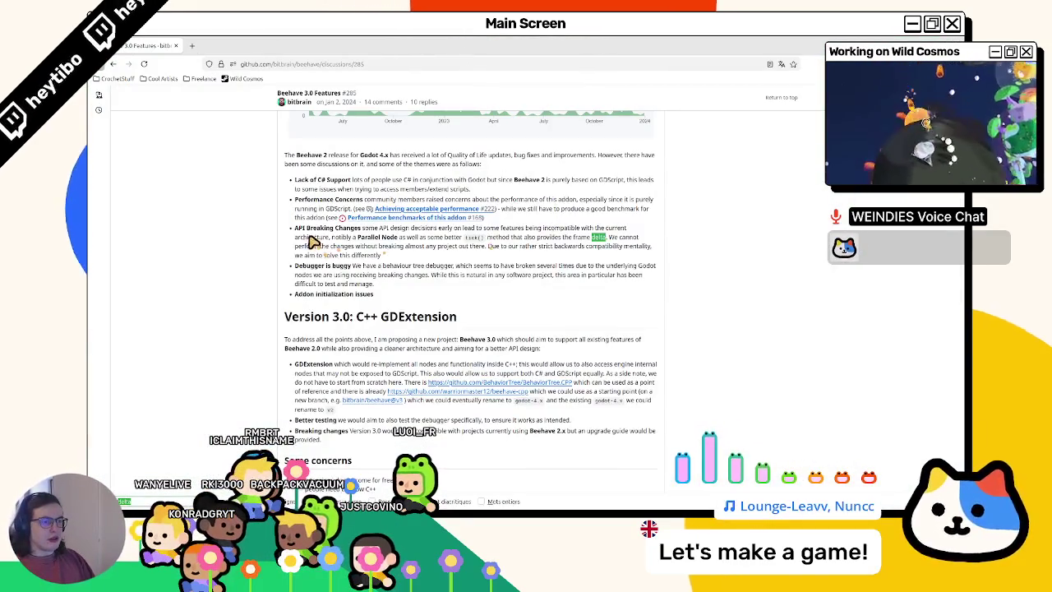
mouse_move(378, 230)
left_mouse_down()
mouse_move(427, 245)
mouse_move(534, 244)
mouse_move(349, 252)
mouse_move(345, 237)
mouse_move(504, 239)
left_mouse_up()
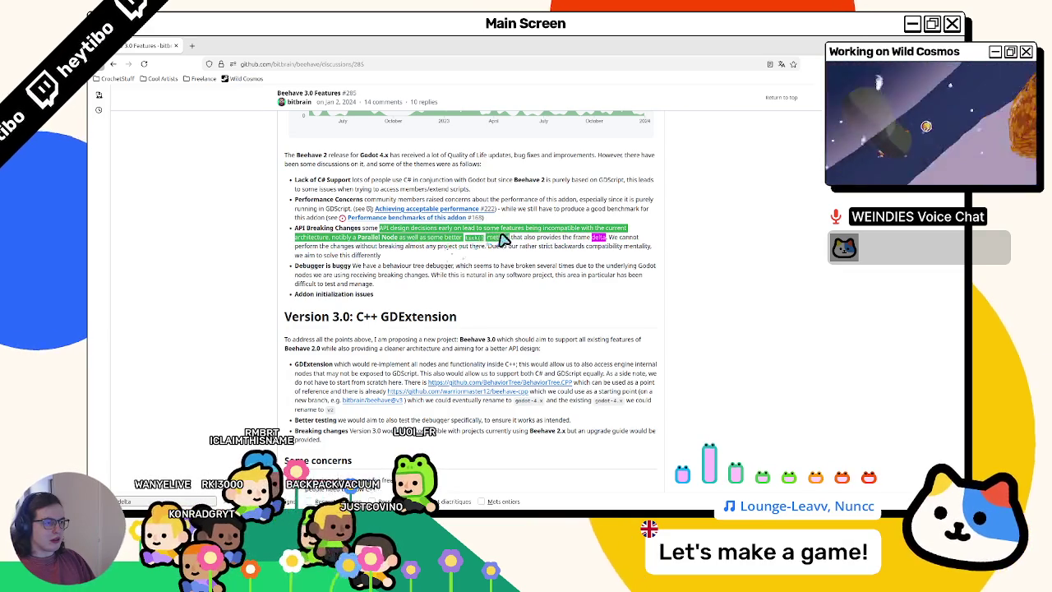
double_click(599, 238)
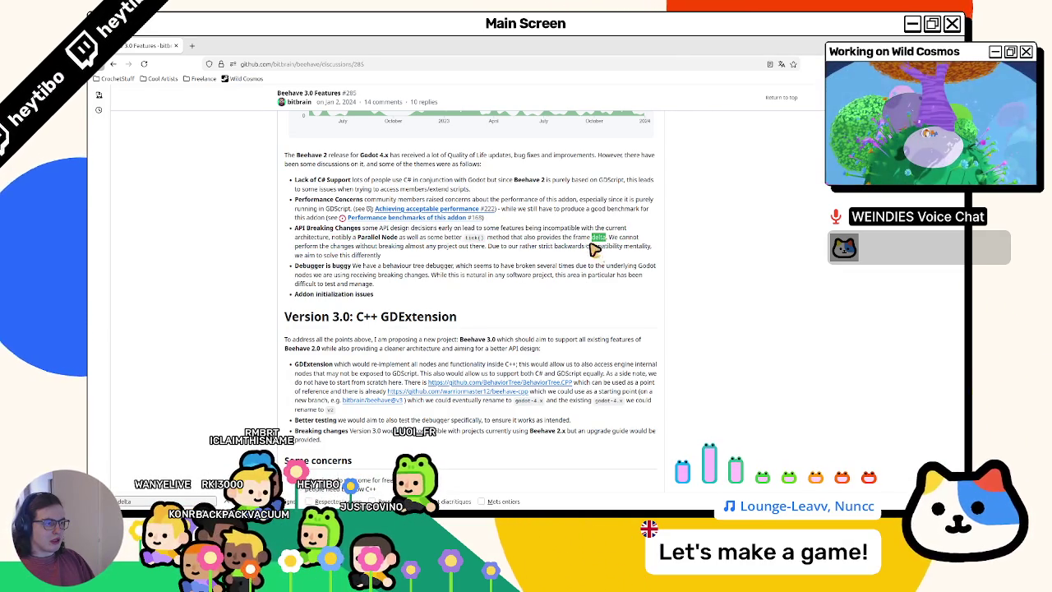
mouse_move(319, 246)
left_mouse_down()
mouse_move(575, 255)
mouse_move(386, 260)
mouse_move(401, 261)
left_mouse_up()
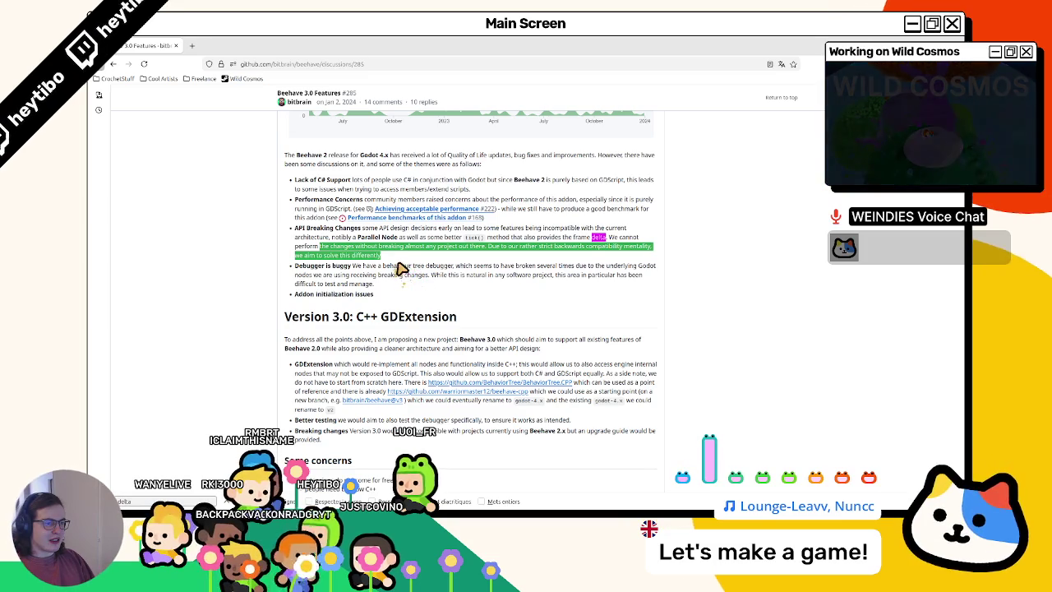
left_click(431, 263)
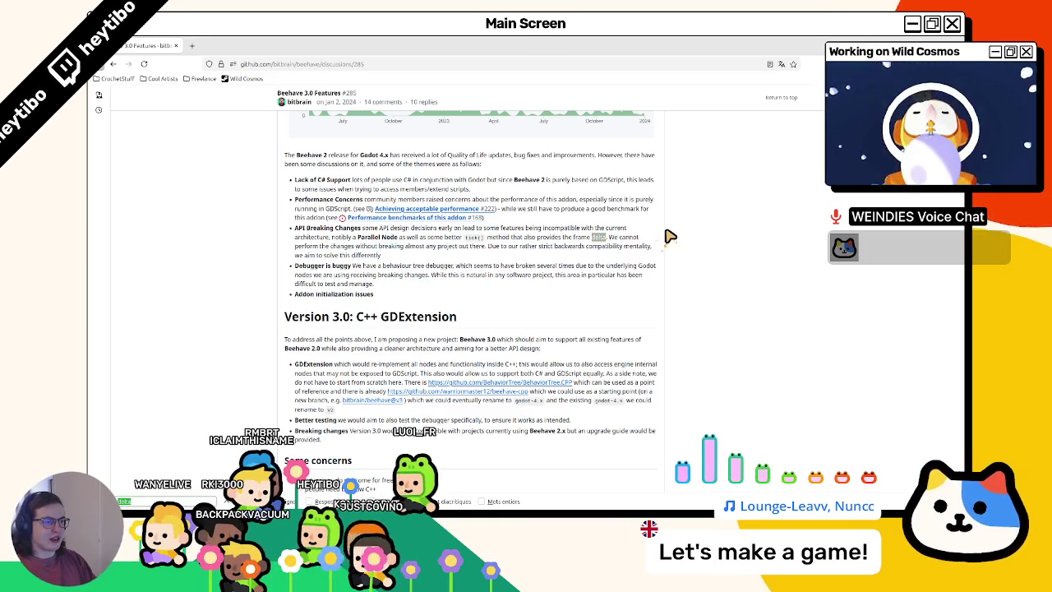
Read the 'Debugger is buggy' paragraph and scroll through the rest of the discussion
triple_click(629, 271)
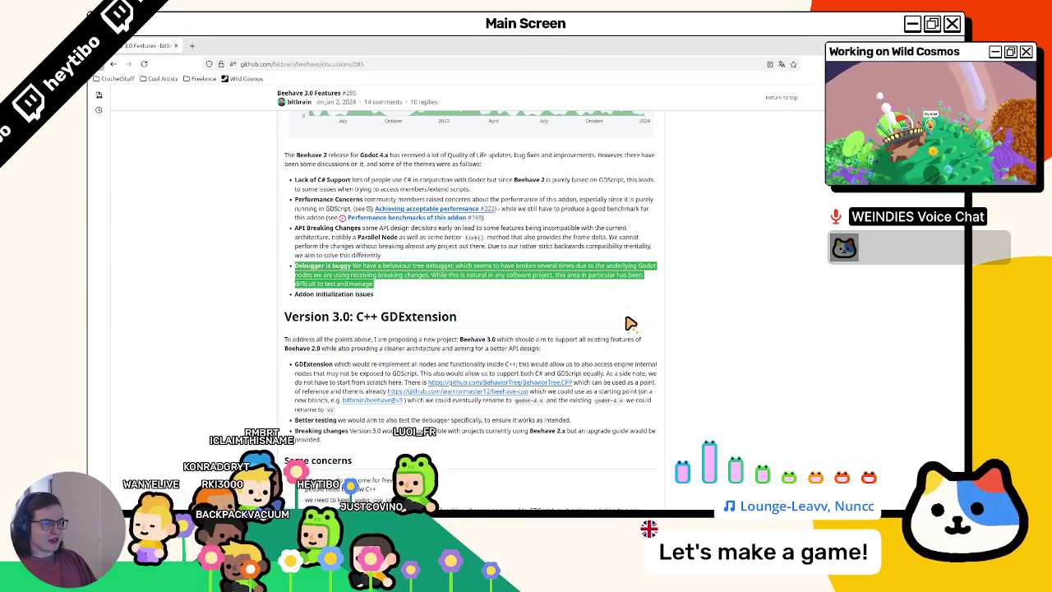
scroll(628, 323, "down", 5)
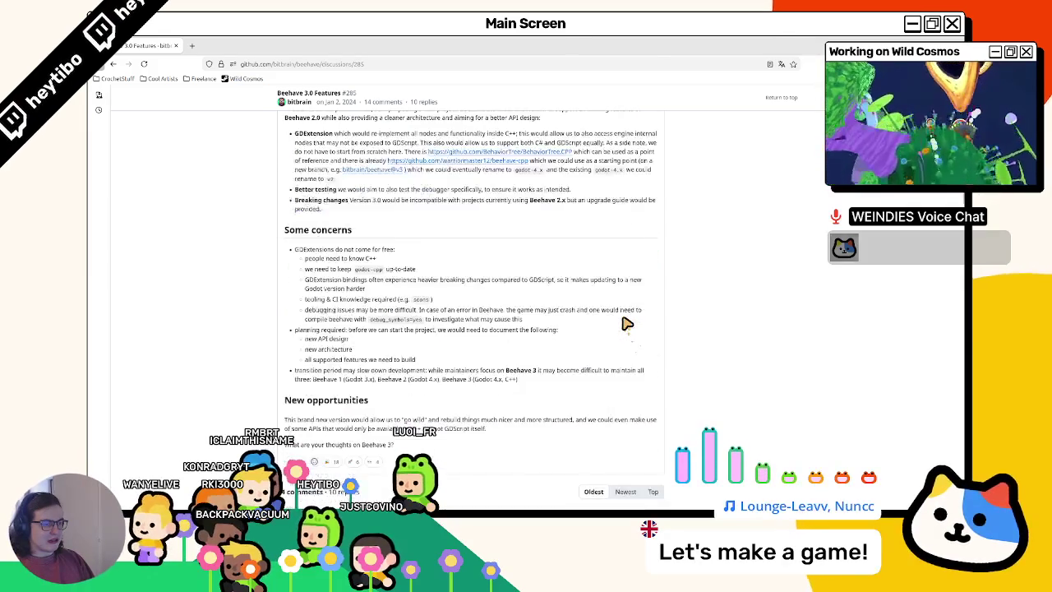
scroll(626, 323, "up", 10)
scroll(627, 323, "down", 1)
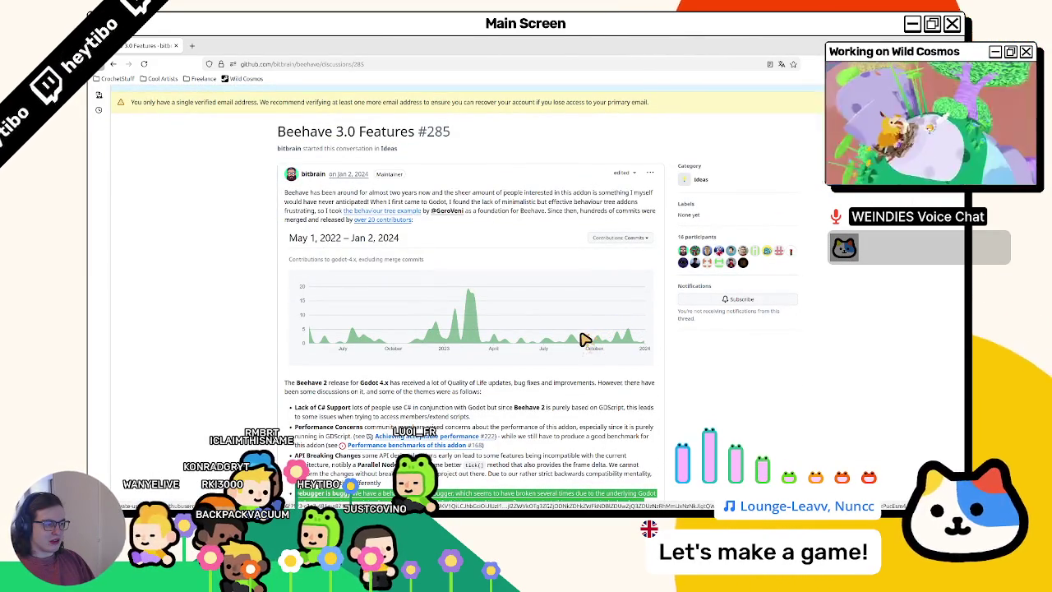
scroll(577, 345, "down", 1)
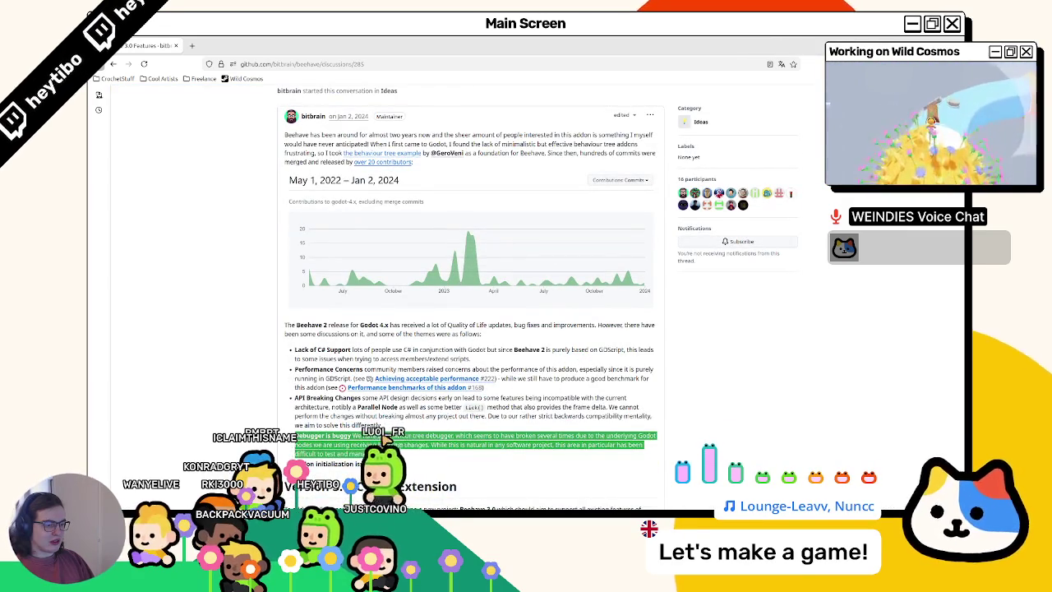
left_click(386, 439)
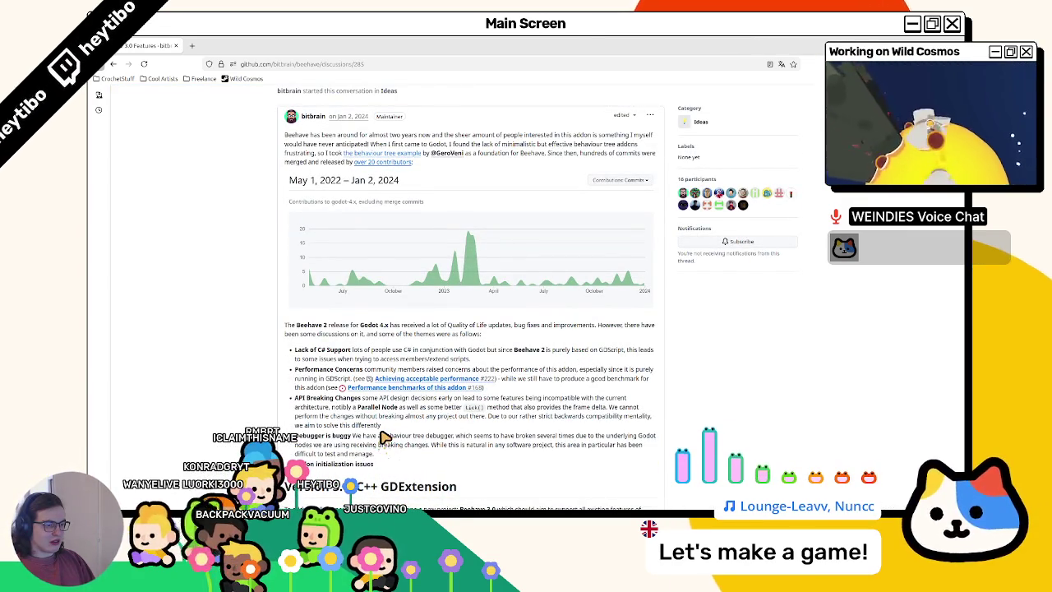
scroll(386, 439, "up", 2)
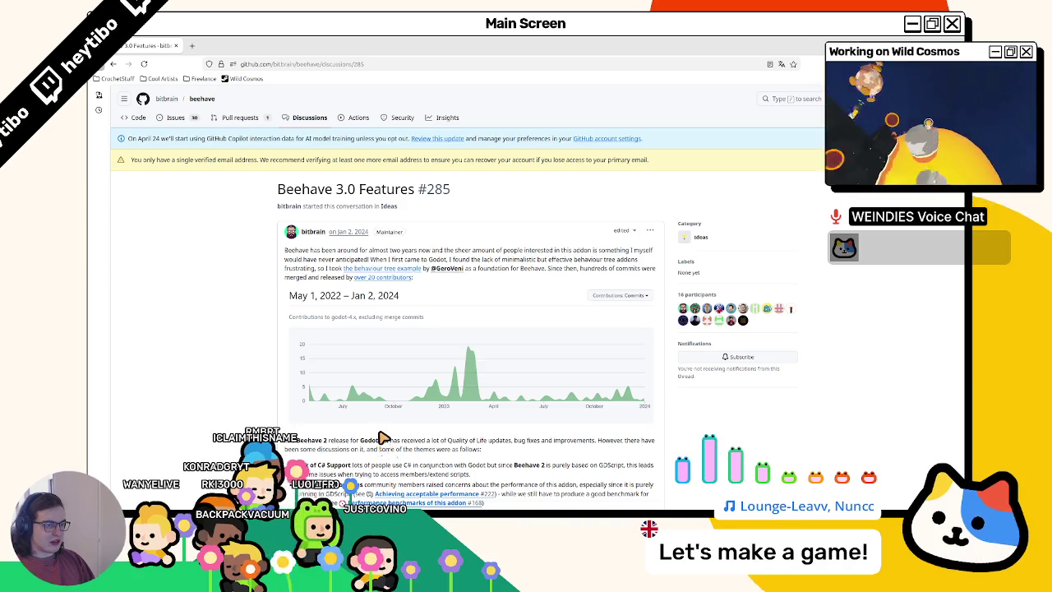
scroll(380, 440, "down", 3)
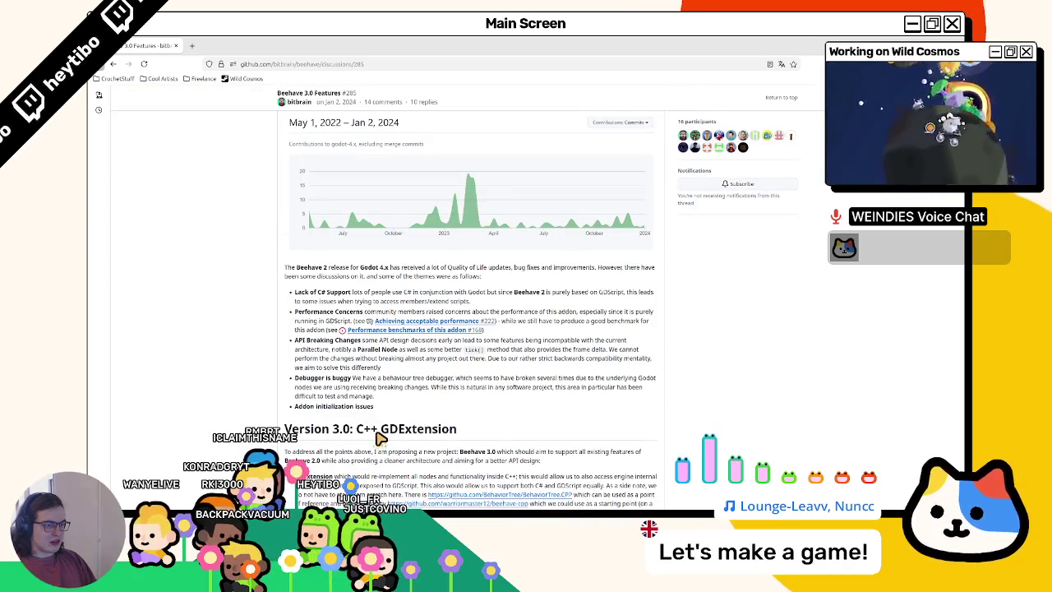
scroll(378, 438, "up", 3)
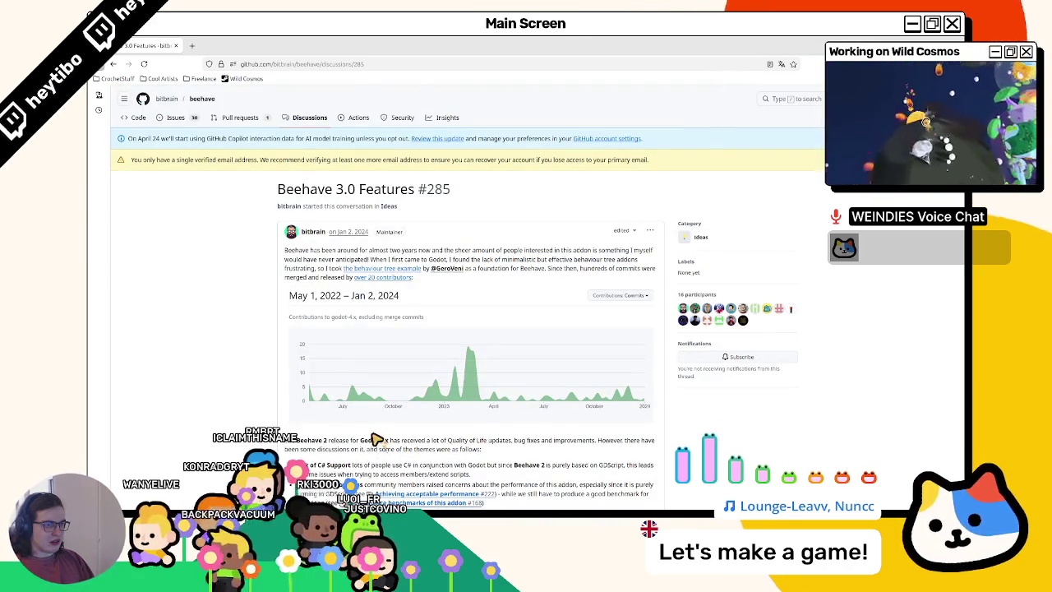
scroll(186, 233, "down", 5)
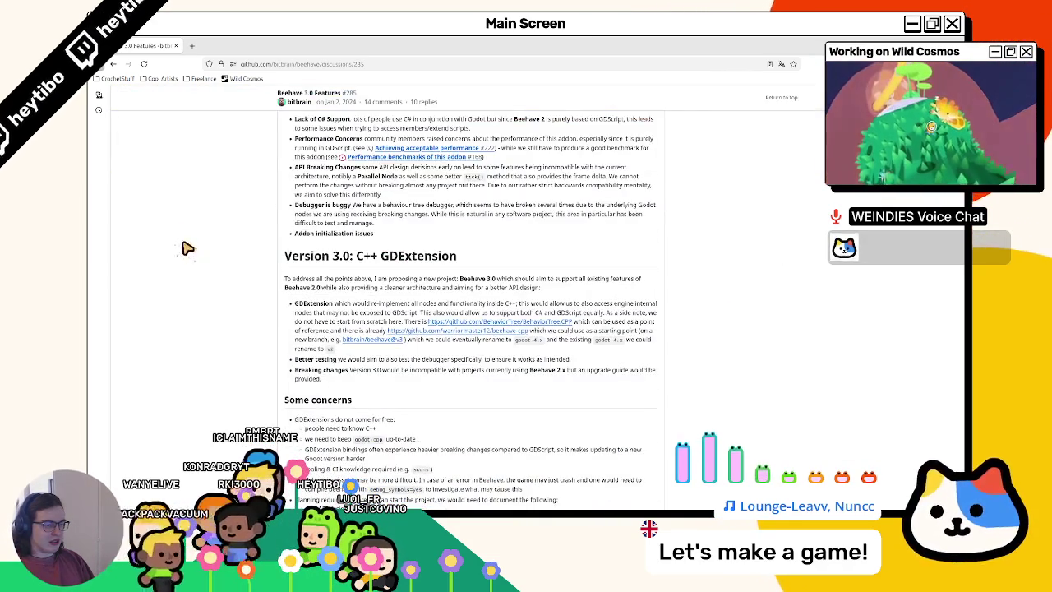
scroll(191, 263, "up", 5)
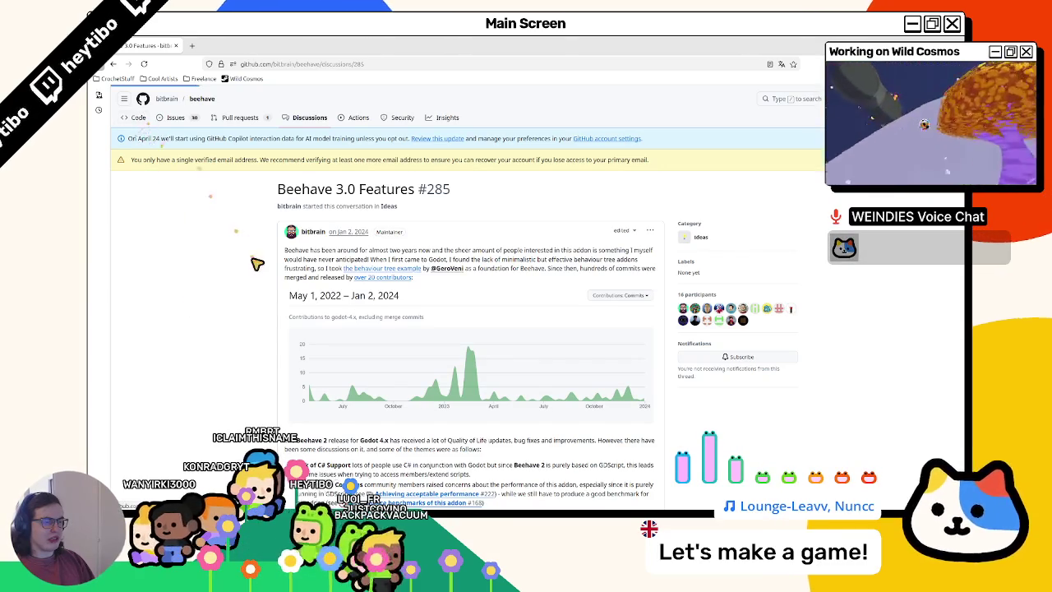
Skim the beehave v2.9.2 release notes from the repository page, then return to Godot
left_click(140, 117)
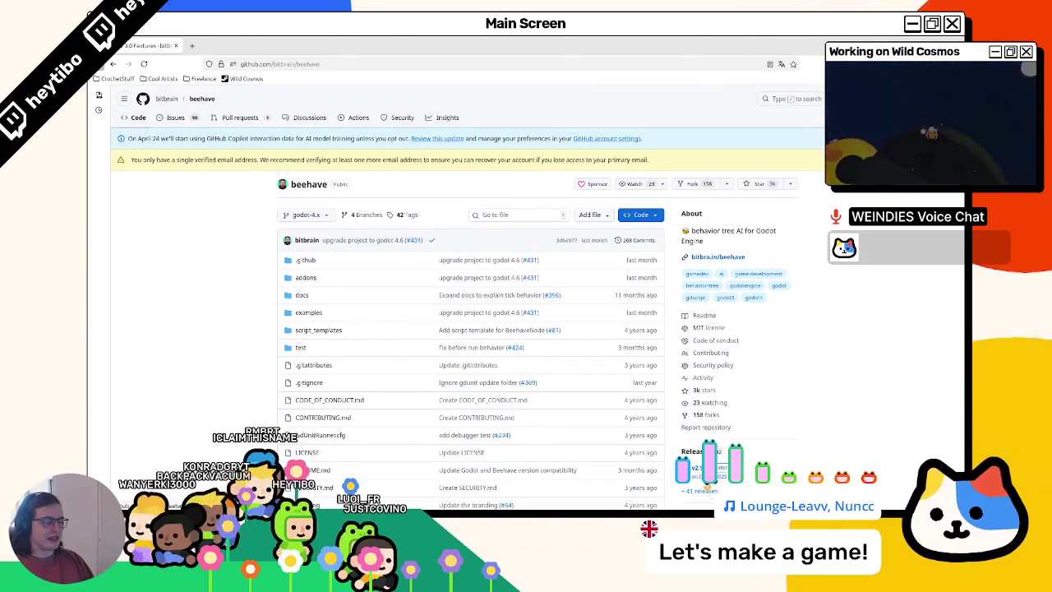
left_click(717, 475)
scroll(706, 475, "down", 5)
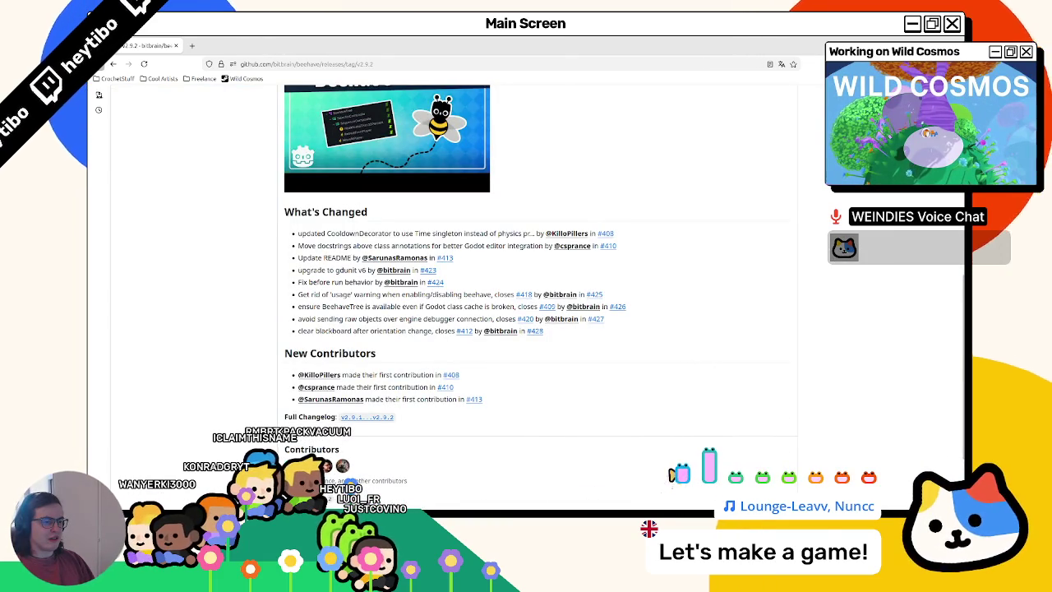
scroll(674, 473, "down", 3)
scroll(674, 472, "up", 10)
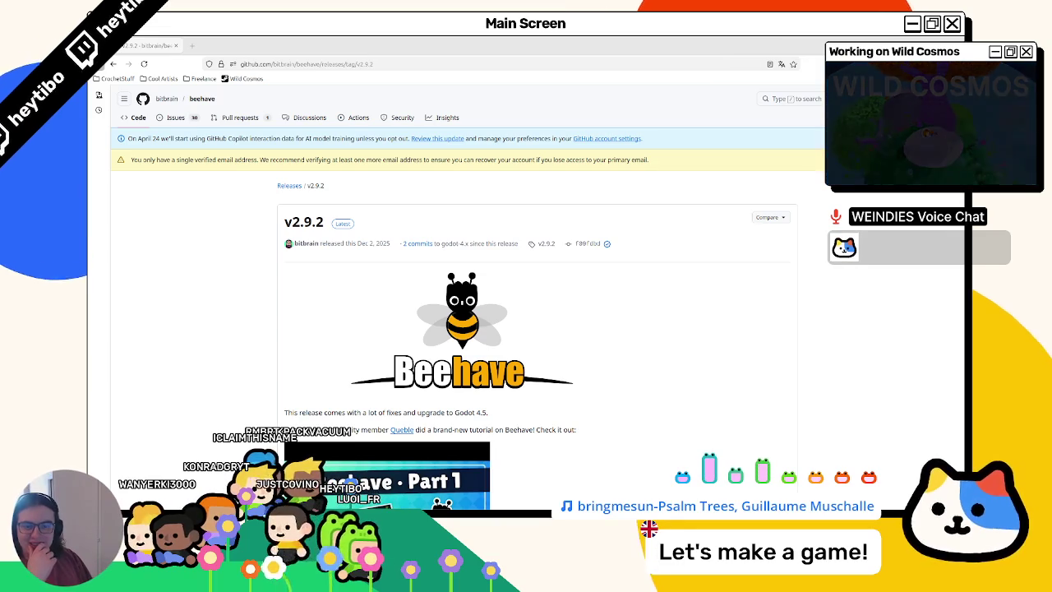
key("alt+Tab")
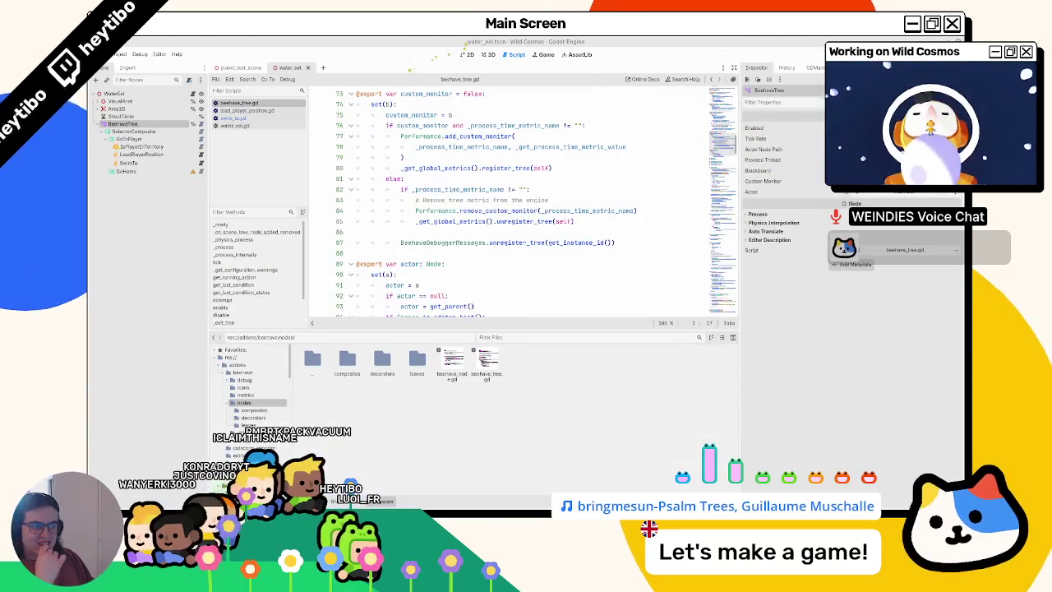
Close the four open scripts, starting with beehave_tree.gd
middle_click(263, 110)
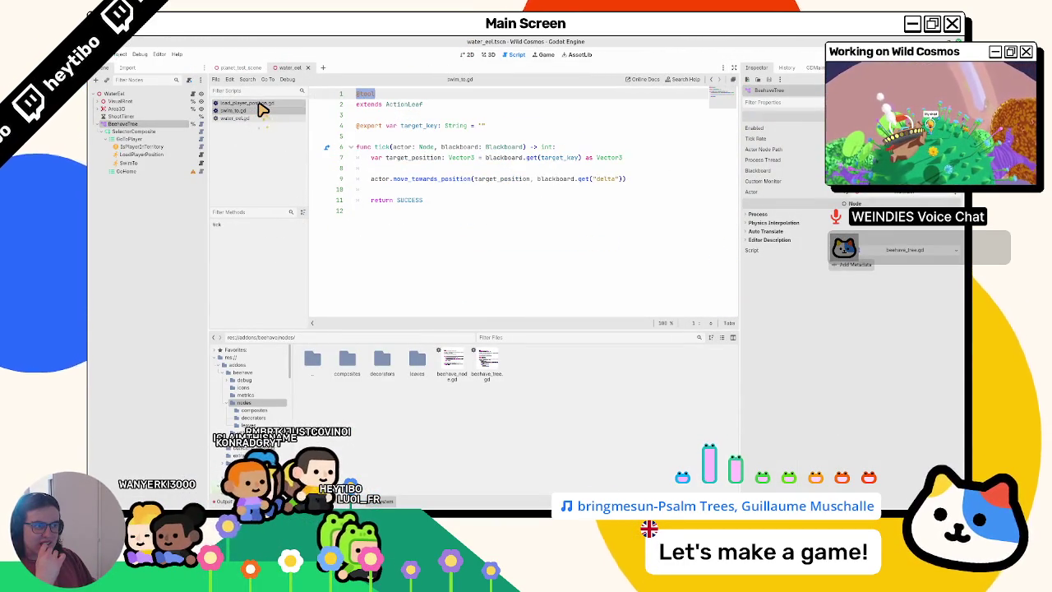
middle_click(263, 110)
middle_click(263, 110)
middle_click(261, 105)
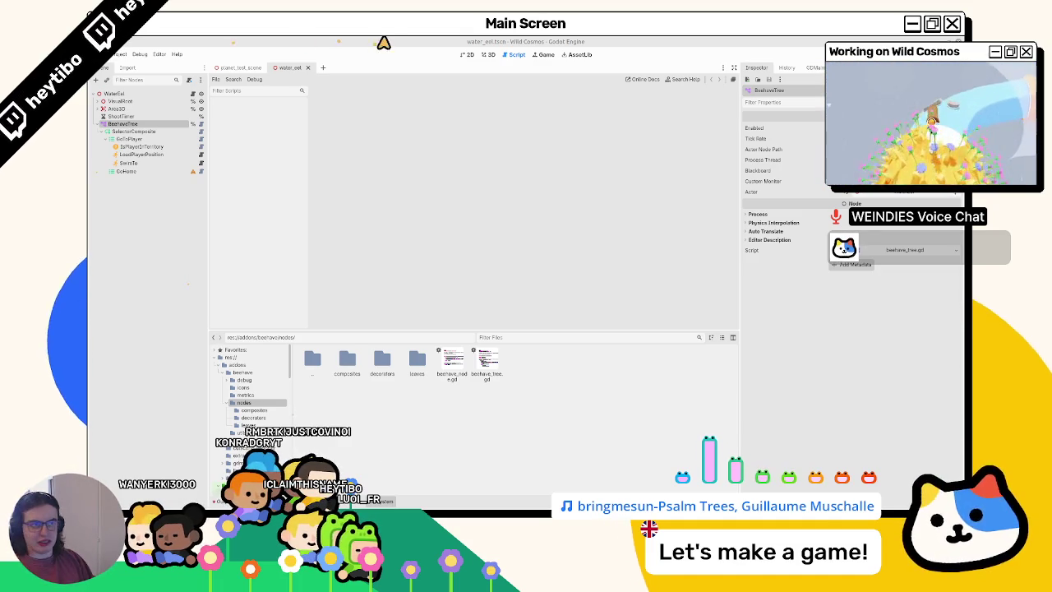
Open swim_to.gd from the SwimTo node, then jump to water_eel.gd's move_towards_position
left_click(199, 164)
left_click_drag(537, 179, 657, 180)
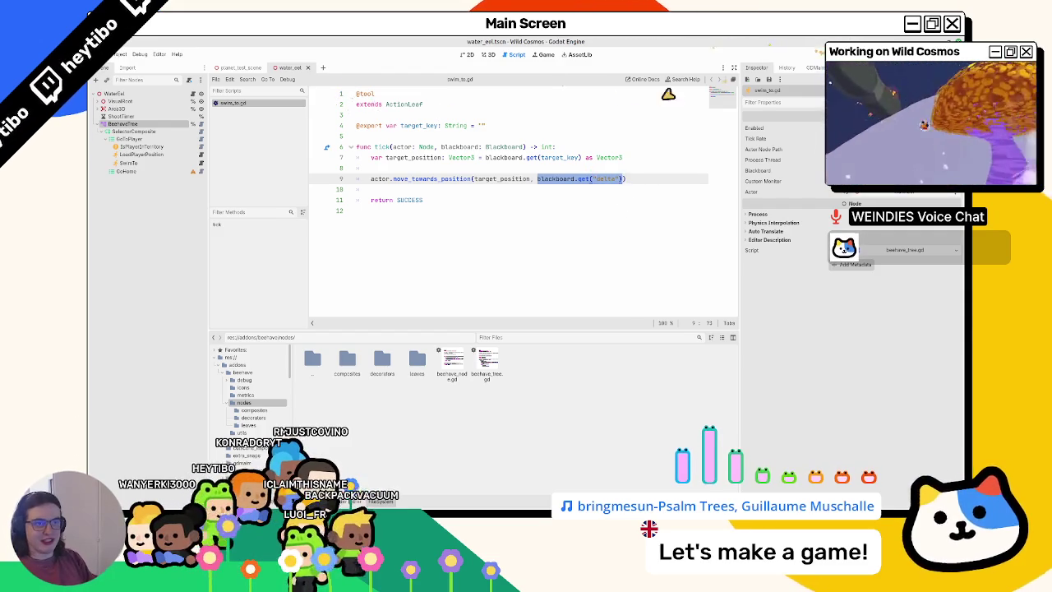
left_click(423, 179, "ctrl")
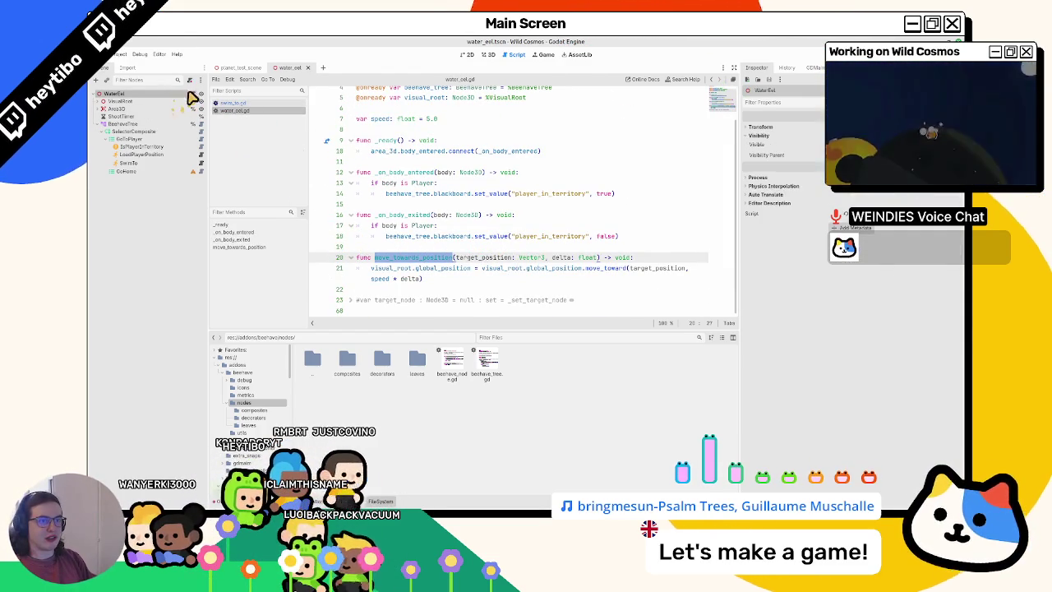
Add a _physics_process(delta) function after move_towards_position in water_eel.gd
left_click(399, 289)
key("Return")
type("func _pro")
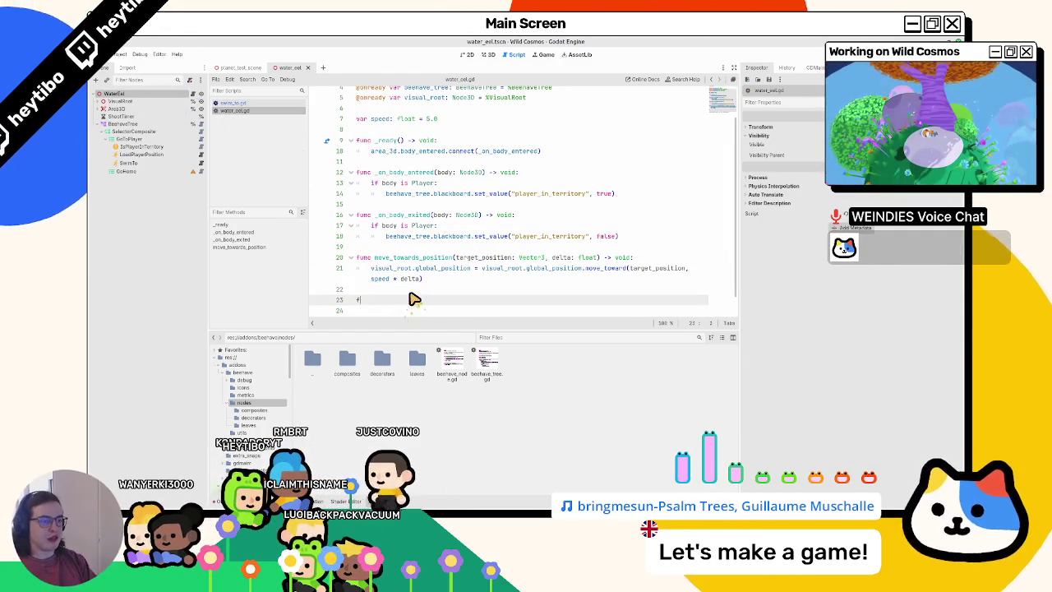
key("Return")
key("Return")
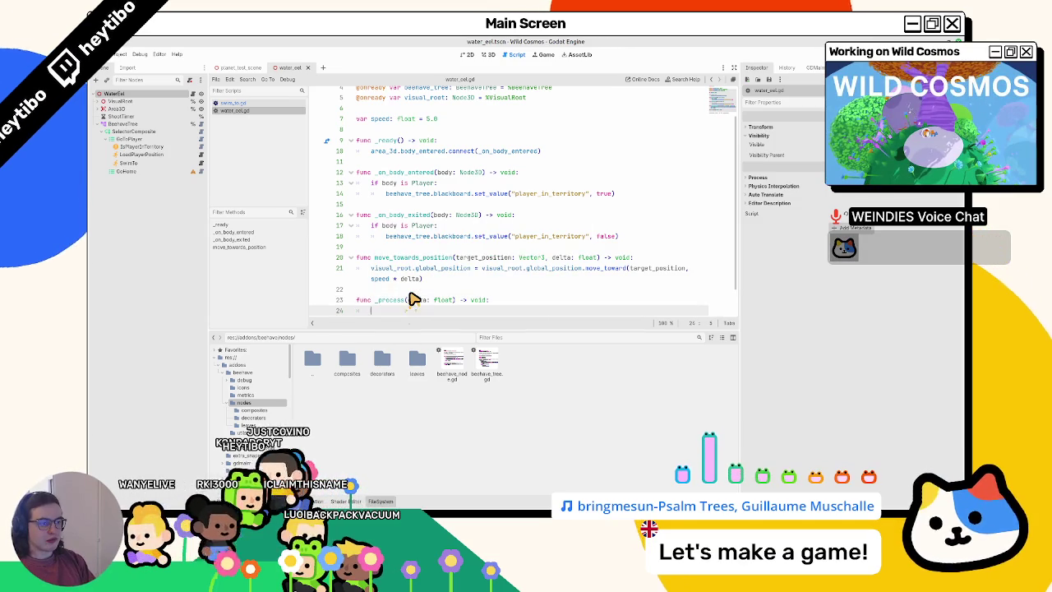
scroll(414, 299, "down", 1)
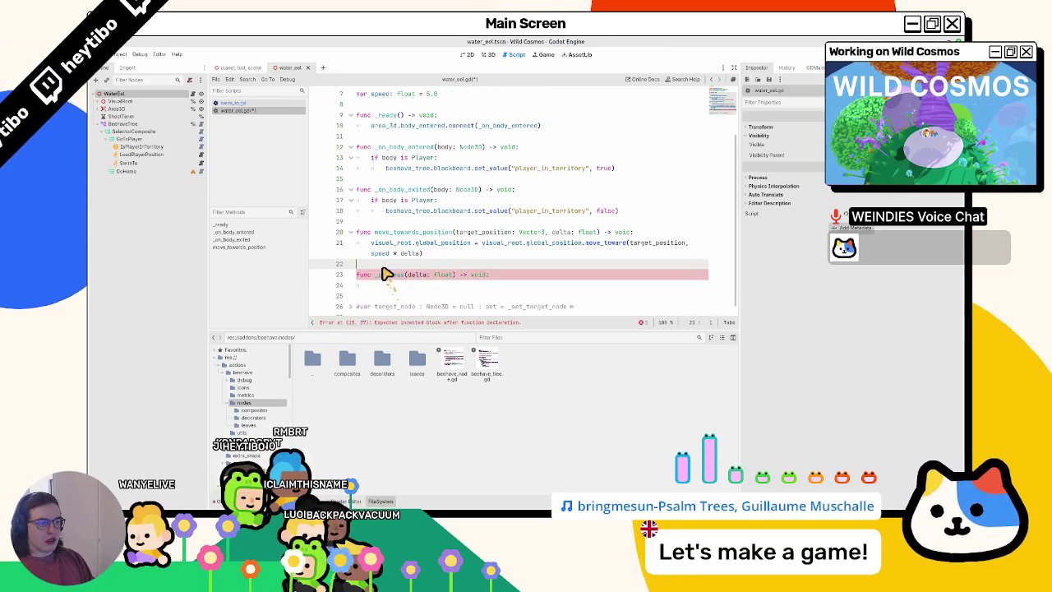
double_click(388, 279)
type("_ph")
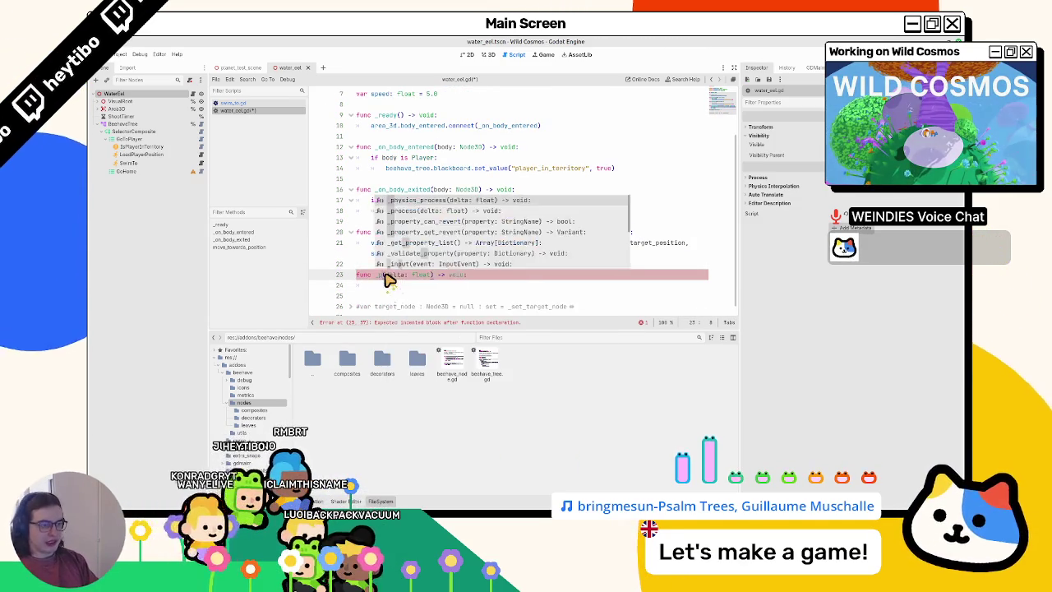
key("Return")
key("BackSpace")
key("BackSpace")
key("BackSpace")
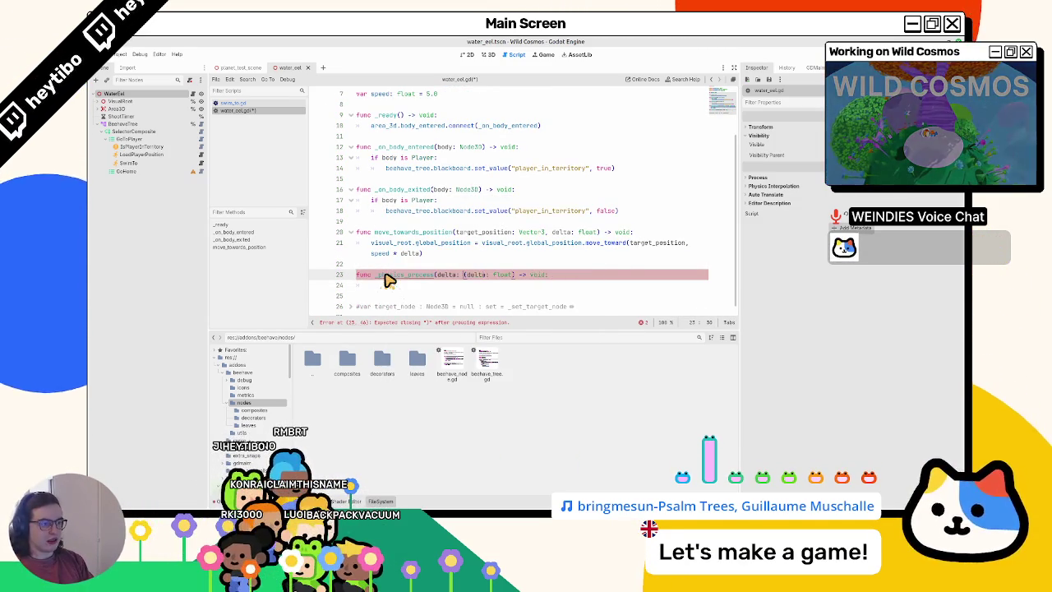
key("BackSpace")
key("Down")
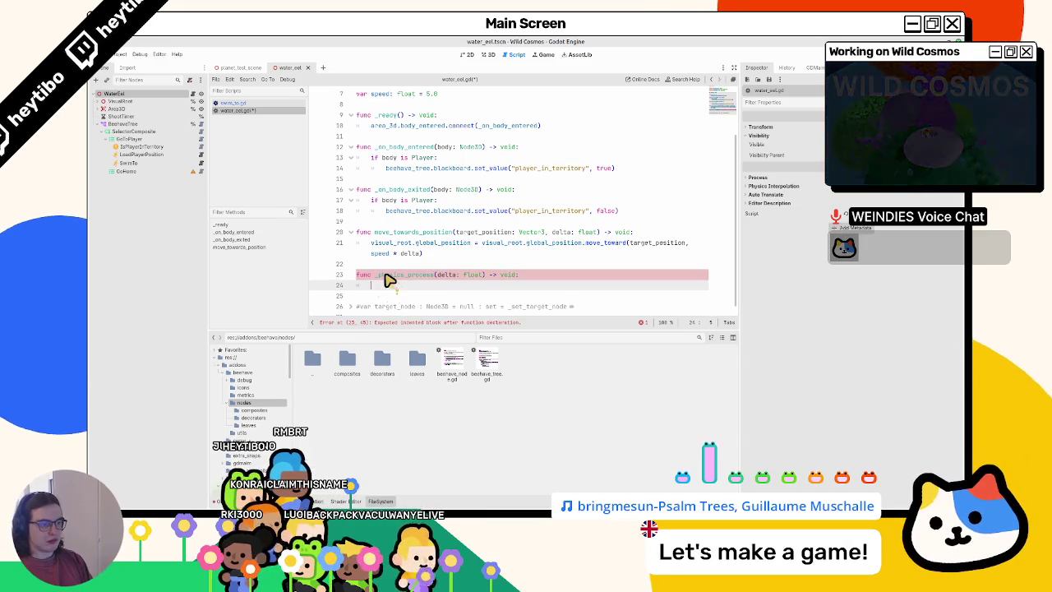
Fill its body with beehave_tree.blackboard.set_value("delta", delta), adapted from the line 18 call
left_click_drag(385, 206, 622, 203)
key("ctrl+c")
left_click(453, 277)
key("ctrl+v")
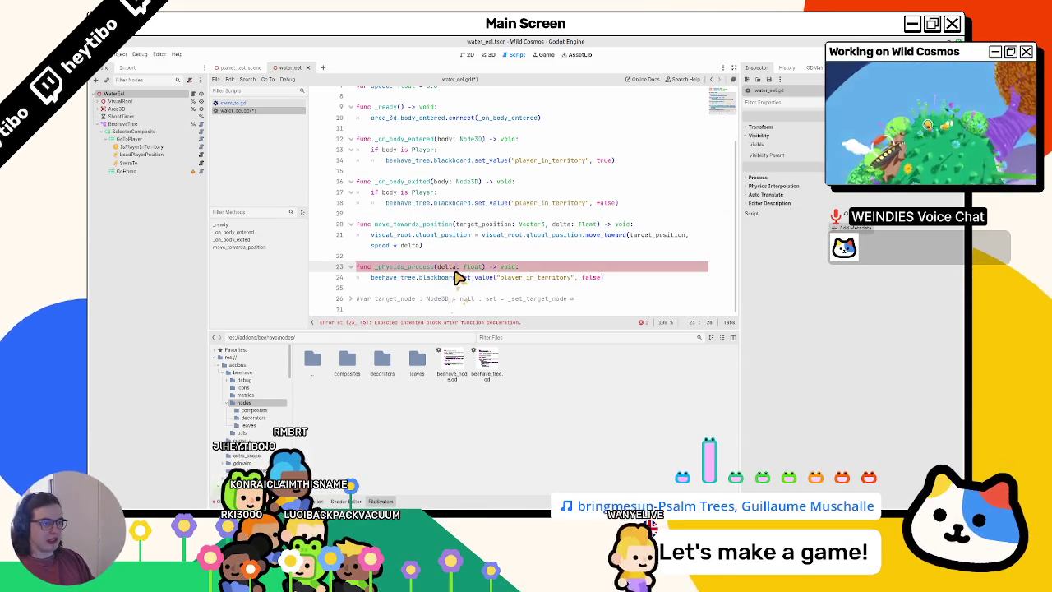
double_click(520, 277)
type("delta")
double_click(542, 277)
type("deoStreamP")
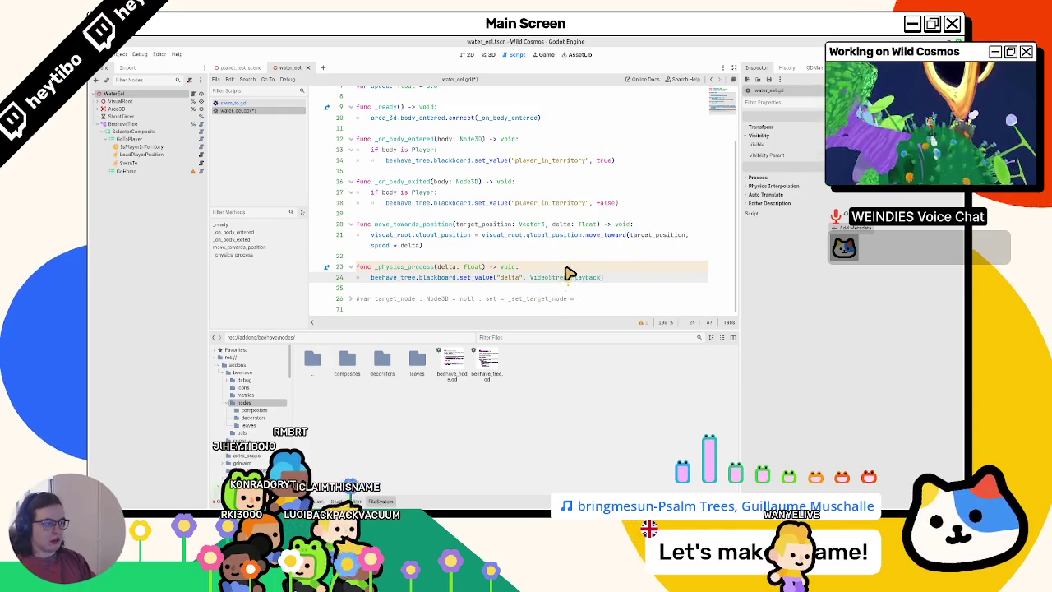
type("el")
key("Return")
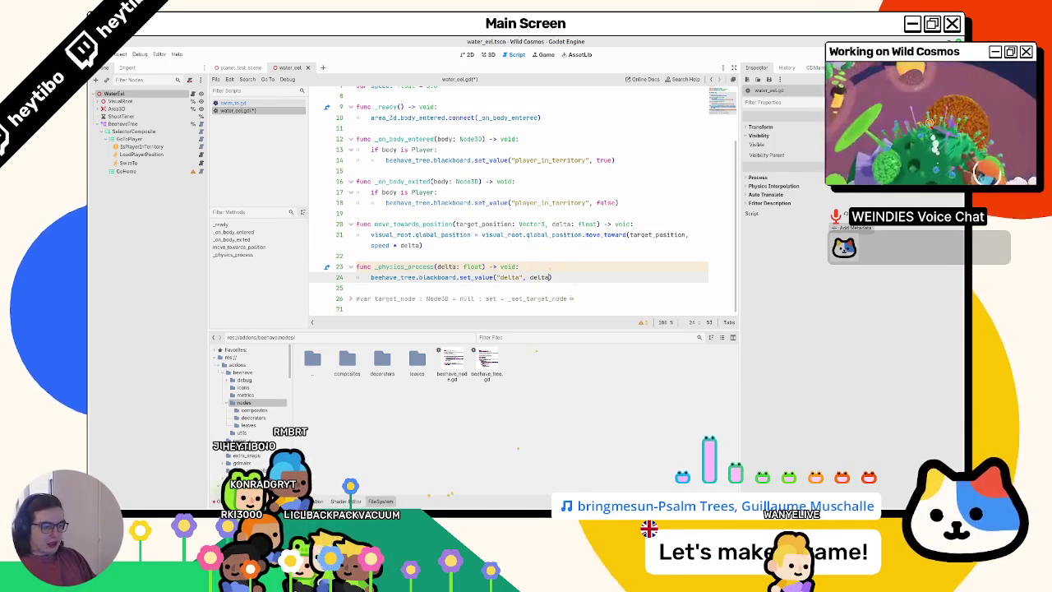
mouse_move(473, 487)
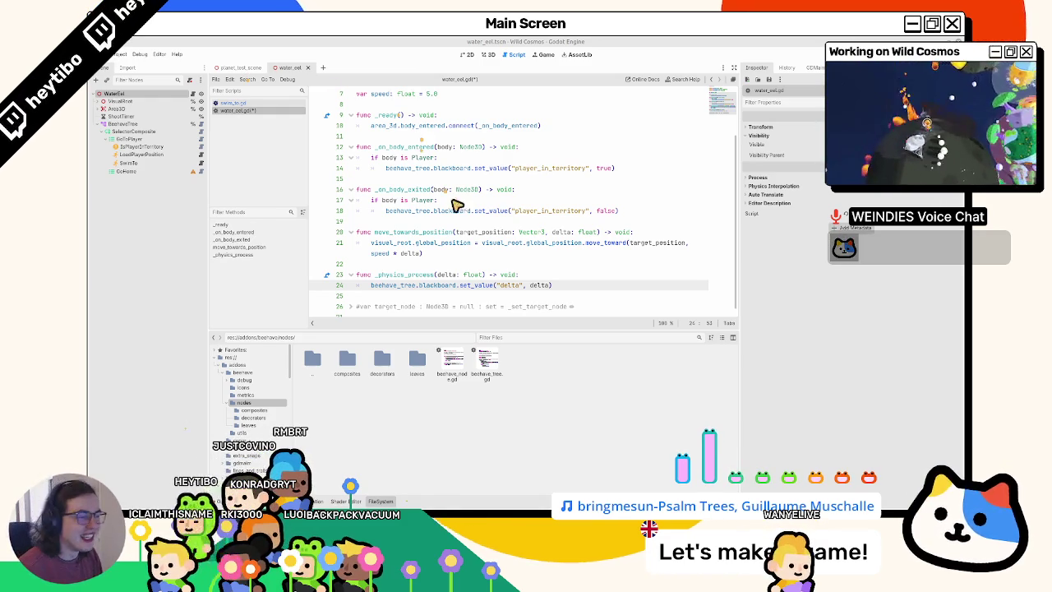
Save water_eel.gd and open swim_to.gd from the SwimTo node
scroll(501, 243, "down", 1)
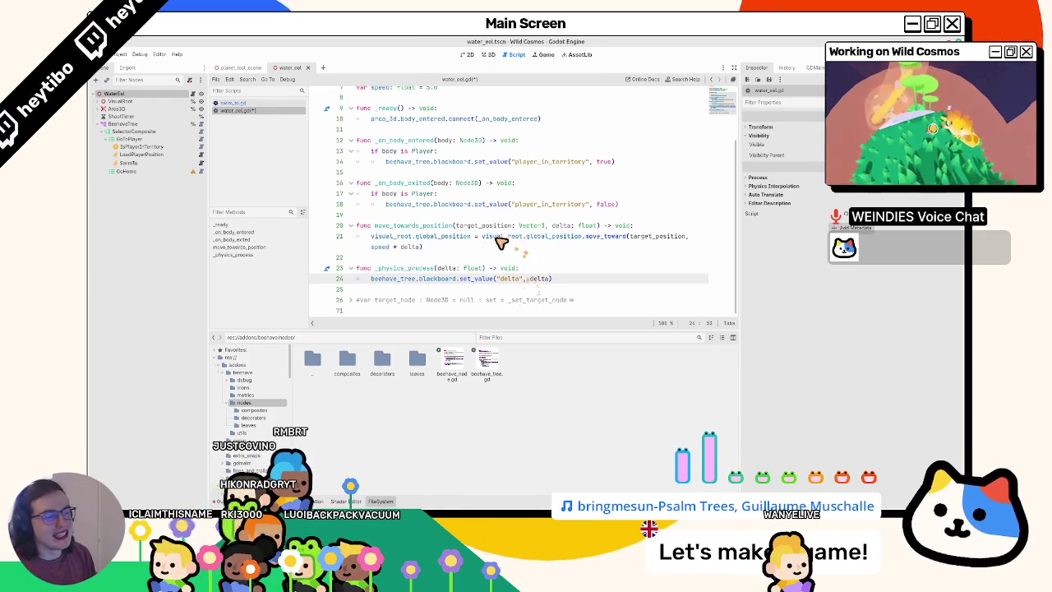
double_click(378, 279)
key("ctrl+s")
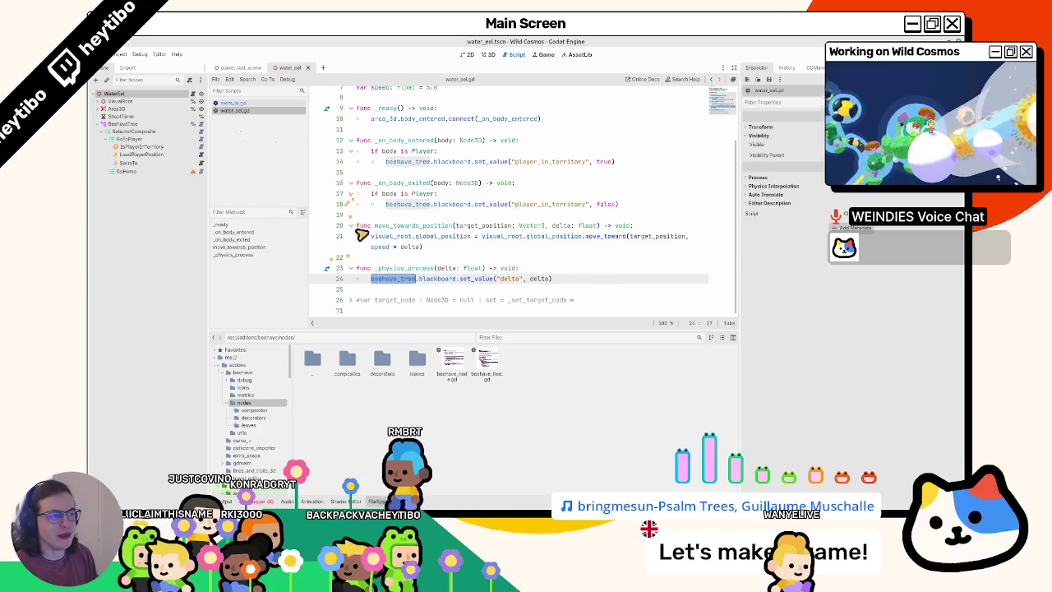
left_click(200, 162)
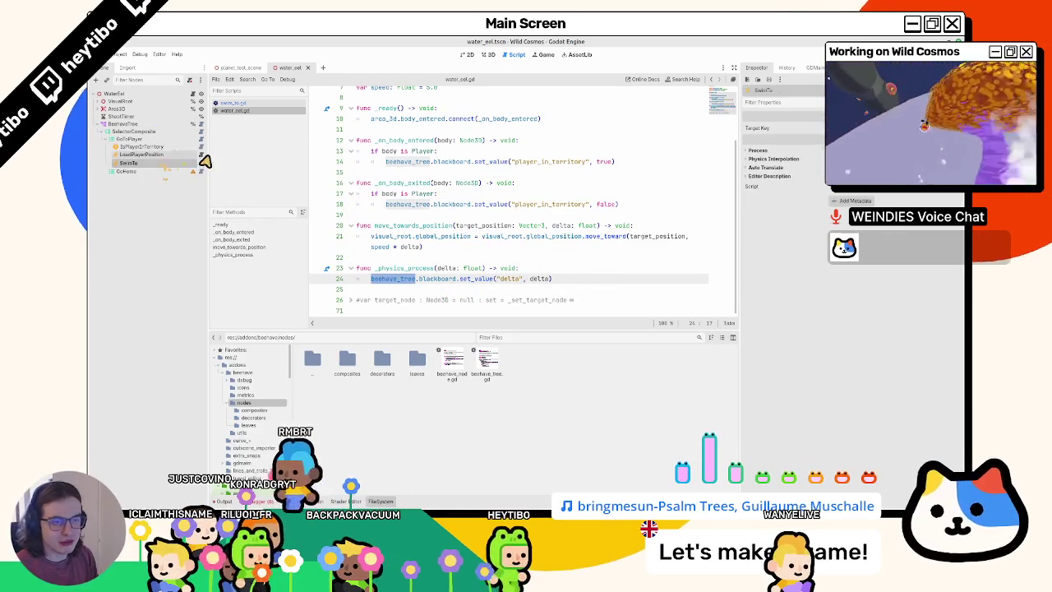
left_click(204, 163)
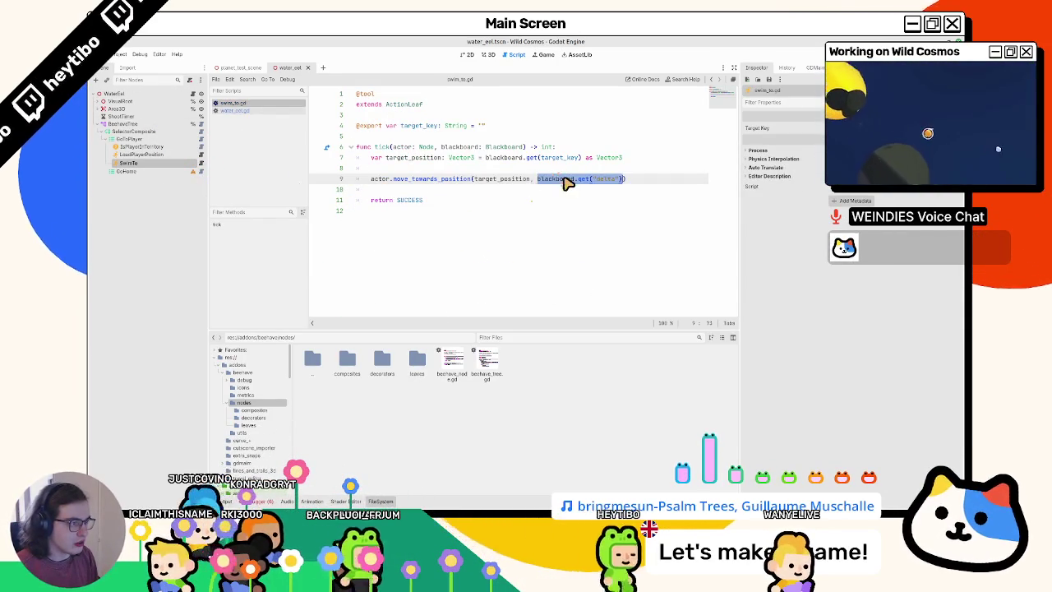
double_click(501, 179)
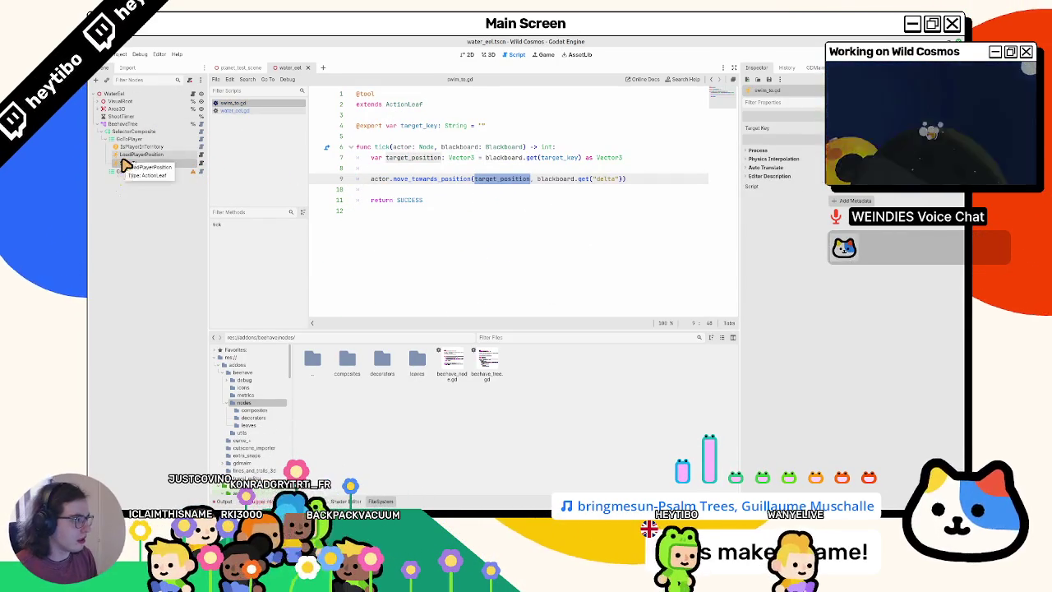
Inspect the SwimTo, IsPlayerInTerritory and GoHome nodes, ending with GoHome selected
left_click(131, 161)
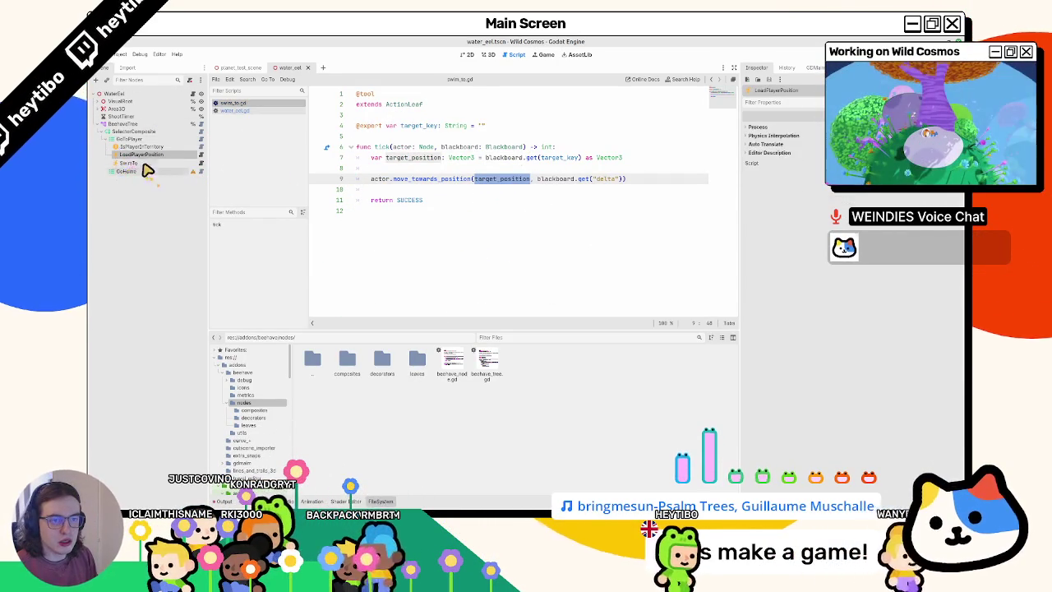
left_click(137, 148)
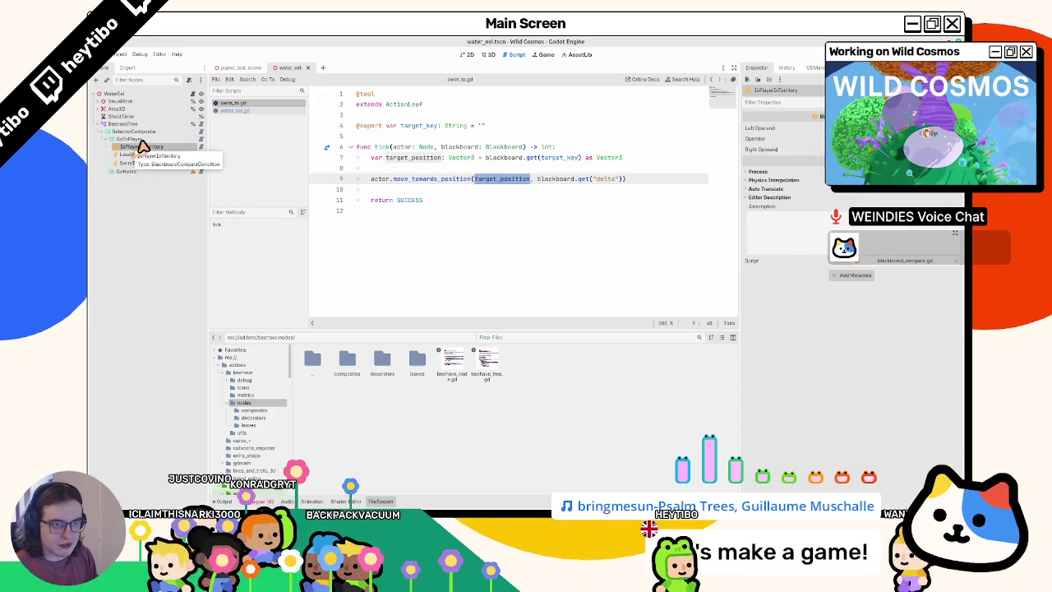
left_click(131, 172)
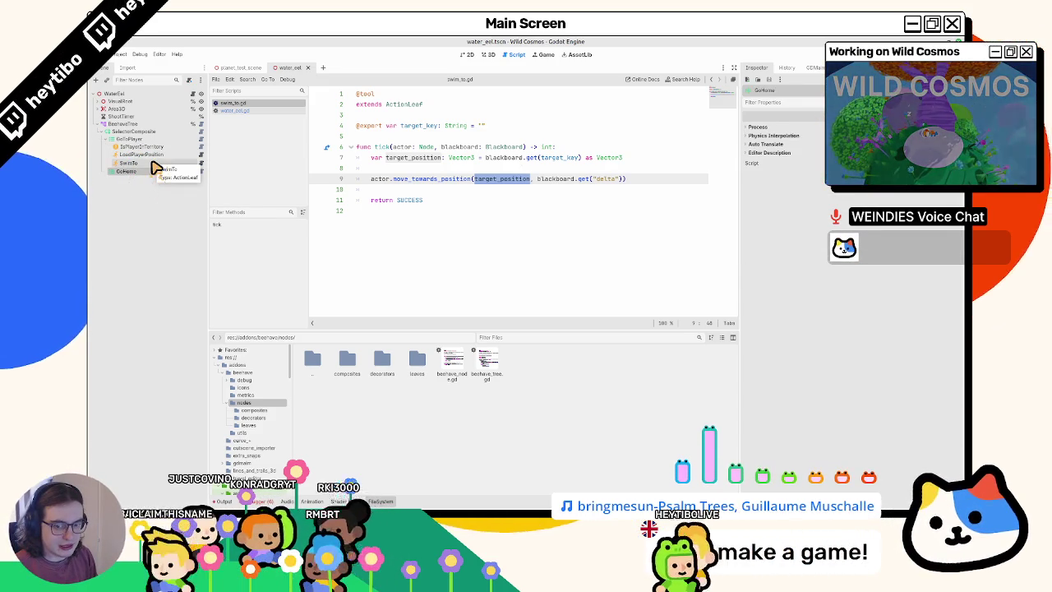
key("Up")
key("Up")
key("Up")
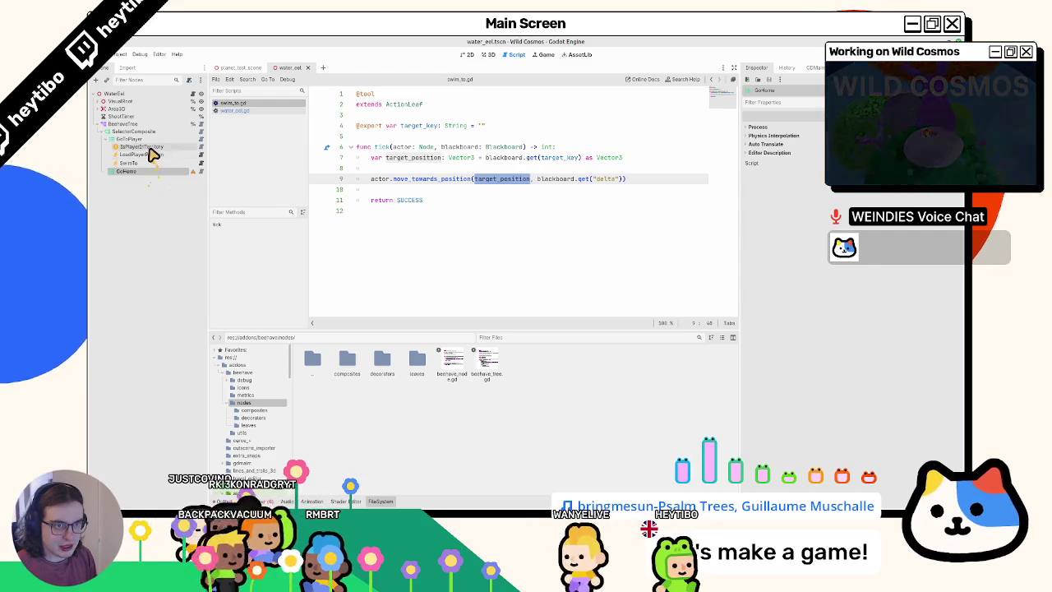
left_click(141, 171)
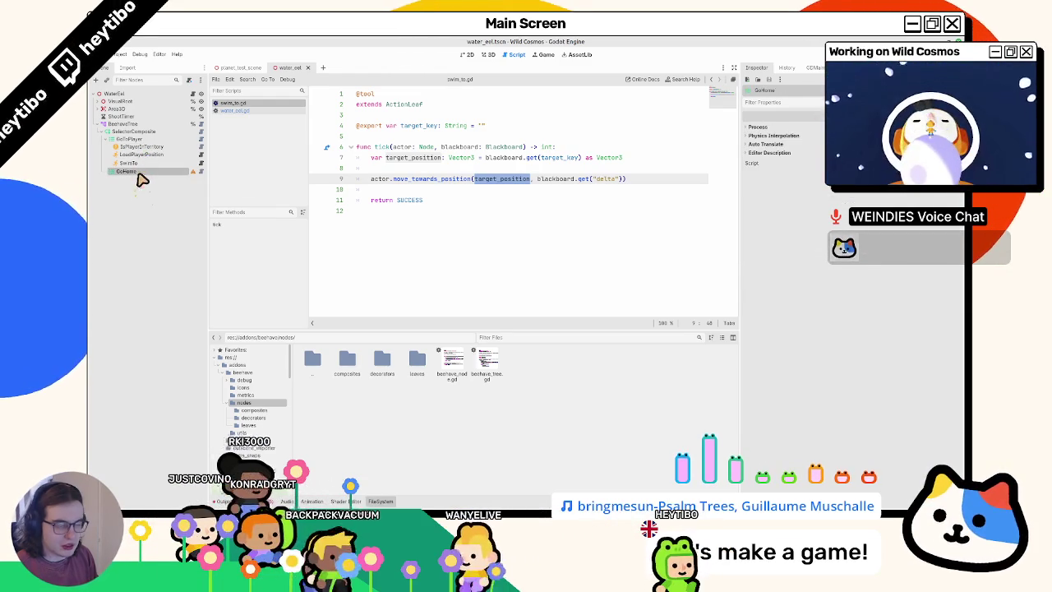
Add a BlackboardCompareCondition child under GoHome
key("ctrl+a")
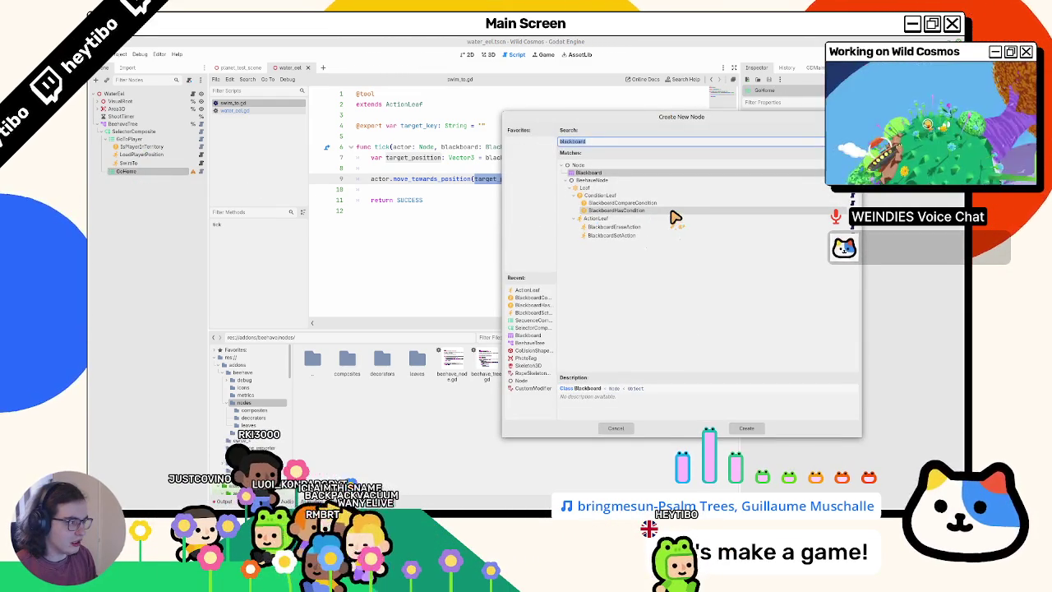
double_click(672, 202)
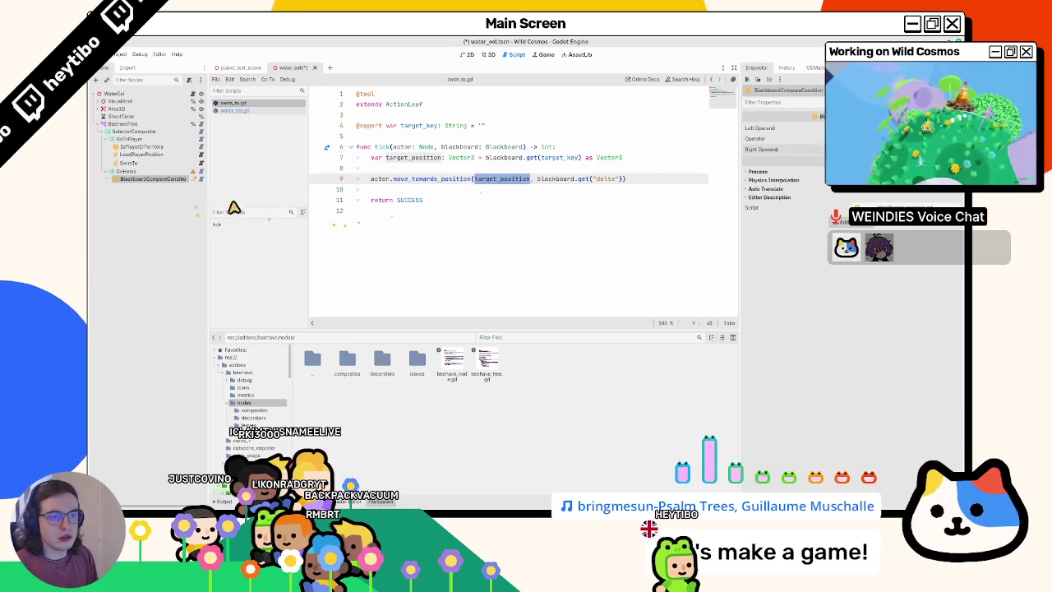
left_click_drag(211, 209, 326, 206)
Rename the new condition node to IsHome, then to IsNotHome
double_click(197, 180)
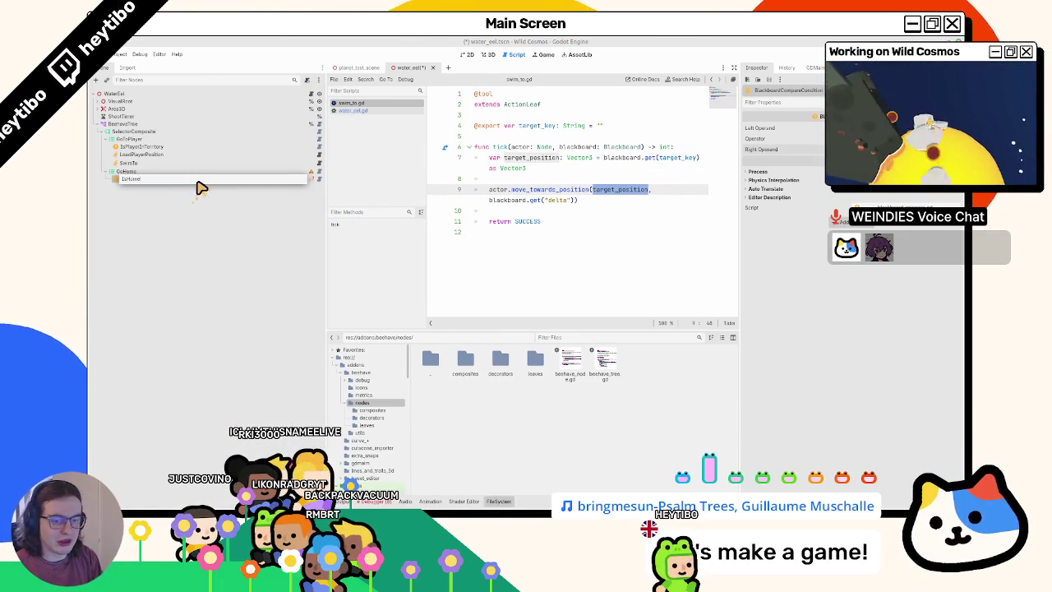
key("Return")
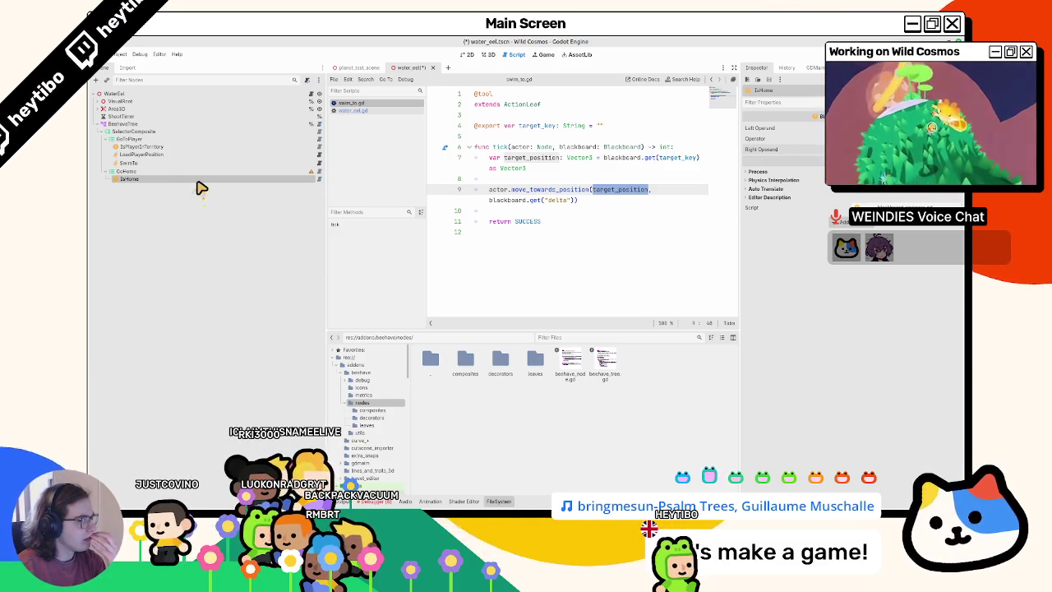
double_click(197, 181)
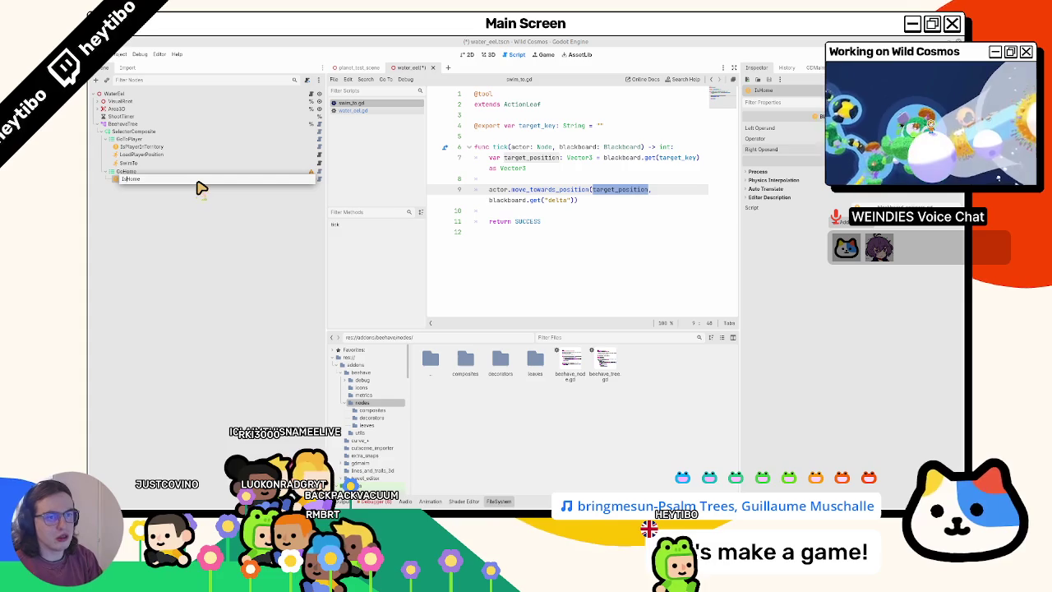
type("Not")
key("Return")
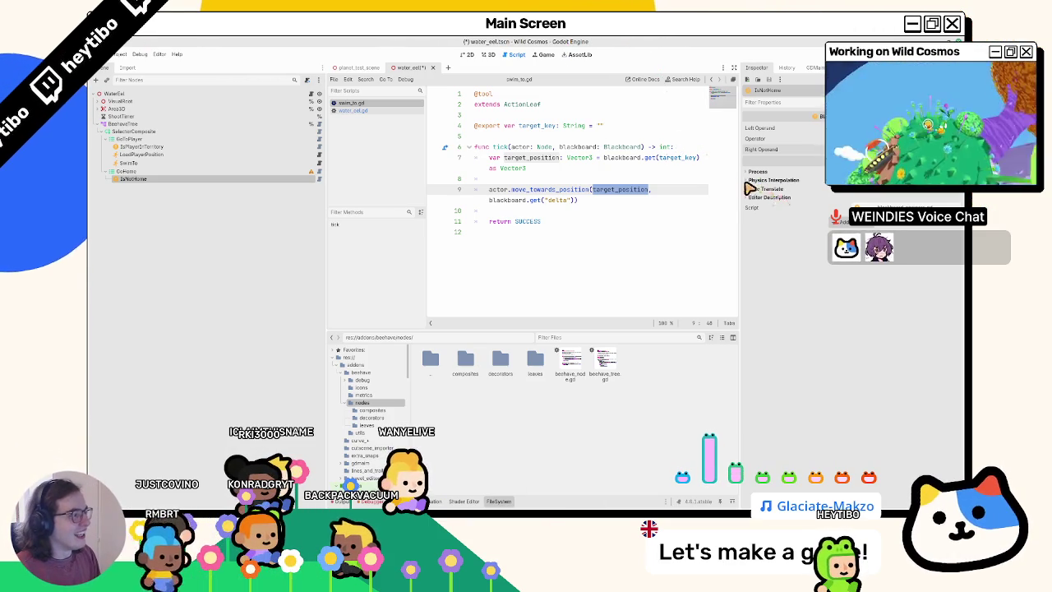
Break the move_towards_position call in swim_to.gd onto one argument per line and save
left_click_drag(743, 188, 790, 189)
left_click(593, 179)
key("Return")
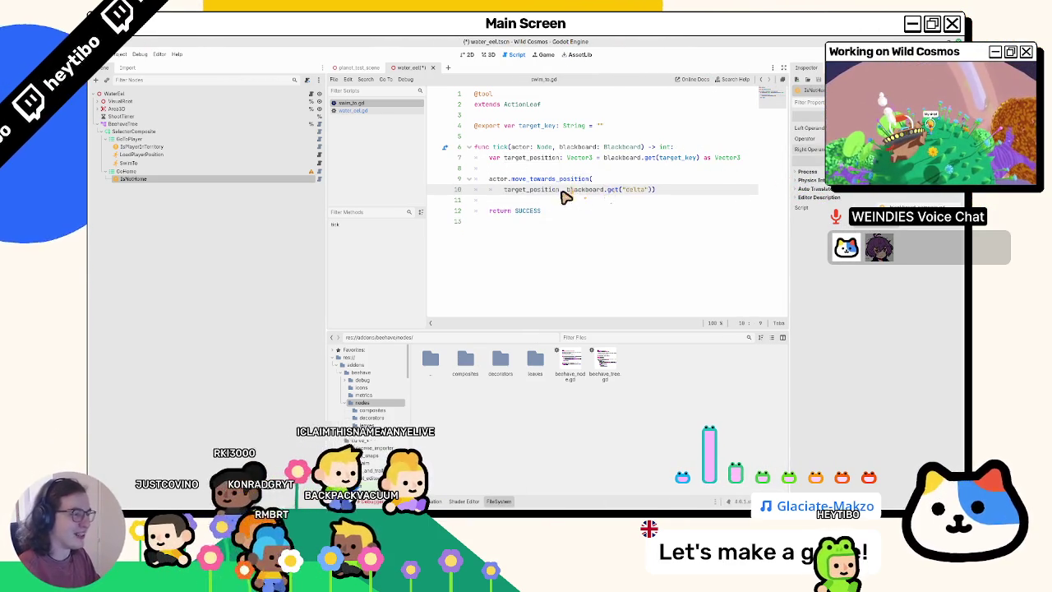
key("Return")
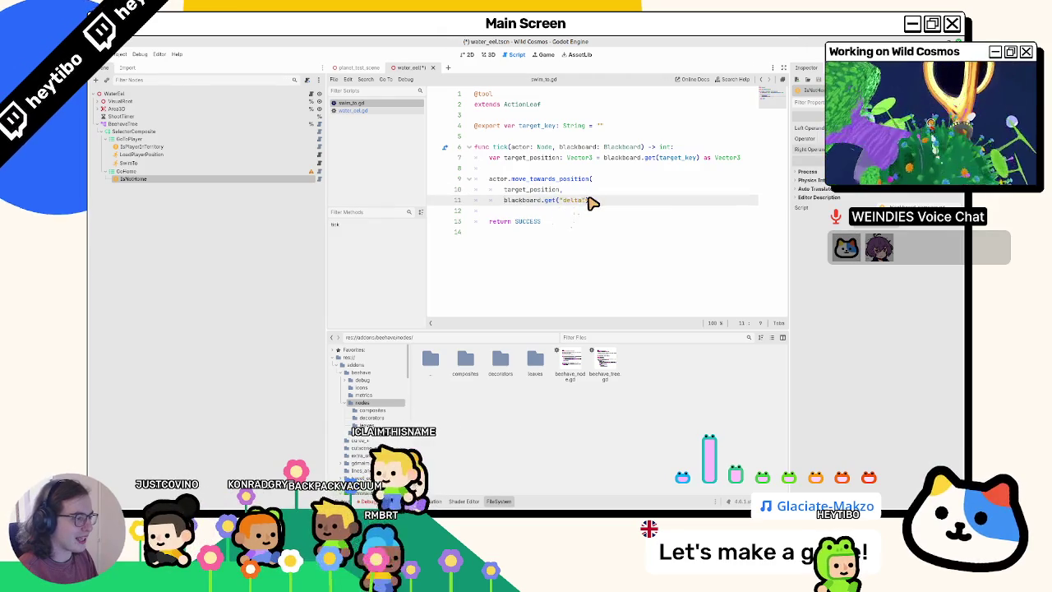
key("Return")
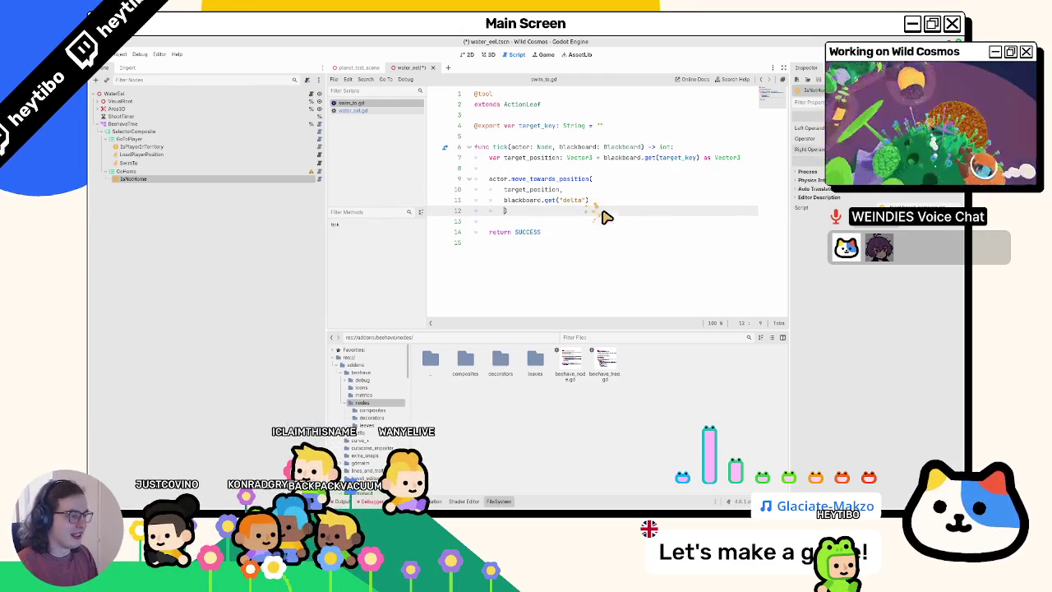
key("ctrl+s")
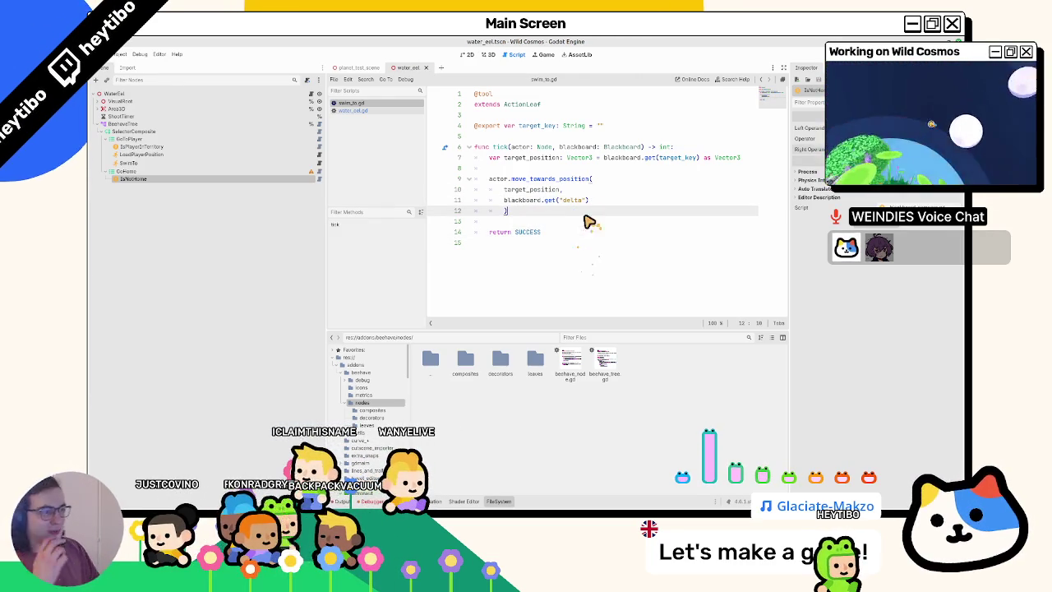
Remove the stray indentation on blank line 8 and tidy the remaining lines
left_click(577, 220)
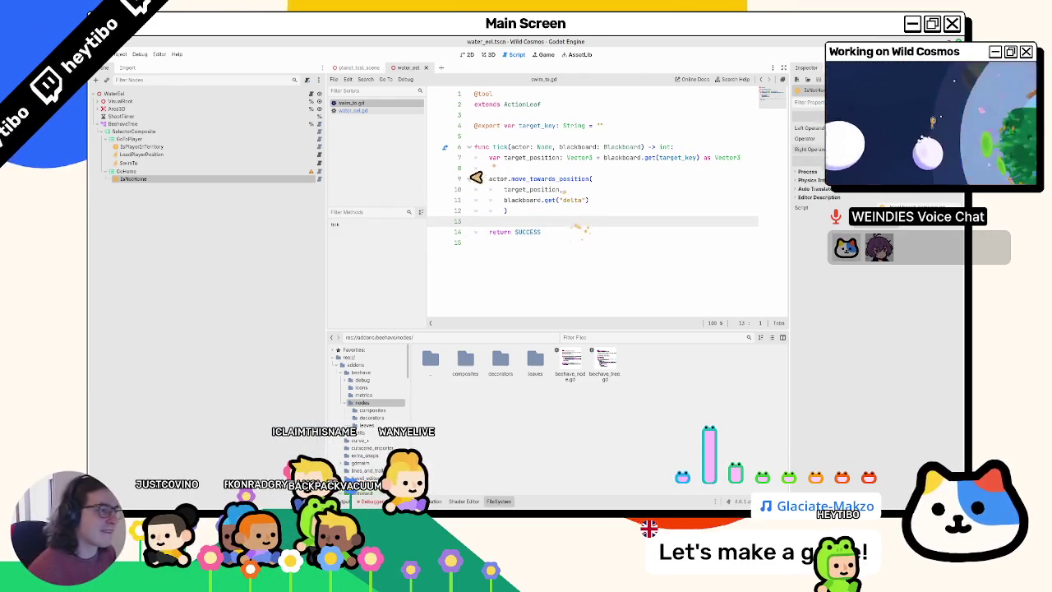
left_click(504, 168)
key("BackSpace")
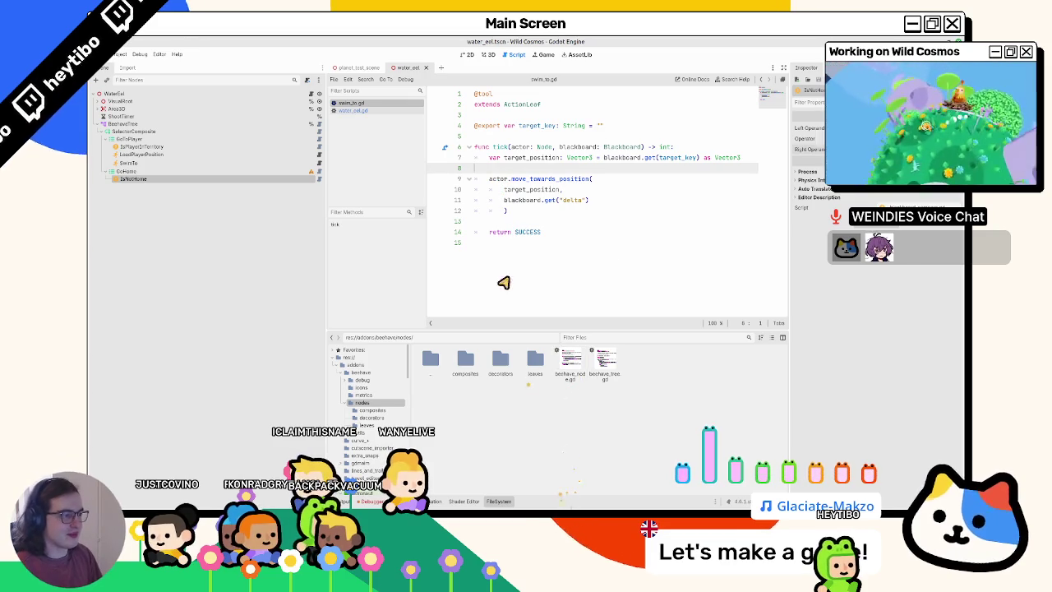
left_click(511, 272)
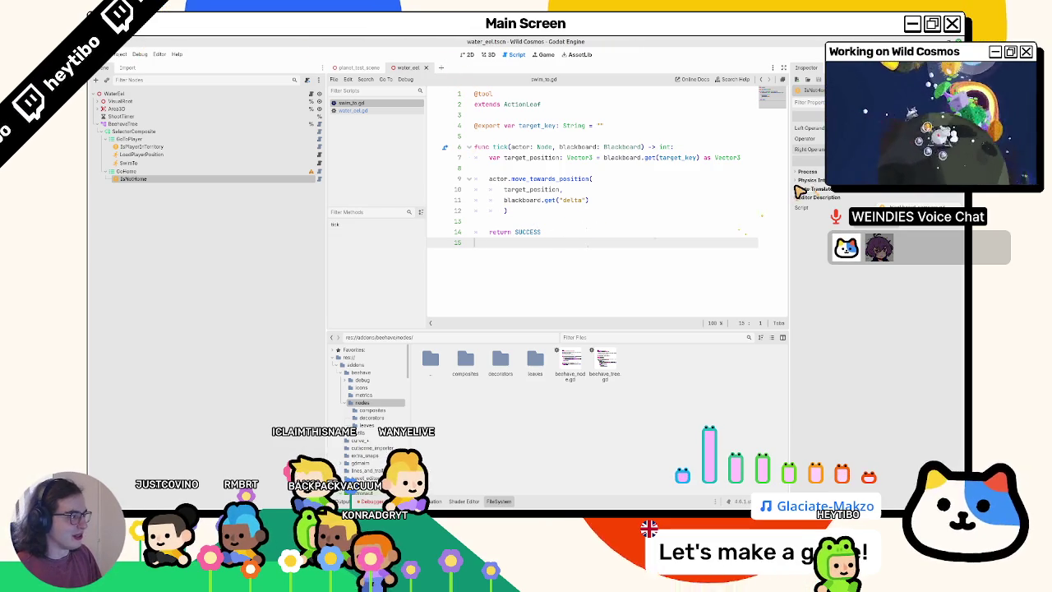
left_click_drag(791, 188, 813, 188)
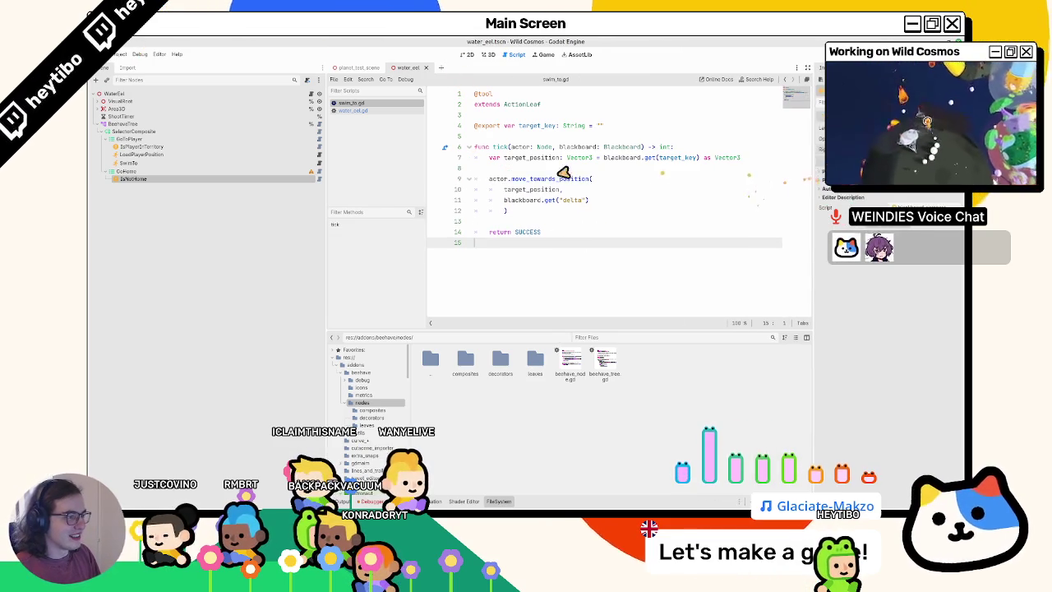
left_click(510, 201)
left_click(509, 210)
key("Down")
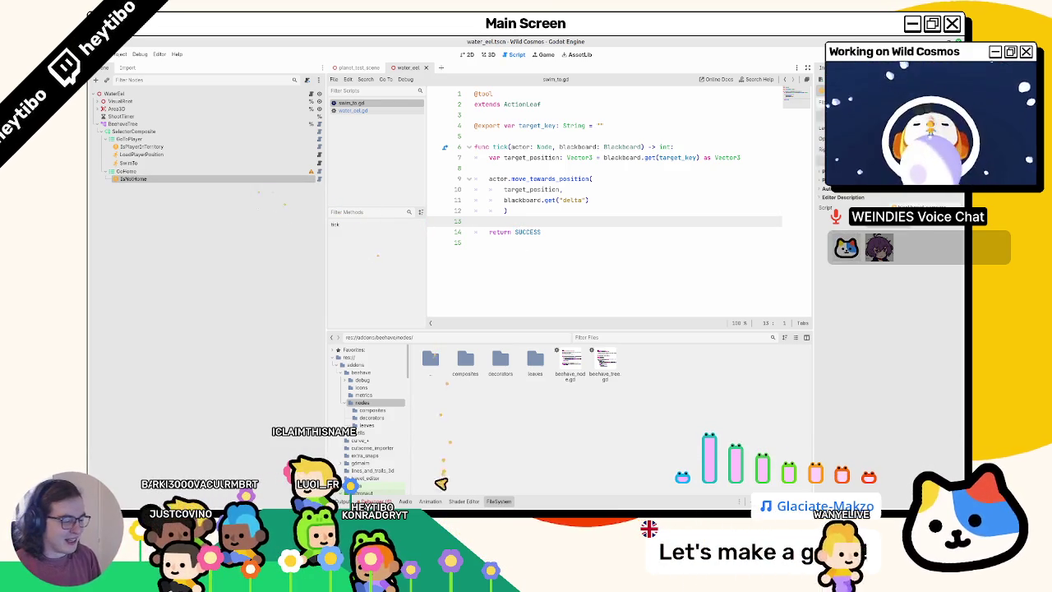
Review IsPlayerInTerritory and the IsNotHome node, keeping the name IsNotHome
mouse_move(417, 505)
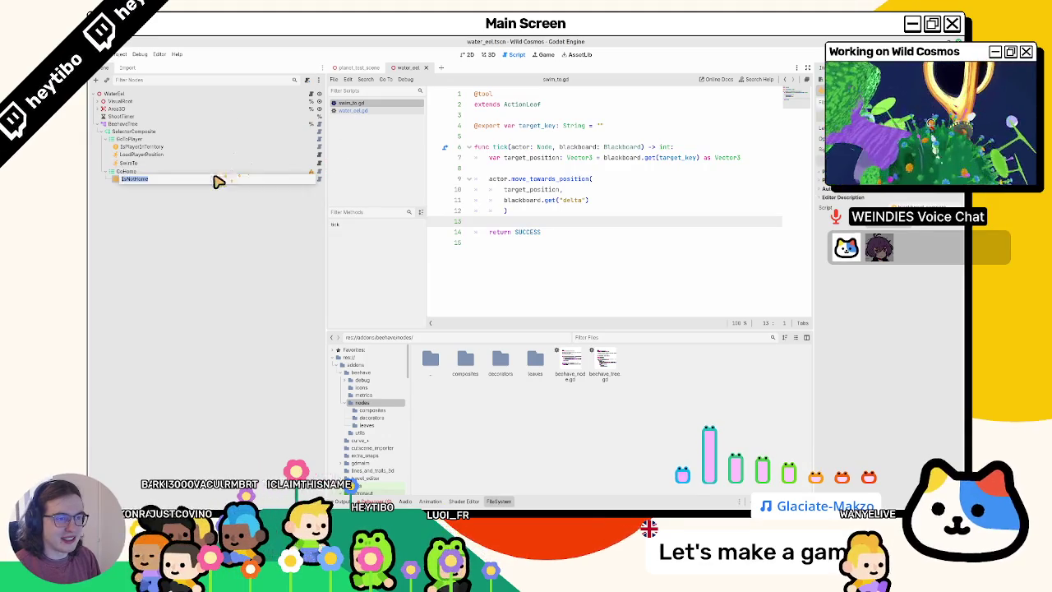
left_click(209, 148)
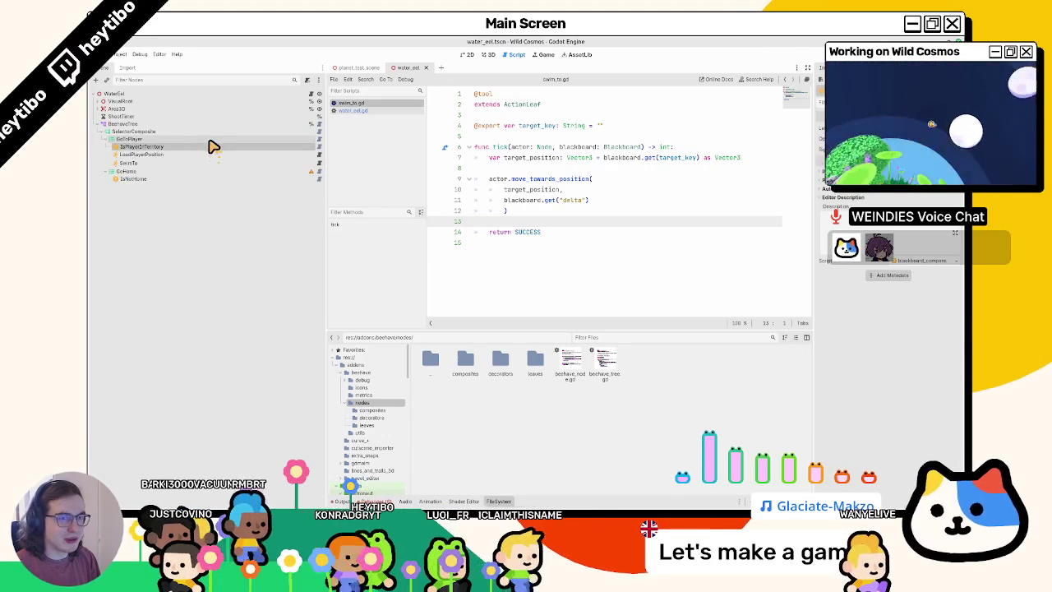
left_click(198, 179)
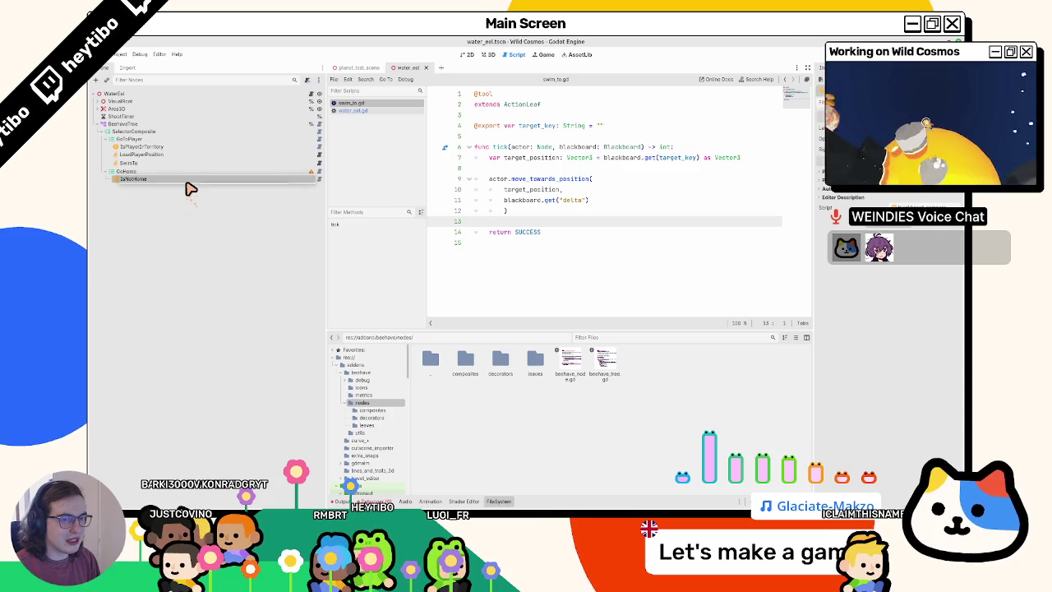
double_click(186, 184)
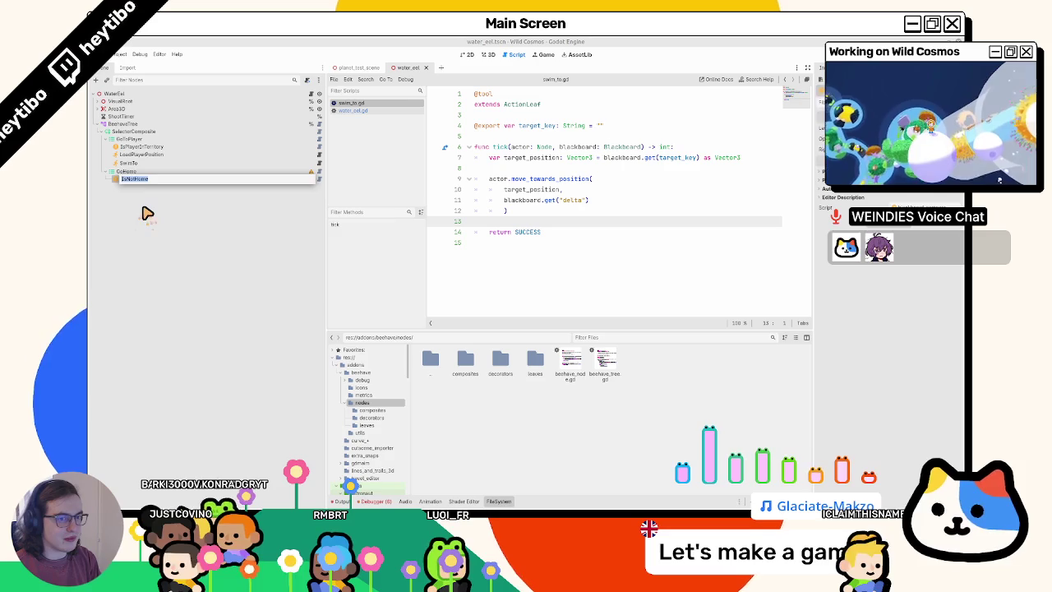
key("Return")
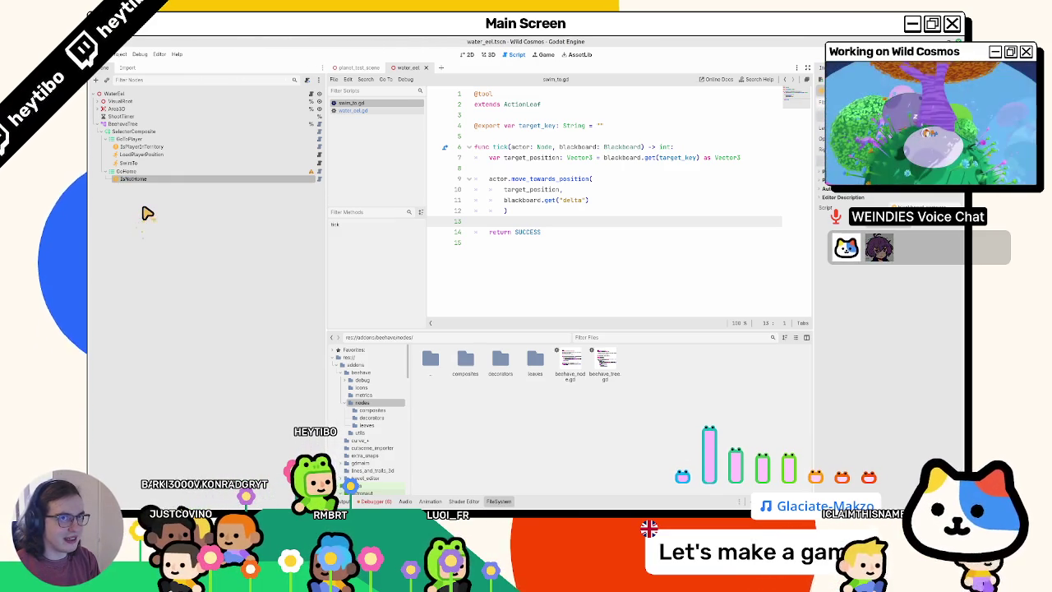
Select GoHome and bring up the Create New Node dialog for a child
left_click(135, 172)
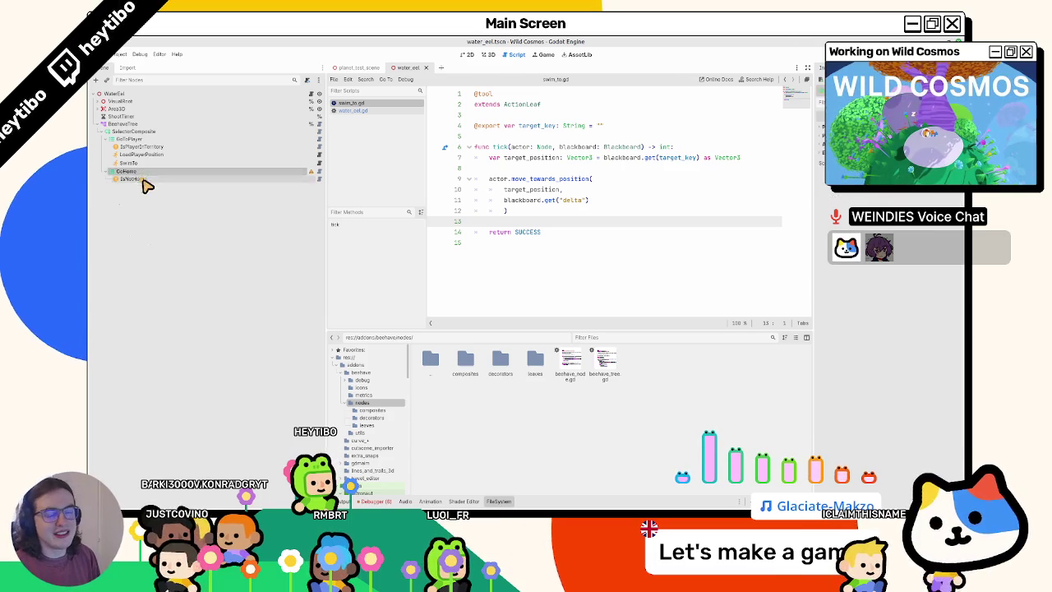
left_click(145, 180)
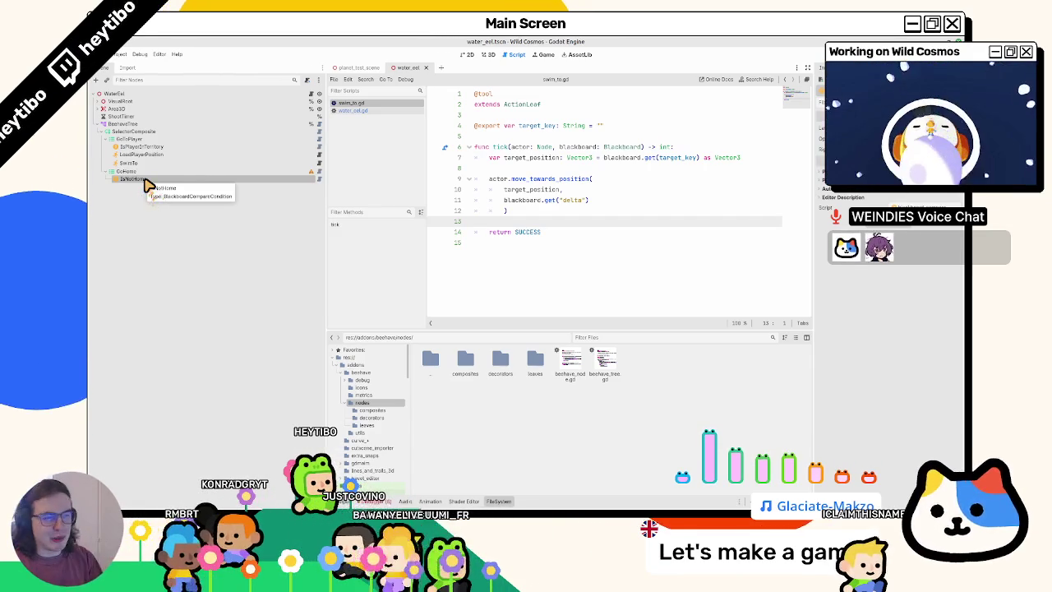
left_click(148, 172)
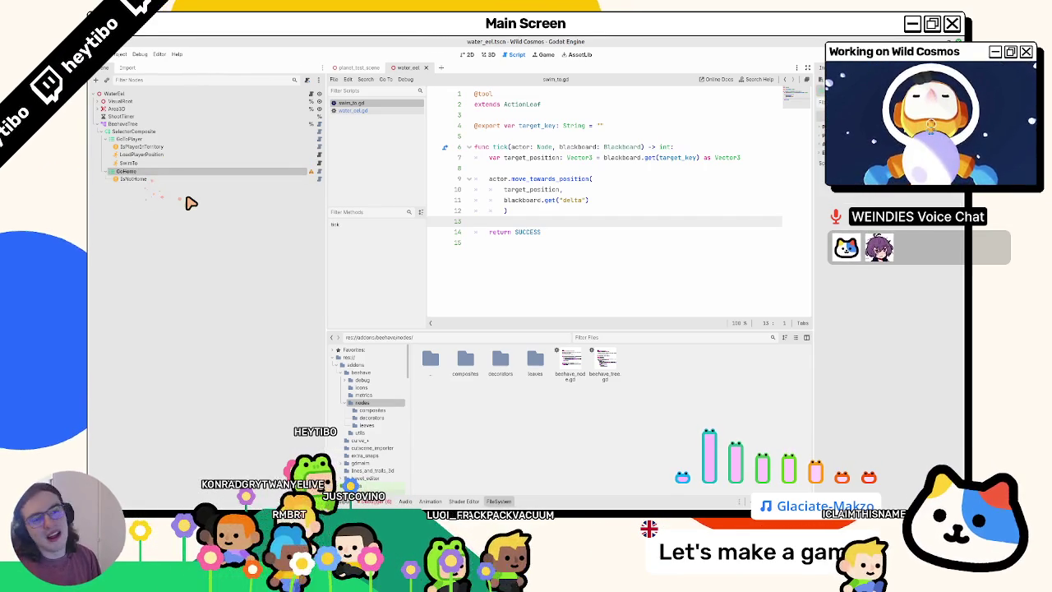
key("ctrl+a")
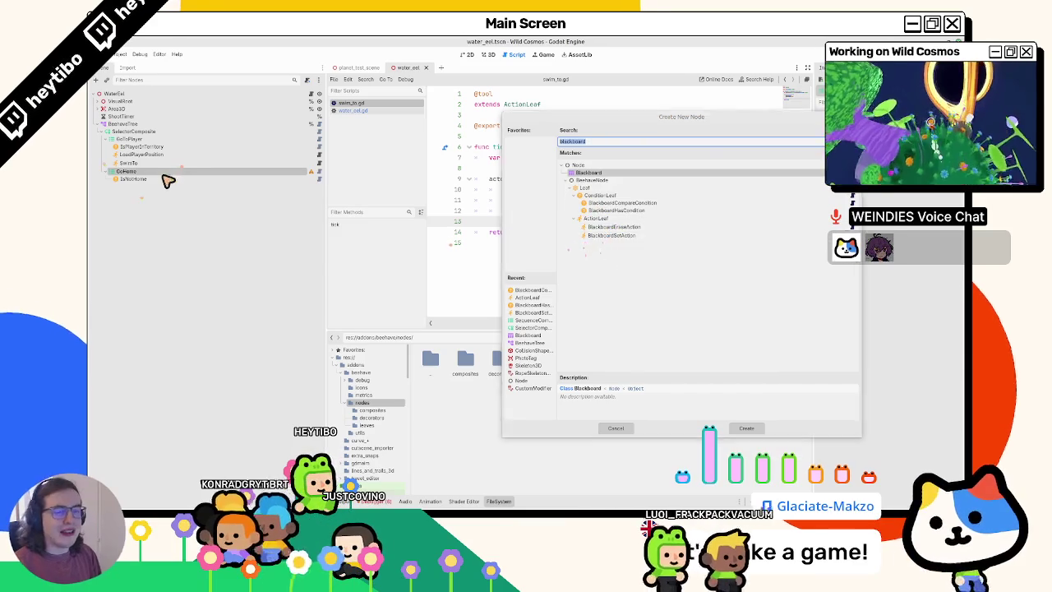
Compare the BlackboardHasCondition, BlackboardCompareCondition and BlackboardEraseAction descriptions, then cancel without adding
key("Escape")
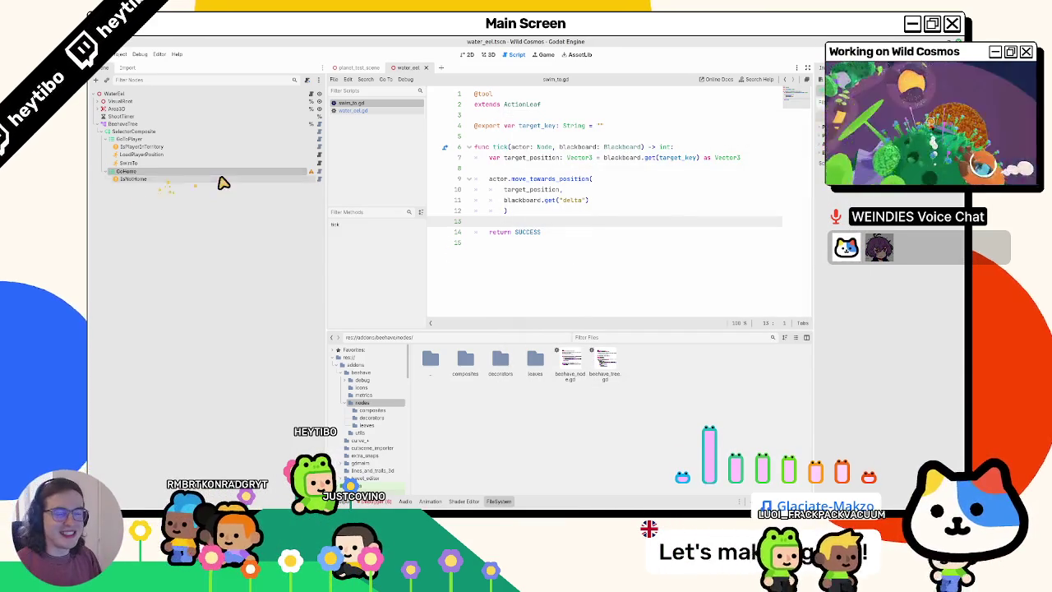
key("ctrl+a")
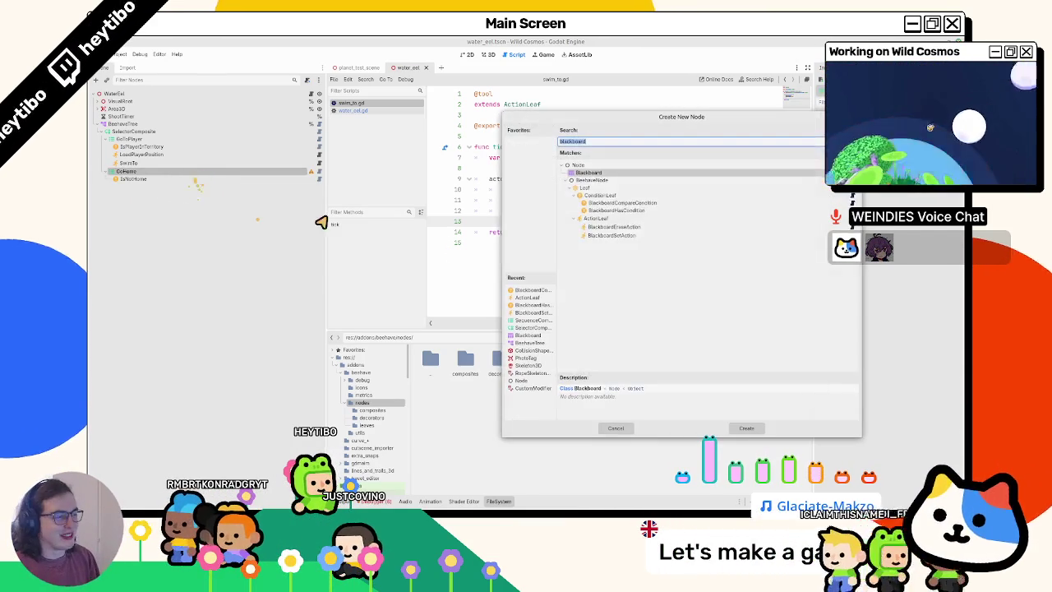
left_click(640, 209)
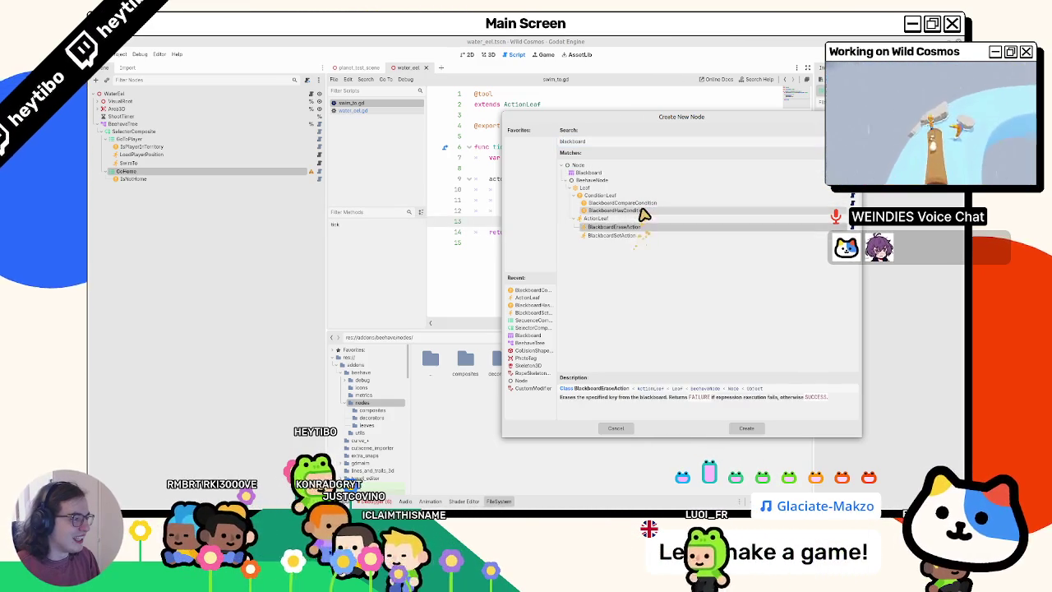
left_click(647, 203)
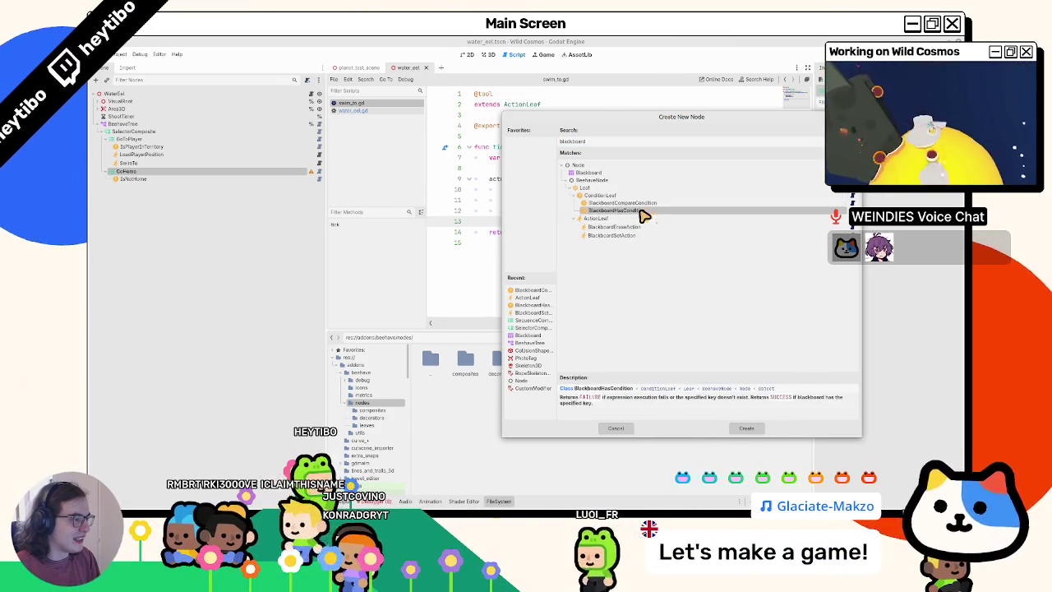
left_click(589, 228)
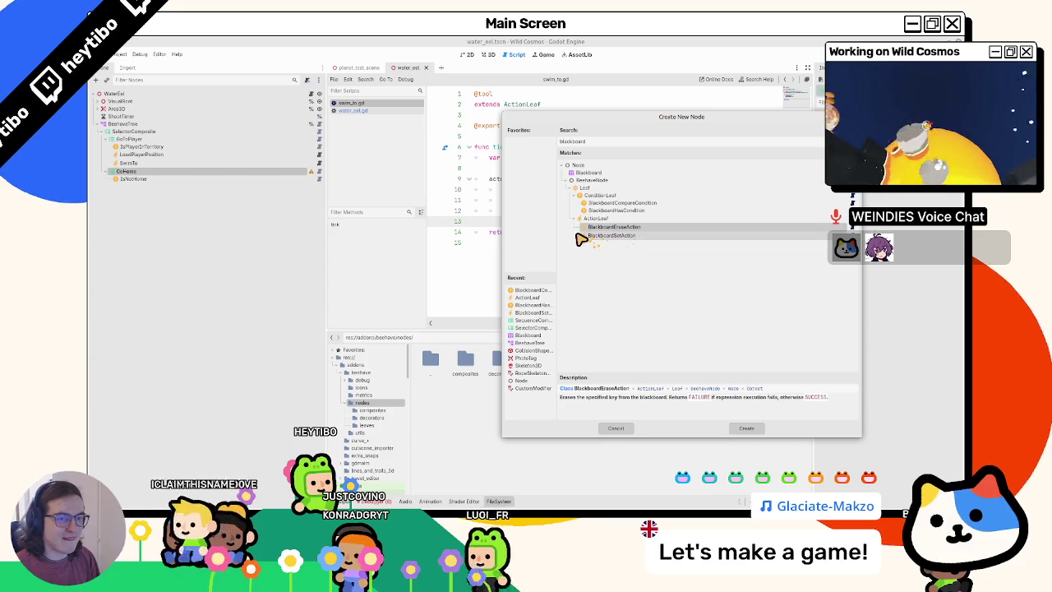
key("Escape")
Duplicate SwimTo, move the copy under GoHome after IsNotHome, and name it SwimTo
left_click(171, 163)
key("ctrl+d")
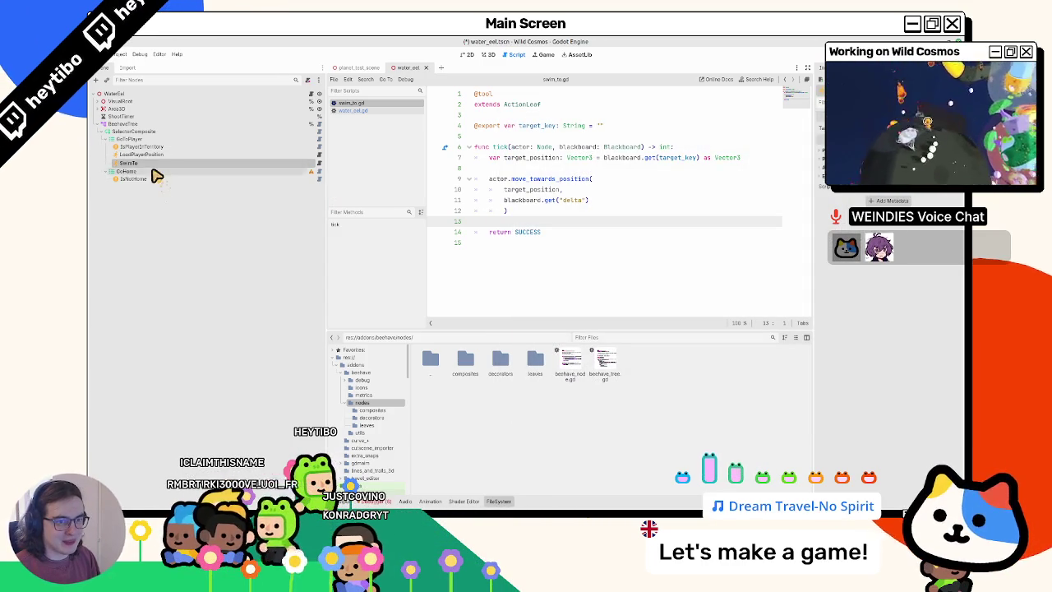
left_click_drag(154, 198, 160, 177)
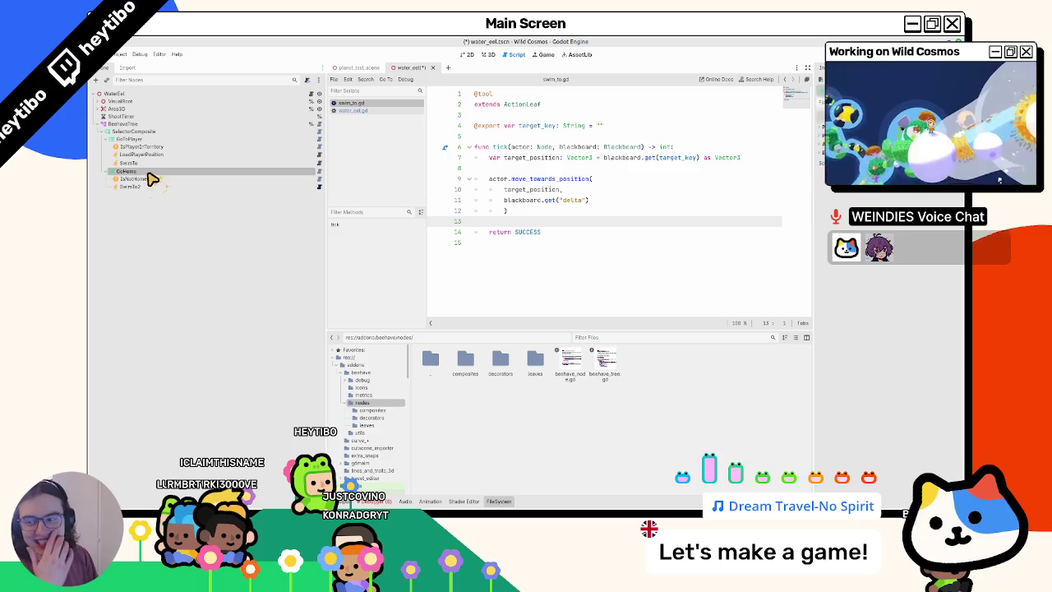
double_click(156, 188)
left_click(164, 194)
key("Return")
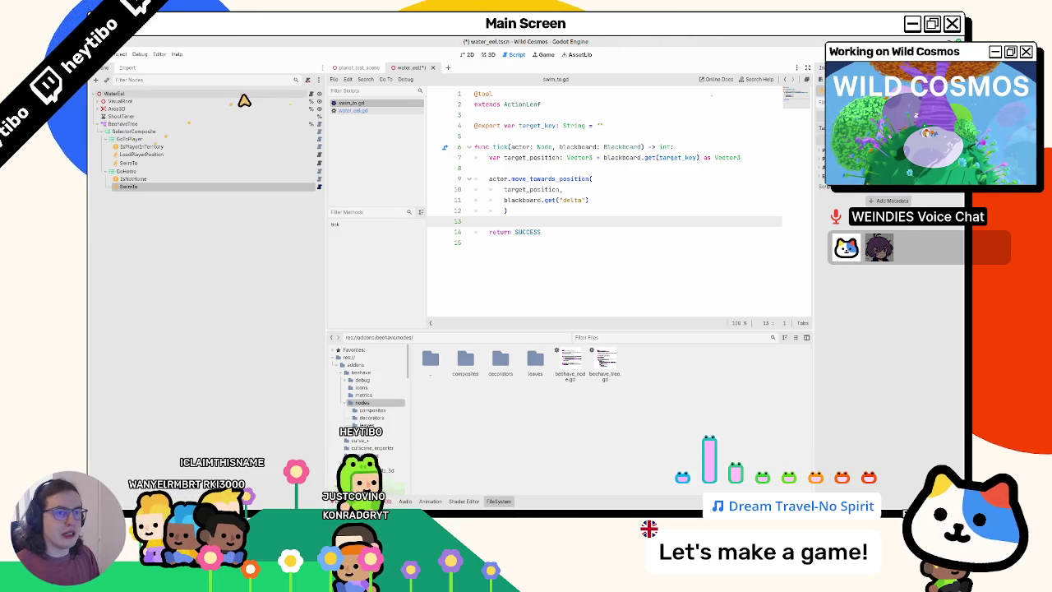
Add set_value("home_position", global_position) to _ready in water_eel.gd
left_click(320, 95)
left_click(318, 94)
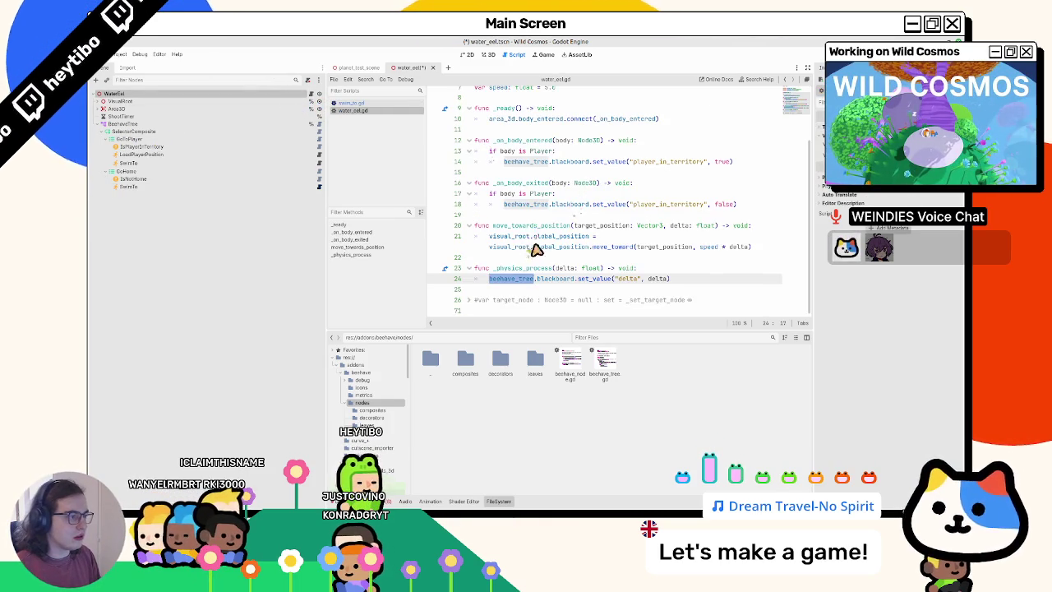
triple_click(515, 227)
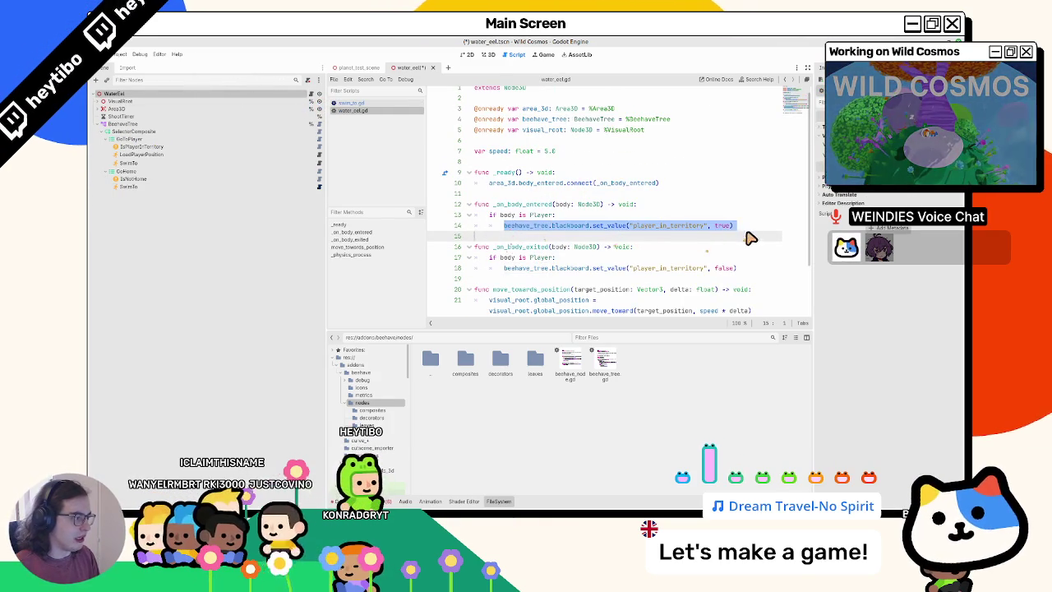
key("ctrl+c")
left_click(681, 186)
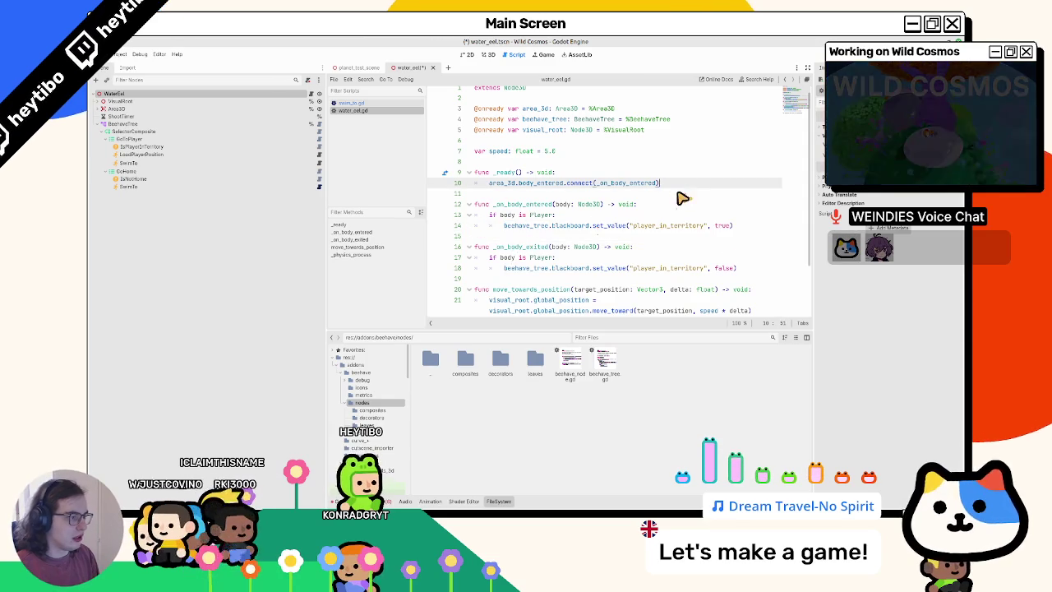
key("Return")
key("ctrl+v")
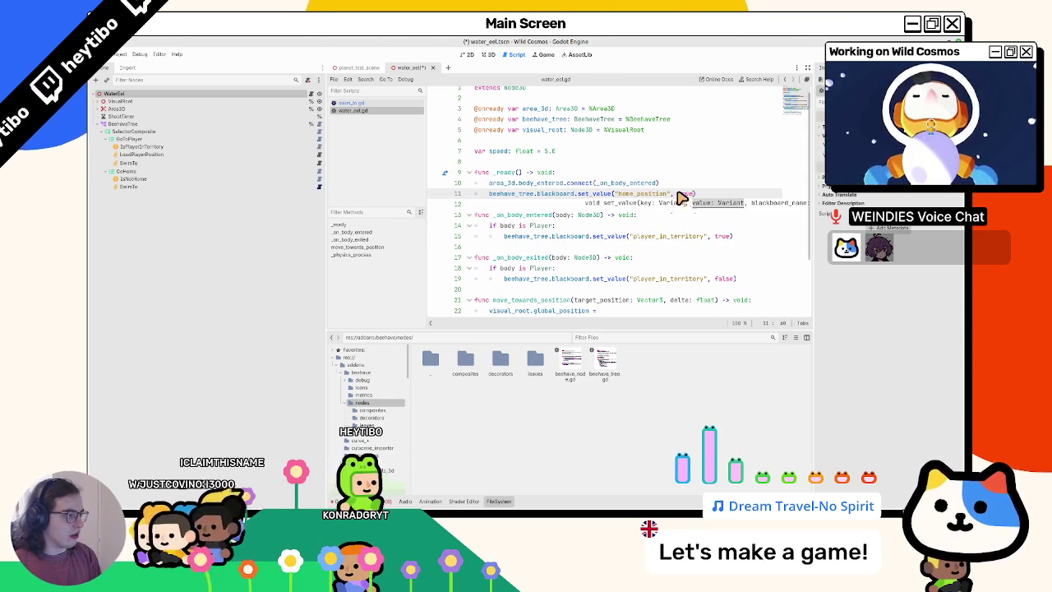
type("global_po")
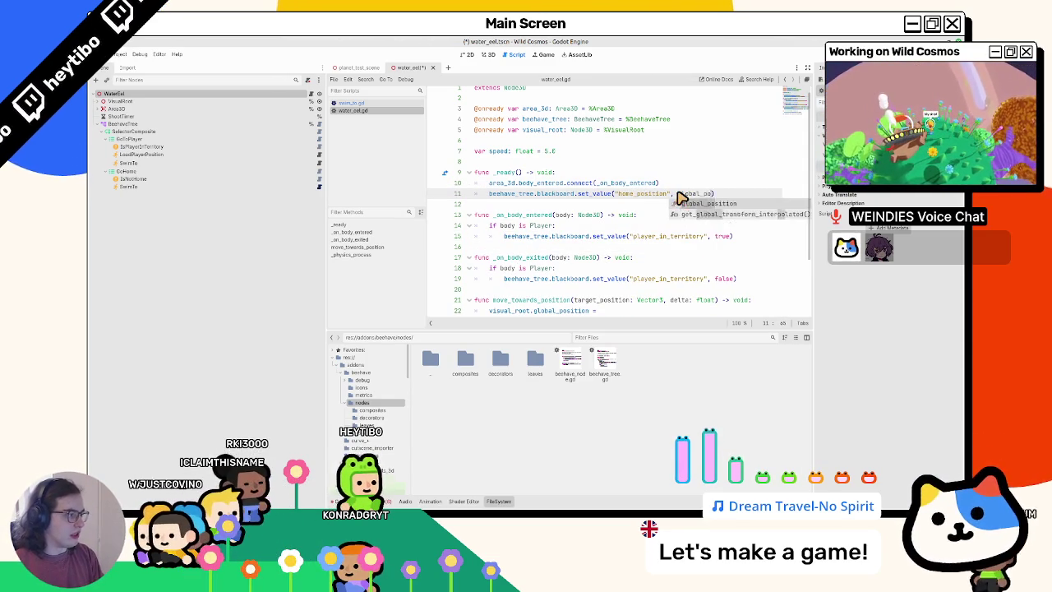
key("Return")
scroll(672, 199, "down", 2)
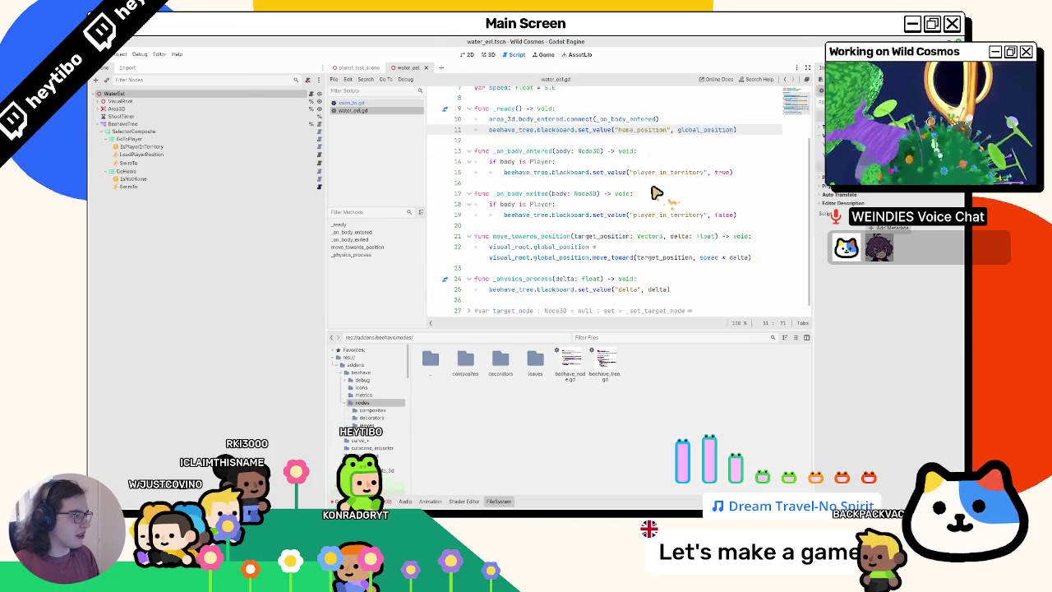
left_click_drag(618, 130, 734, 129)
Check IsNotHome and SwimTo, then run the scene with F6, stop it, and rerun
left_click(148, 178)
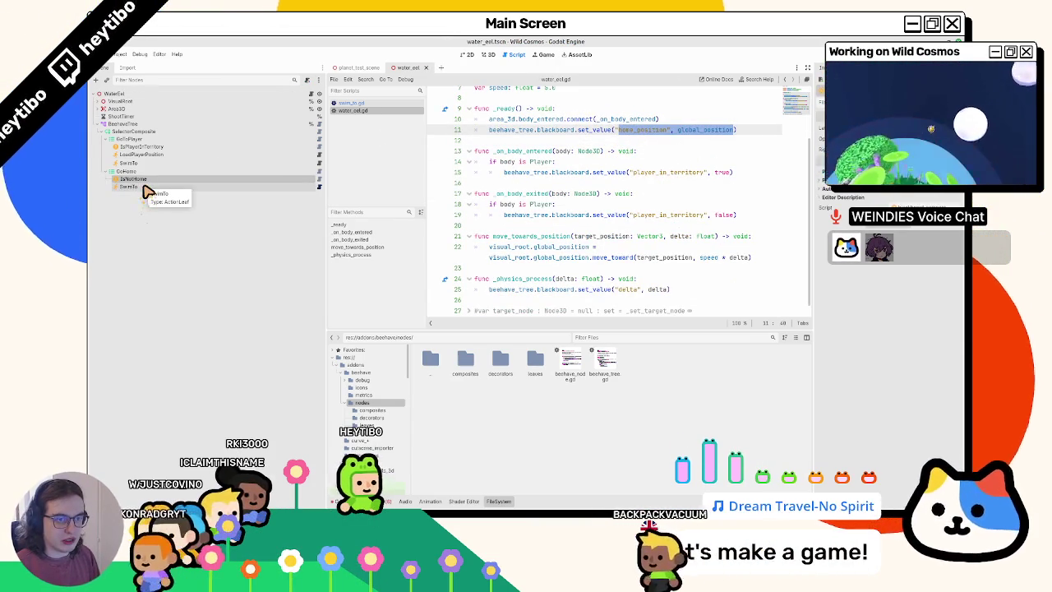
left_click(146, 187)
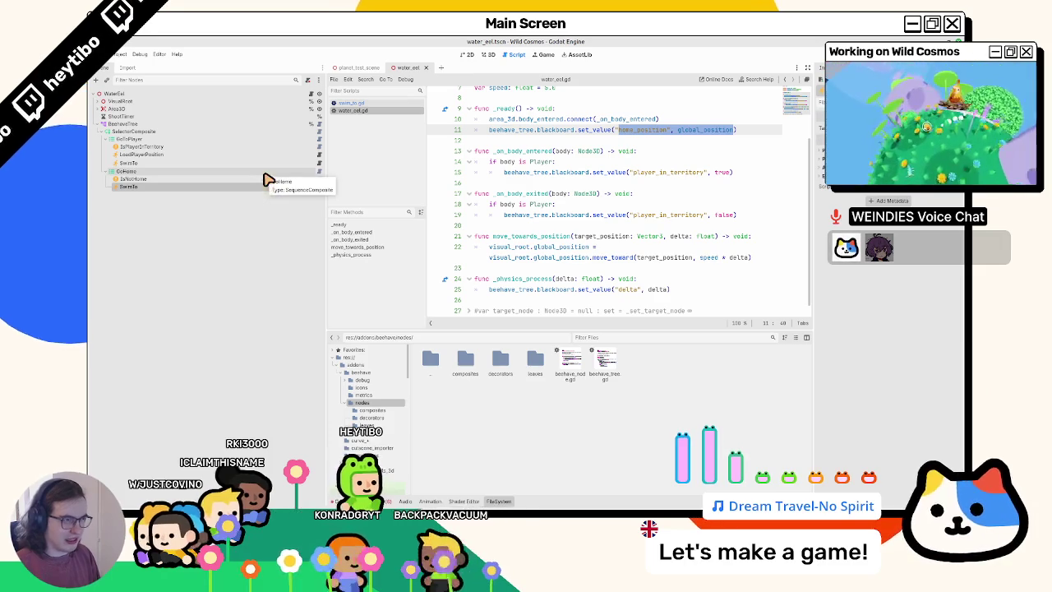
key("F6")
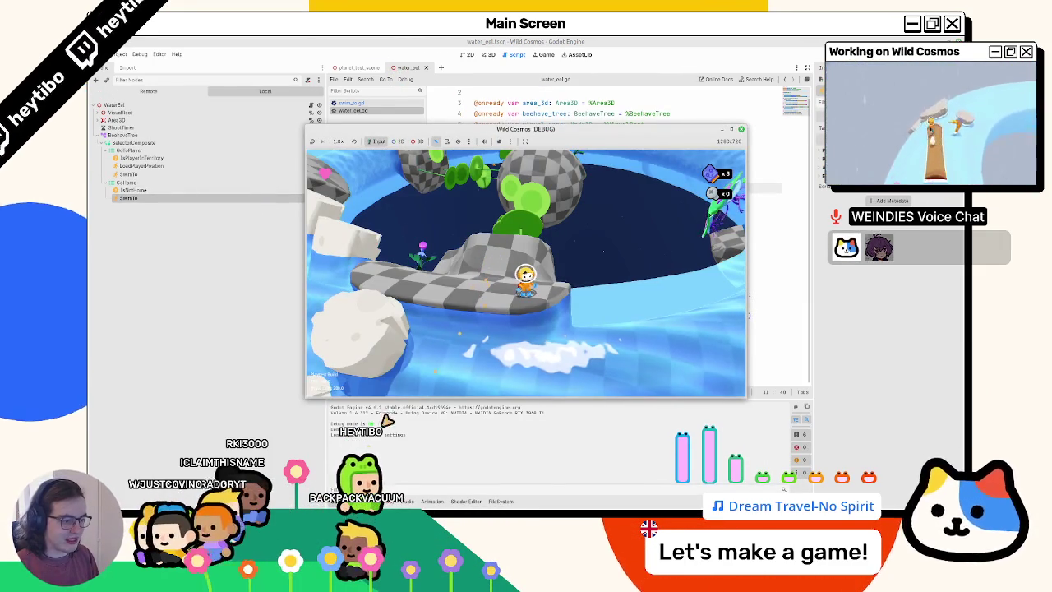
key("F8")
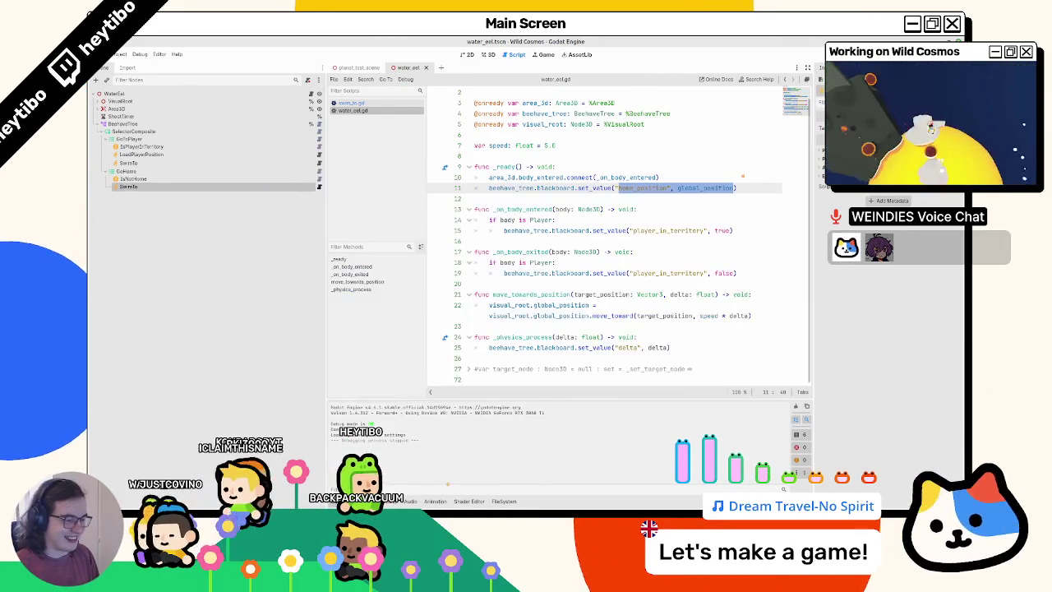
key("F6")
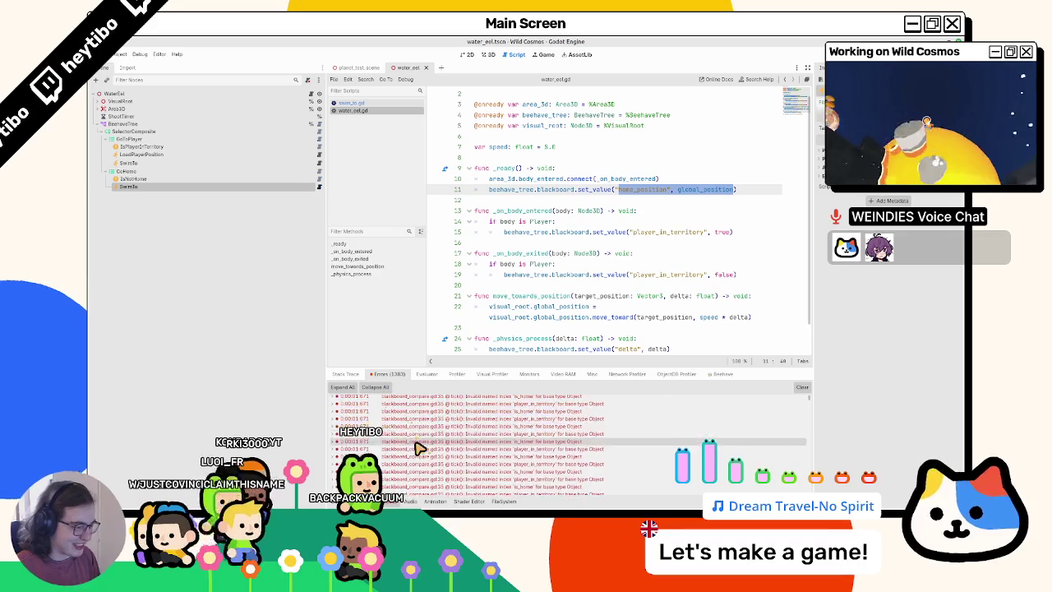
Jump to the code behind the earlier error and select the IsNotHome condition node
double_click(411, 466)
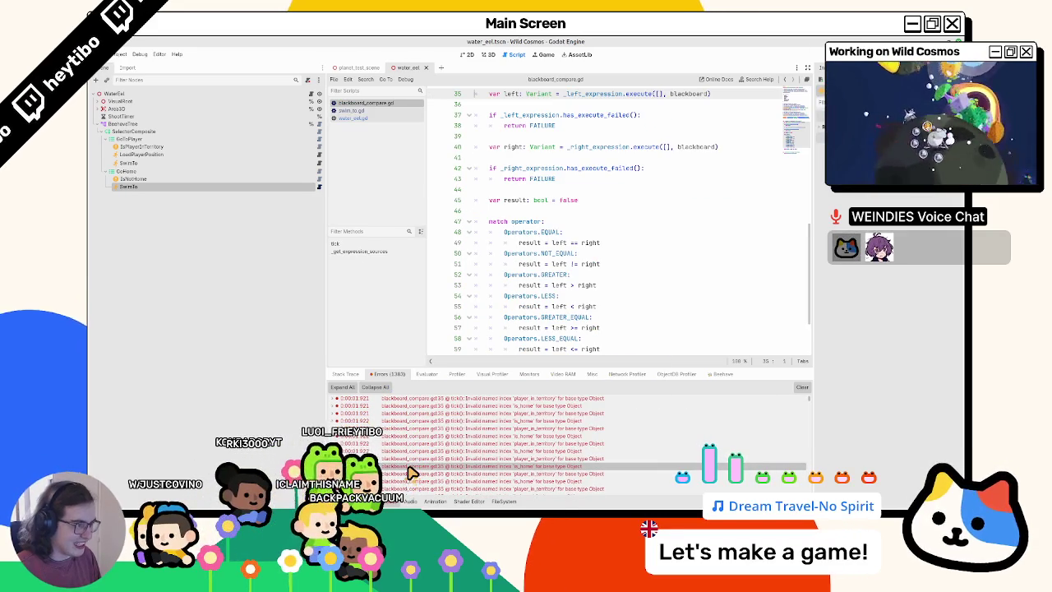
mouse_move(411, 472)
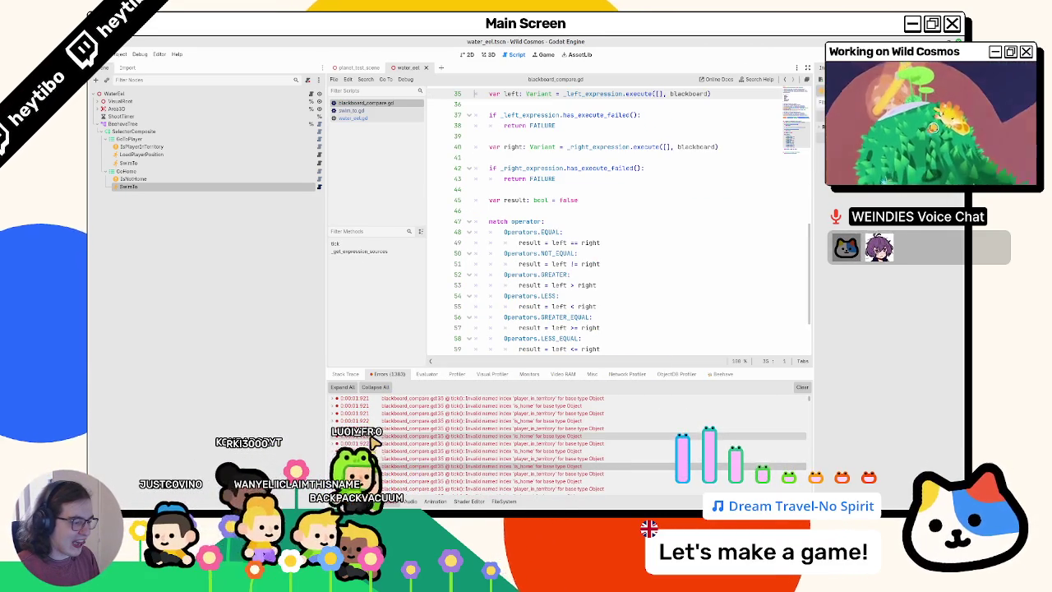
left_click(210, 179)
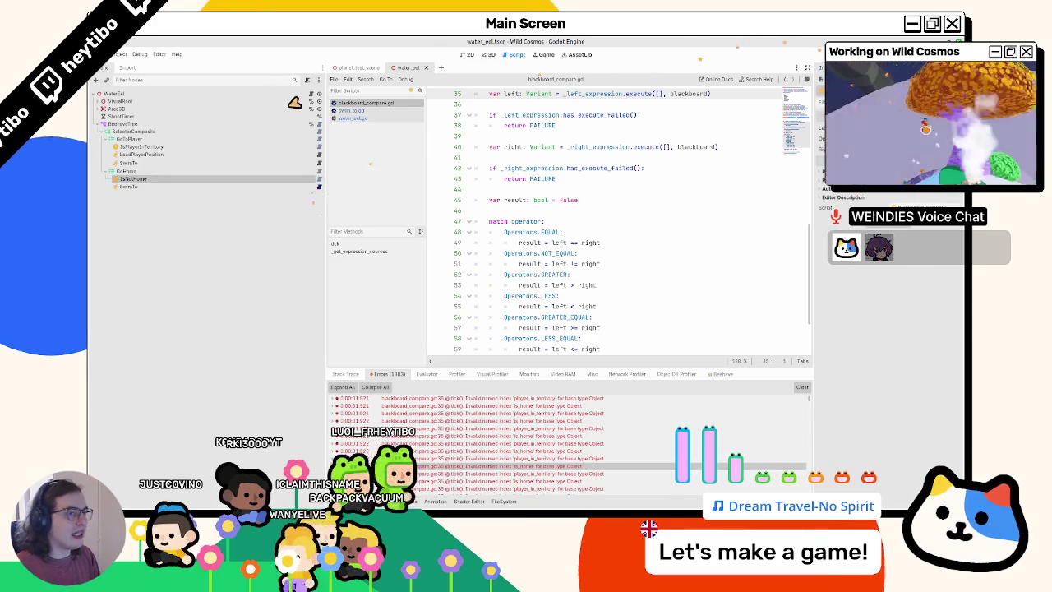
In water_eel.gd, duplicate the home_position blackboard line and change its key to is_home
left_click(317, 94)
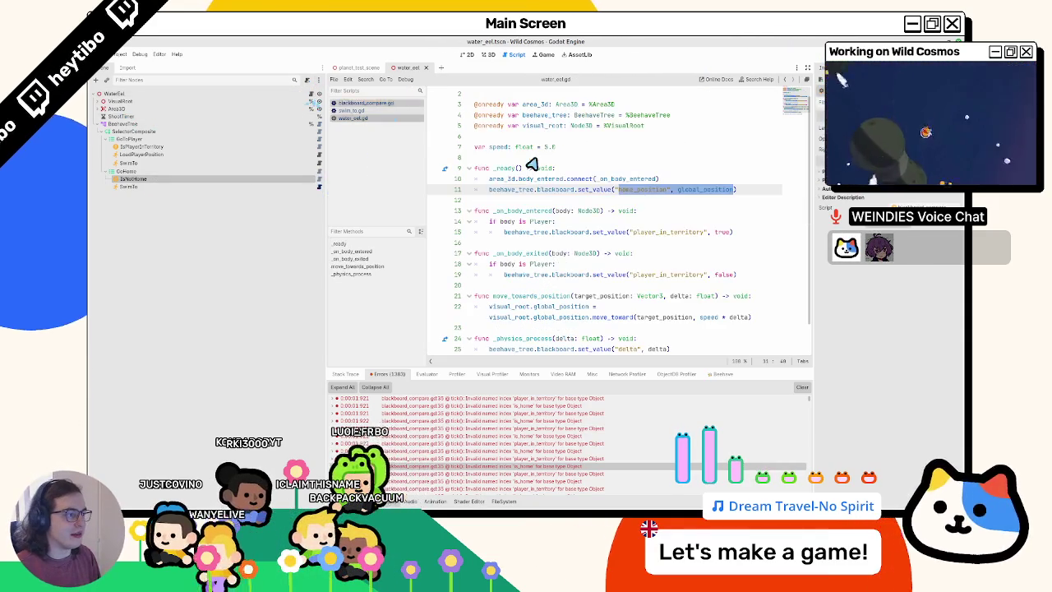
key("ctrl+shift+d")
double_click(632, 195)
type("is_")
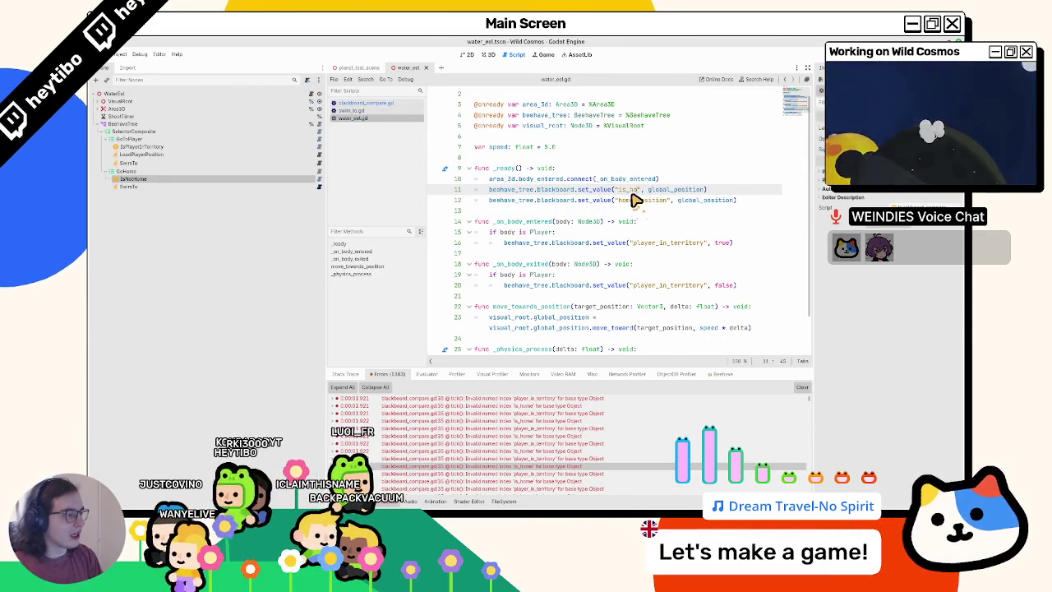
Rerun and stop the game, then jump from an Errors entry to blackboard_compare.gd line 35
key("F5")
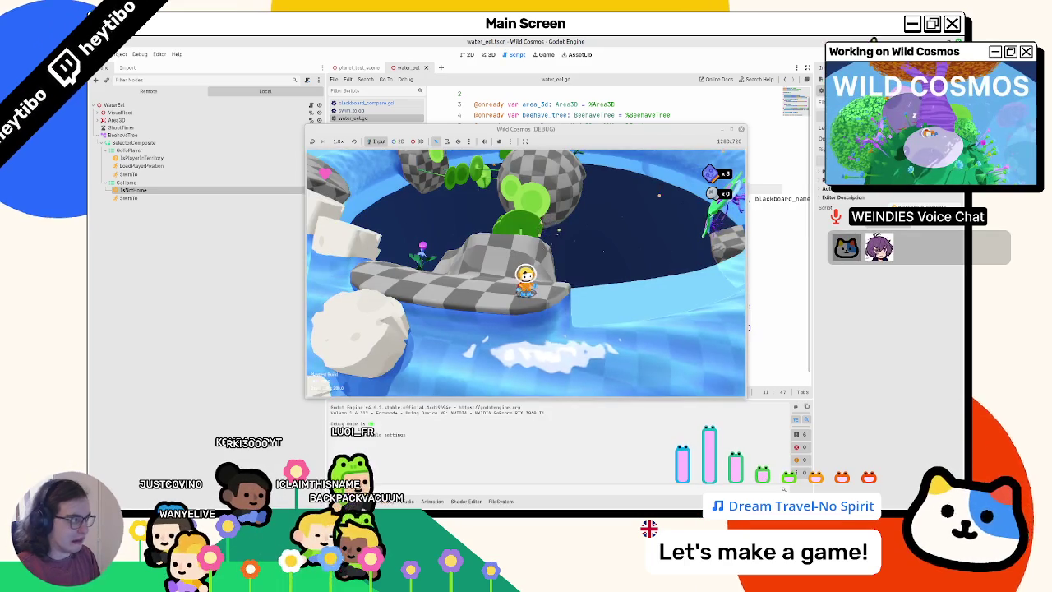
key("F8")
left_click(380, 501)
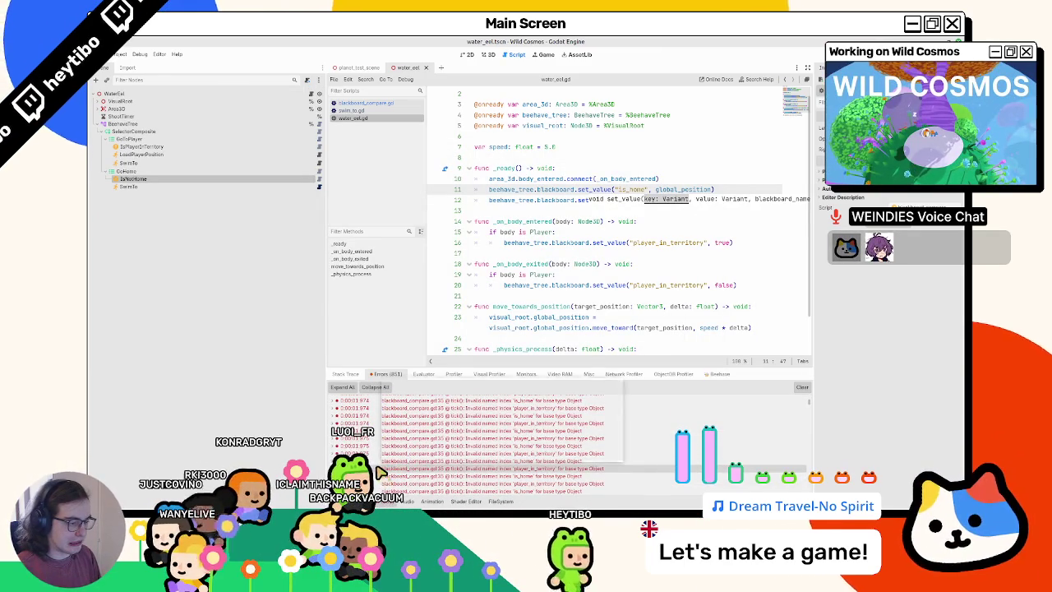
double_click(378, 470)
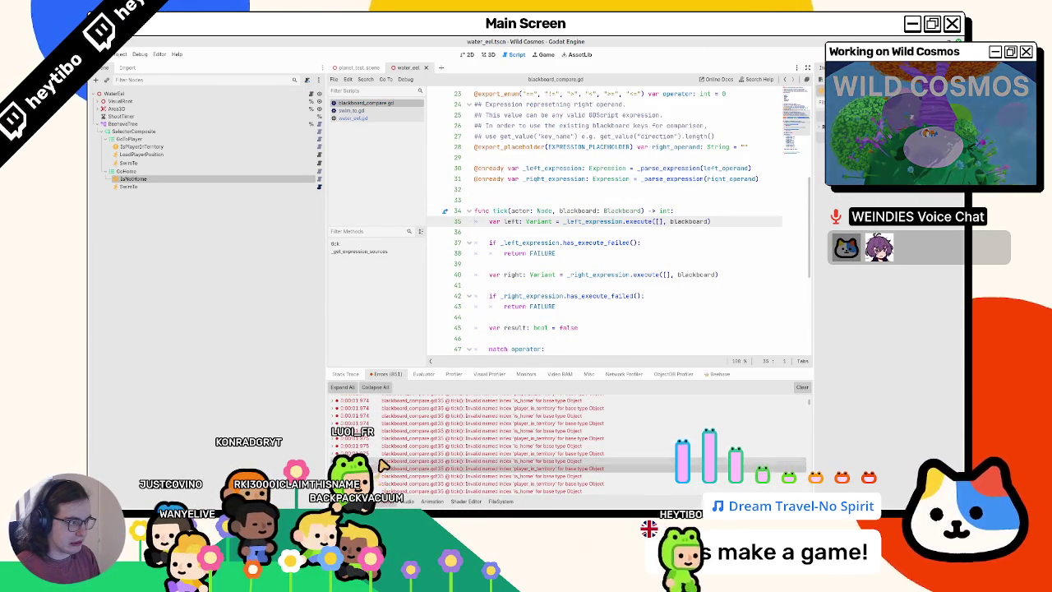
mouse_move(378, 474)
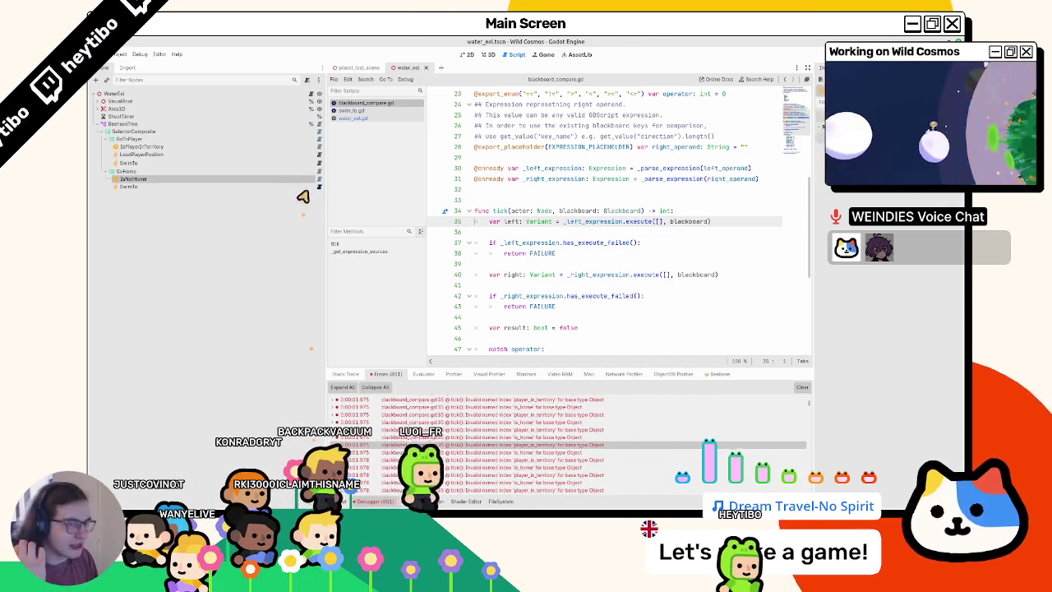
Add a player_in_territory blackboard value of false to _ready in water_eel.gd
left_click(267, 147)
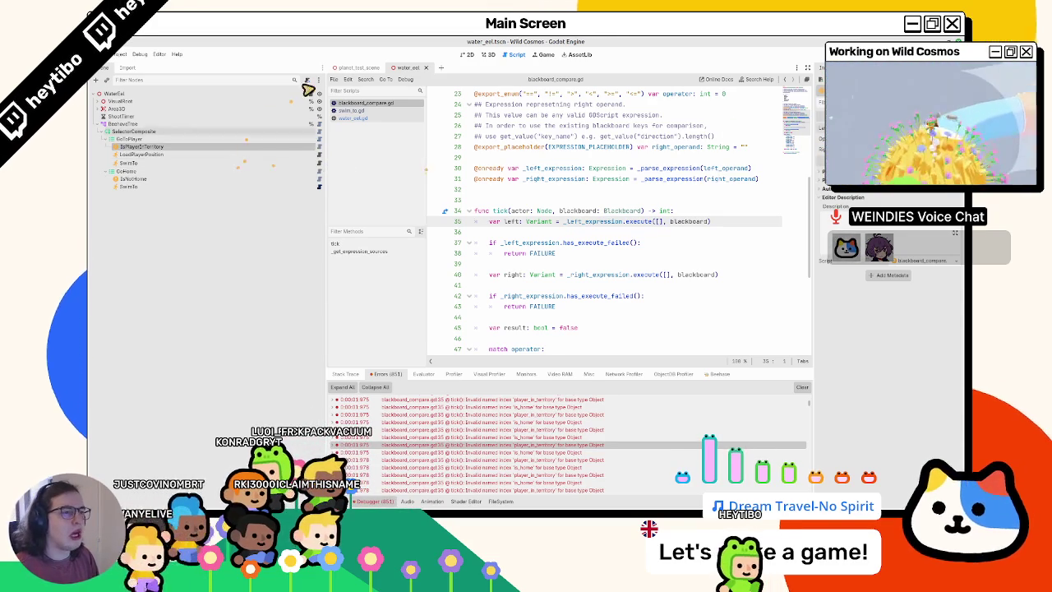
left_click(353, 117)
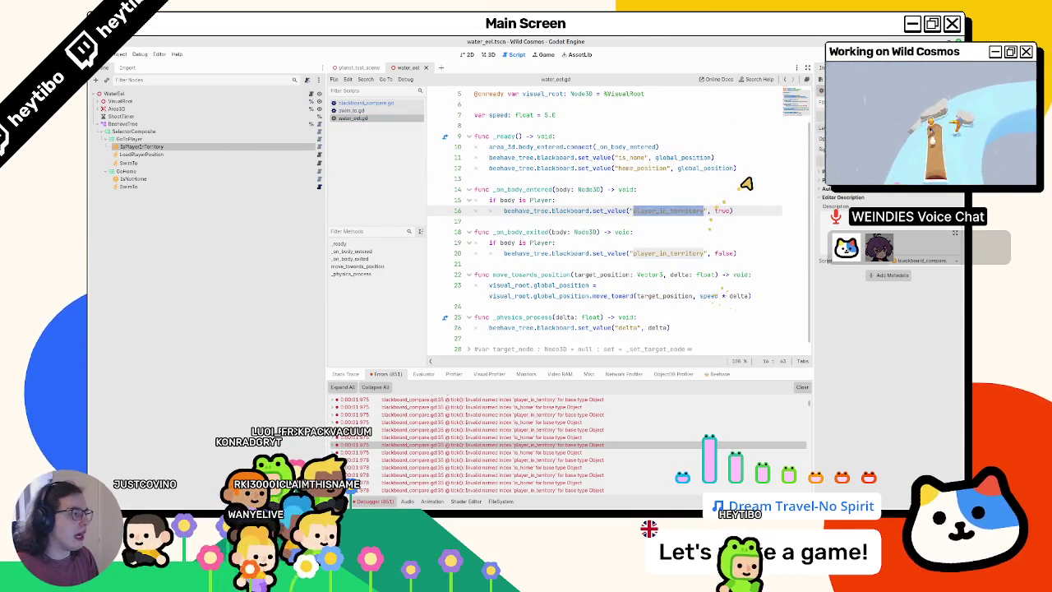
left_click(752, 169)
key("ctrl+shift+d")
left_click(716, 264)
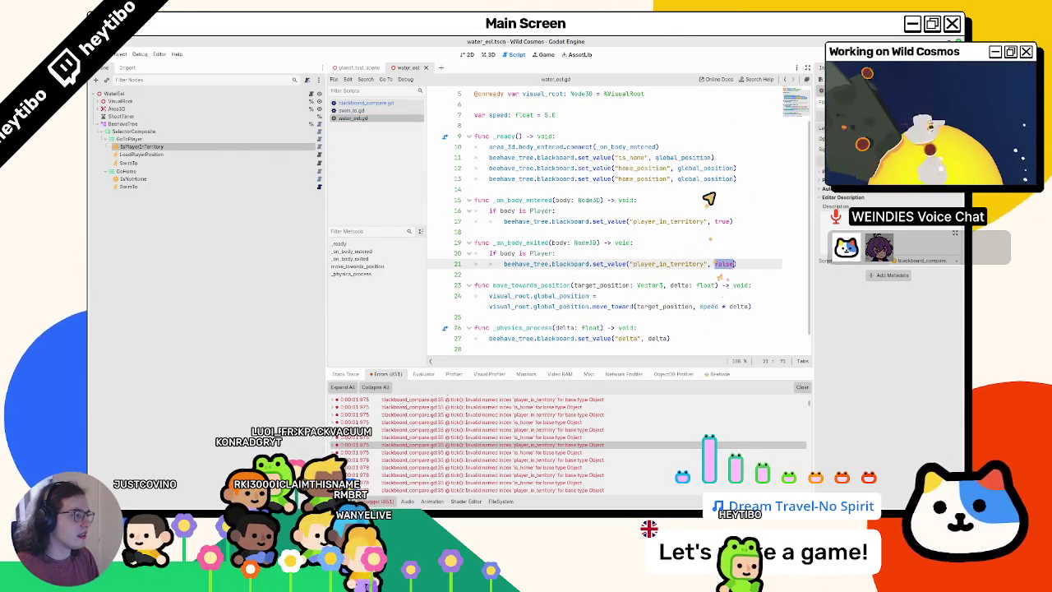
key("ctrl+c")
type("player_in_territory")
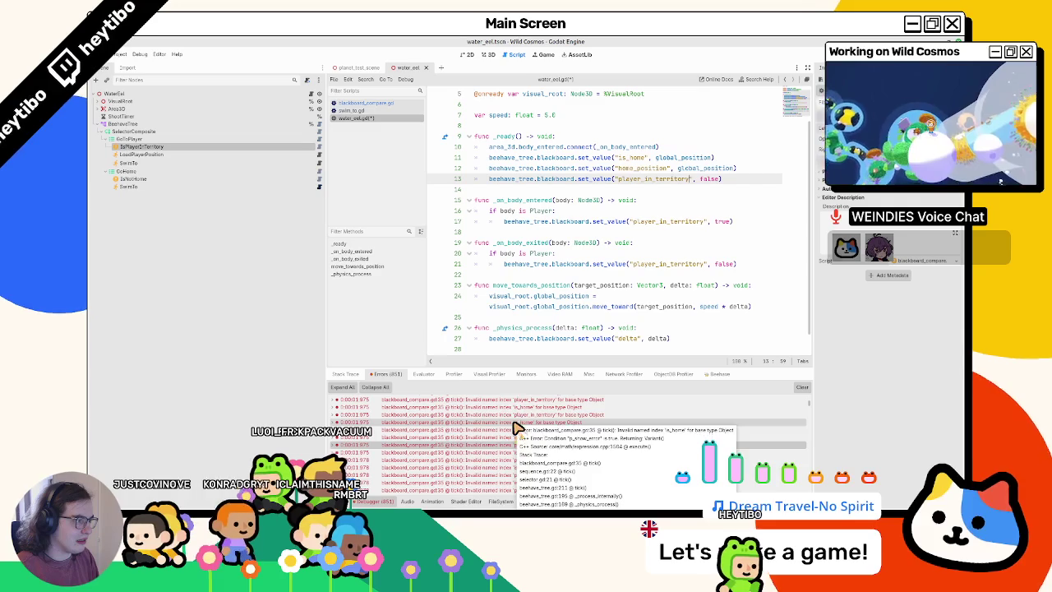
Test-run the game with the new territory value, then stop it
left_click(622, 178)
key("F6")
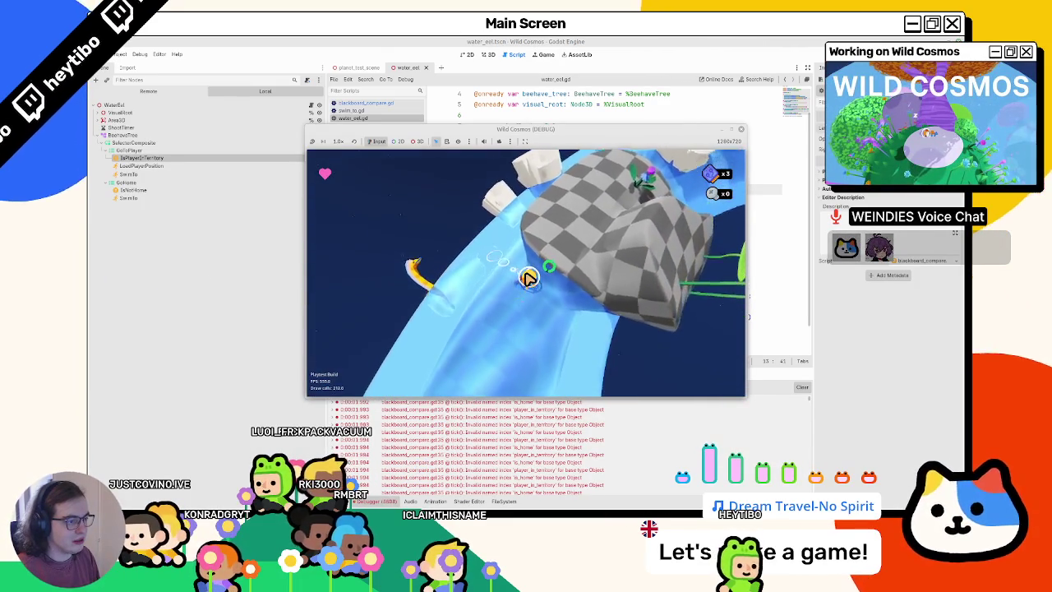
key("F8")
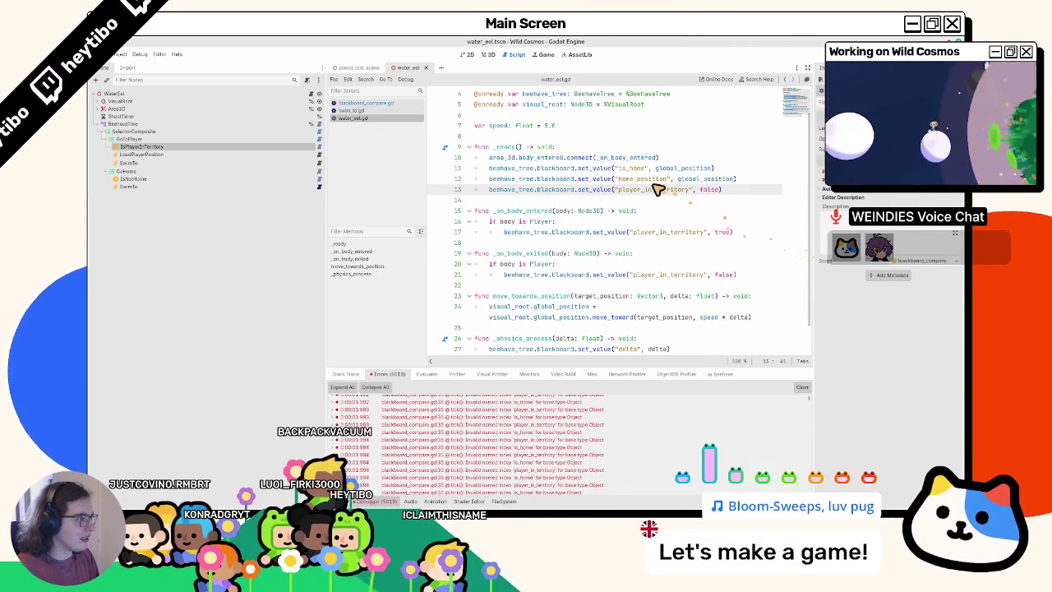
Change is_home's default value in water_eel.gd from false to true
double_click(655, 180)
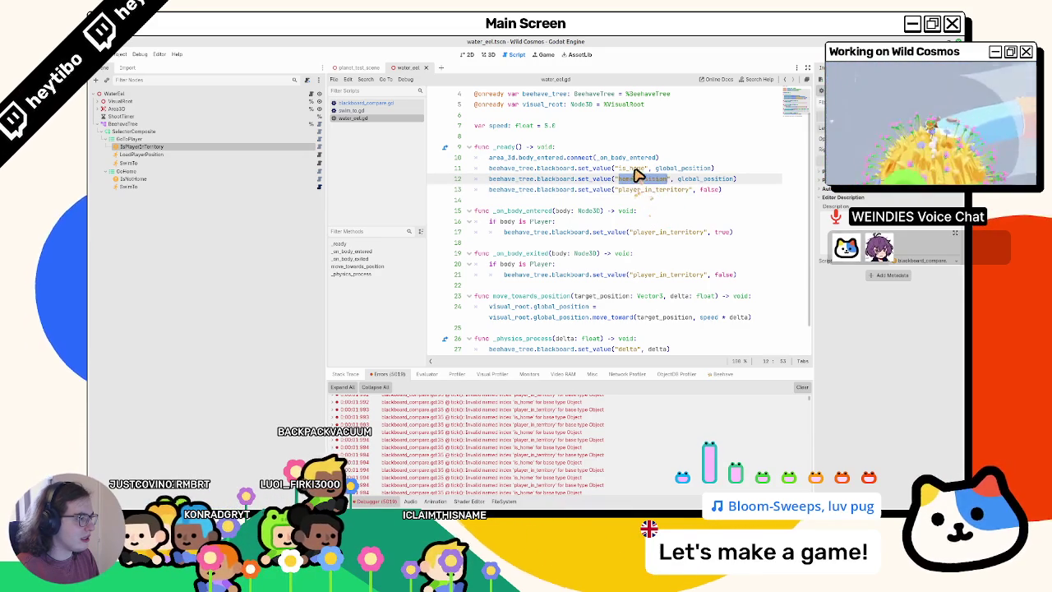
double_click(702, 170)
type("fa")
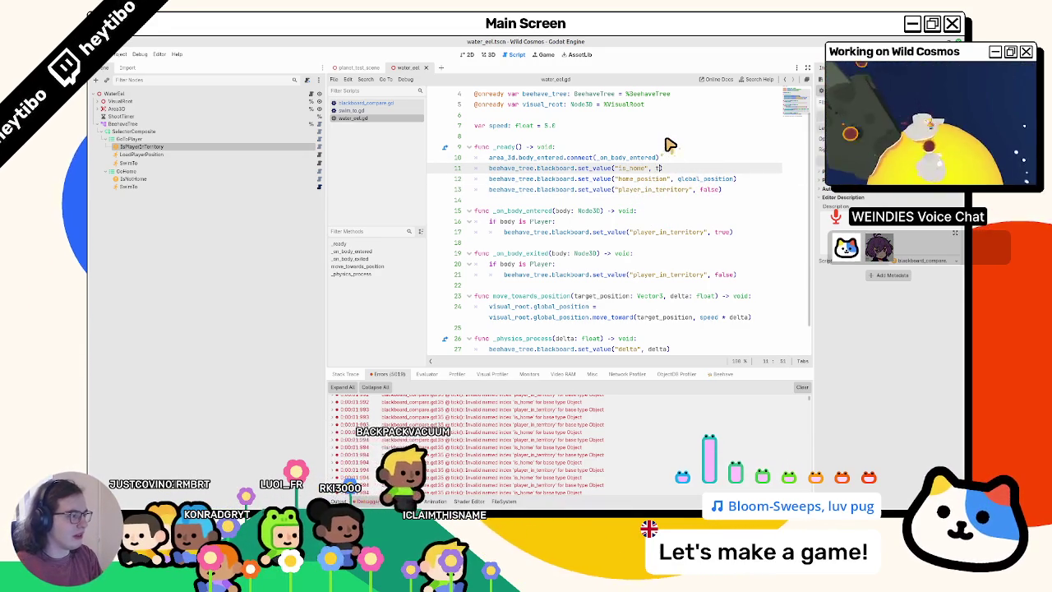
key("BackSpace")
key("BackSpace")
key("BackSpace")
type("true")
Rerun and stop the game, then trace an error to blackboard_compare.gd line 35
key("F5")
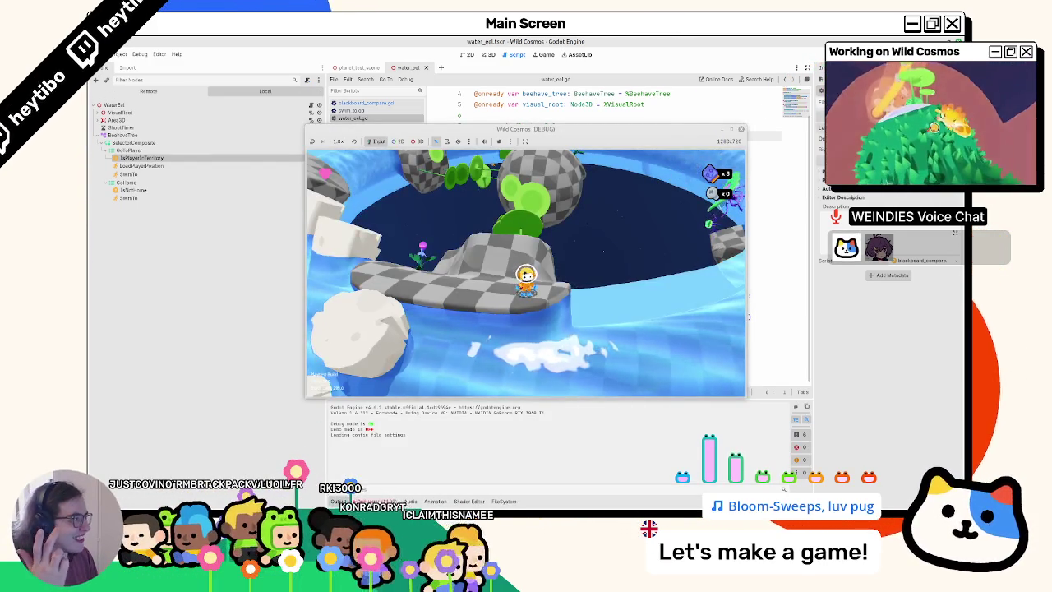
key("F8")
left_click(376, 500)
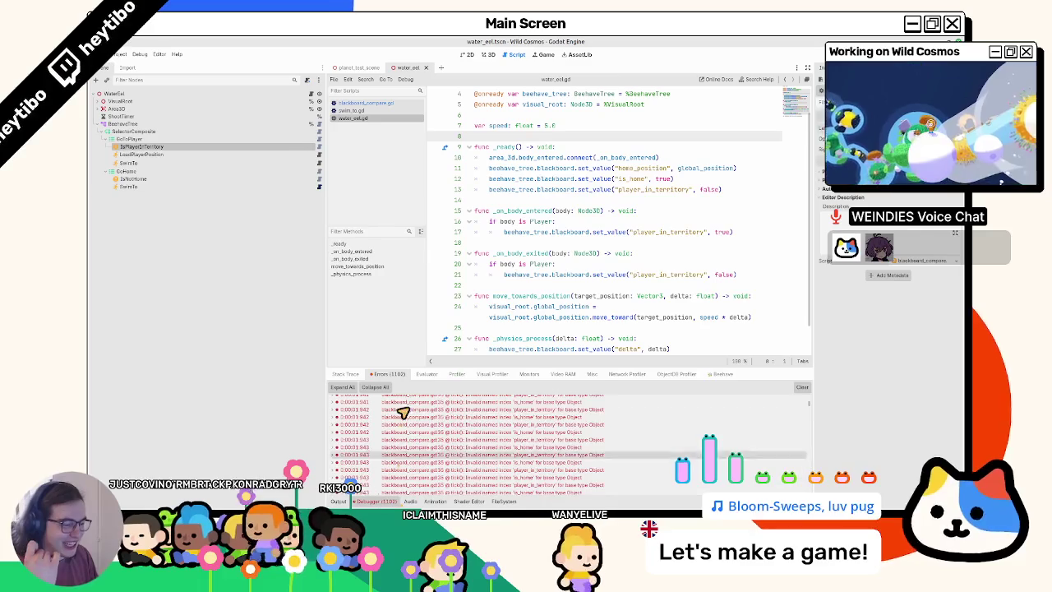
scroll(414, 442, "down", 10)
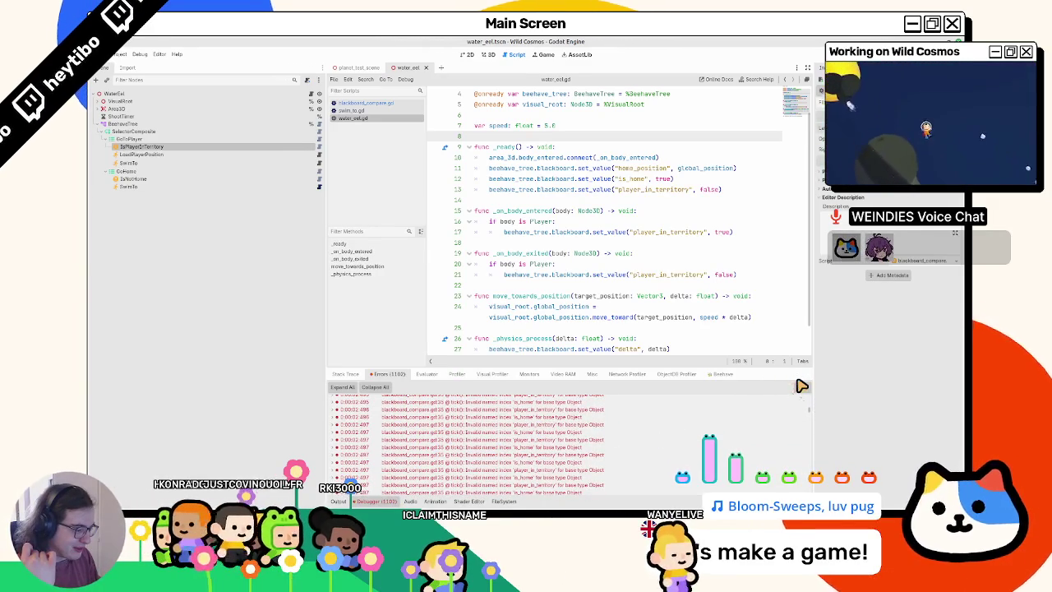
scroll(481, 445, "down", 5)
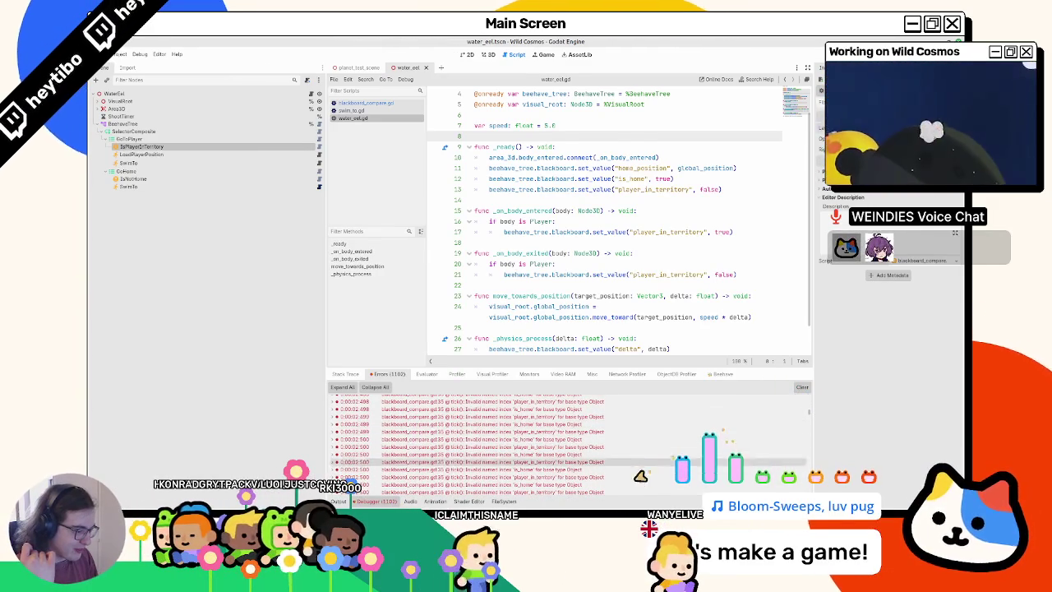
double_click(629, 474)
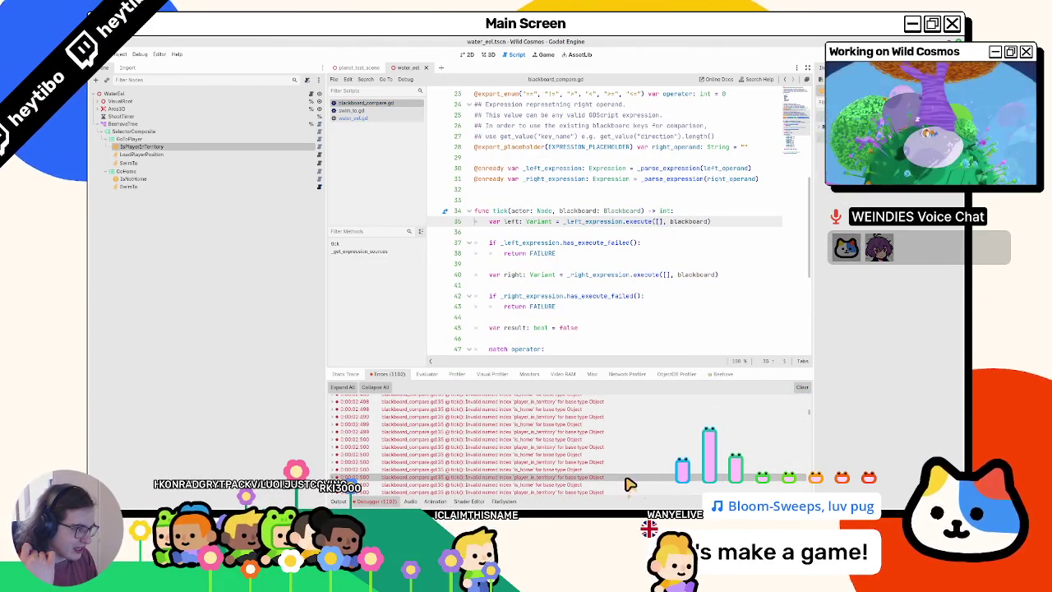
mouse_move(629, 484)
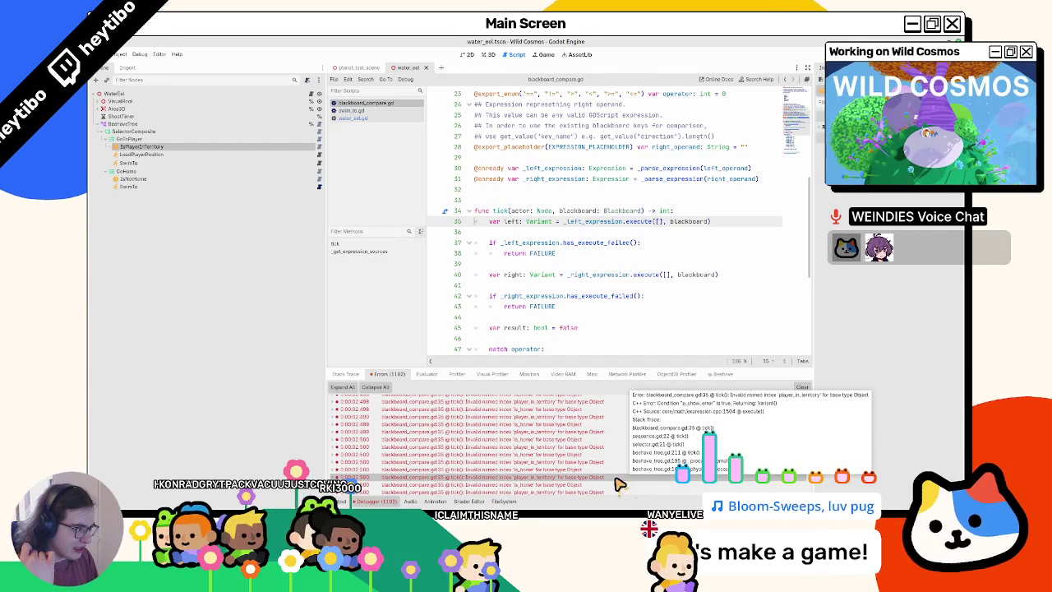
left_click(187, 149)
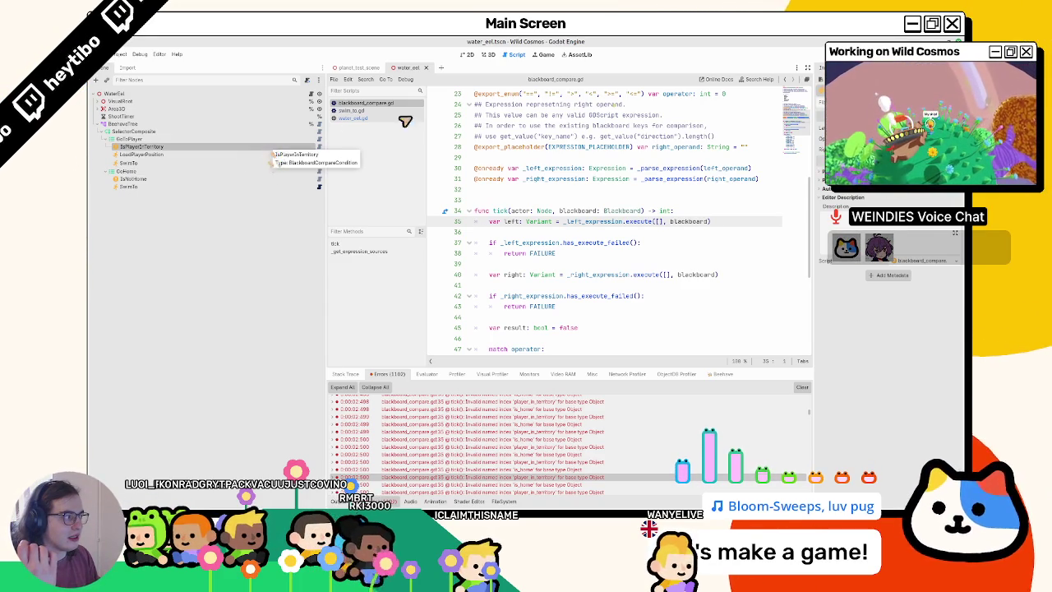
Add a Blackboard node under BeehaveTree and make it the first child
left_click_drag(818, 111, 773, 133)
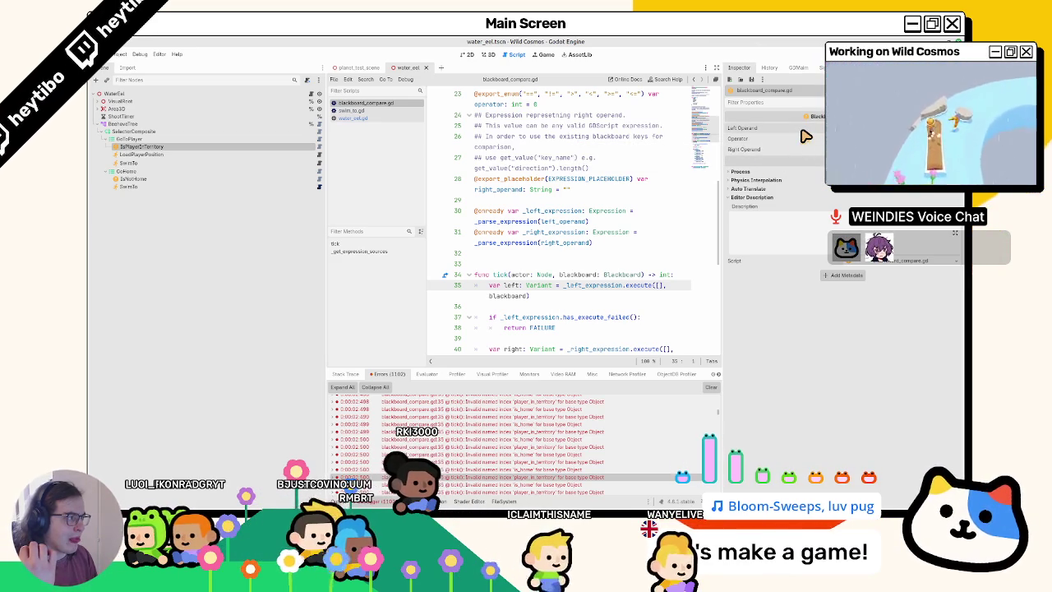
left_click(140, 125)
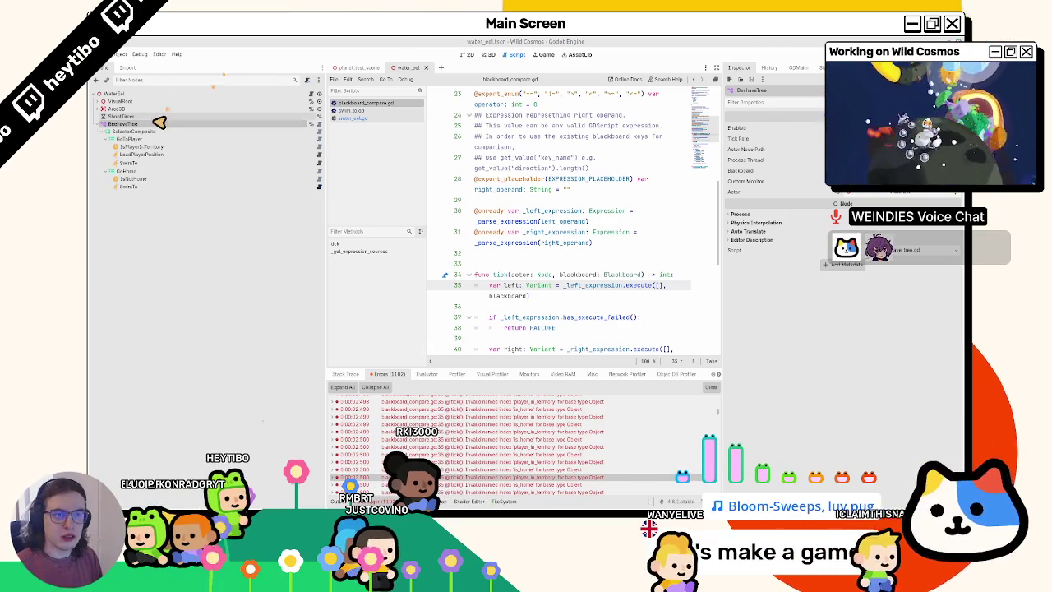
key("ctrl+a")
type("blac")
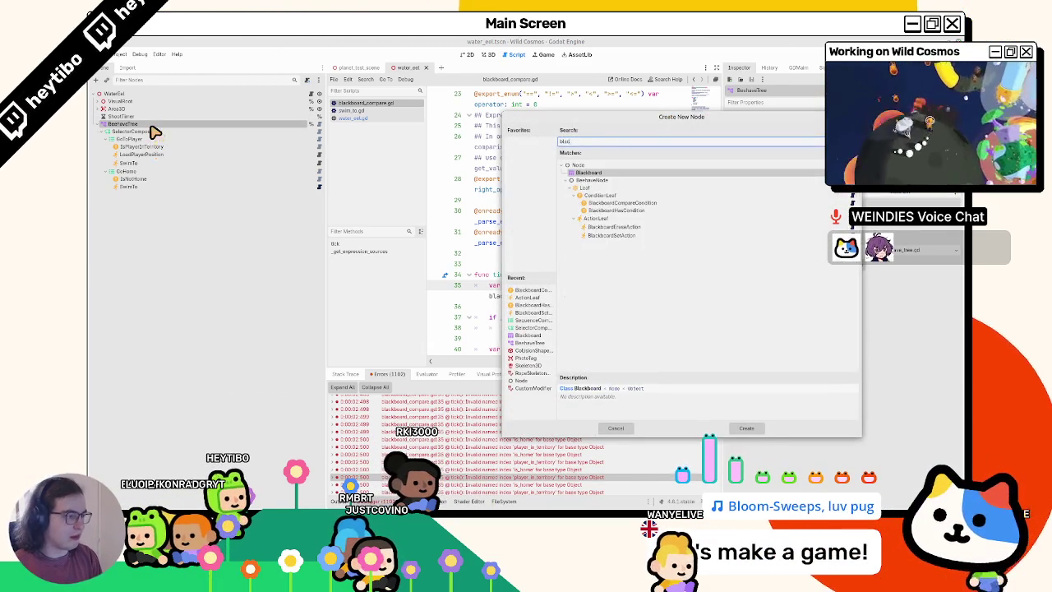
key("Return")
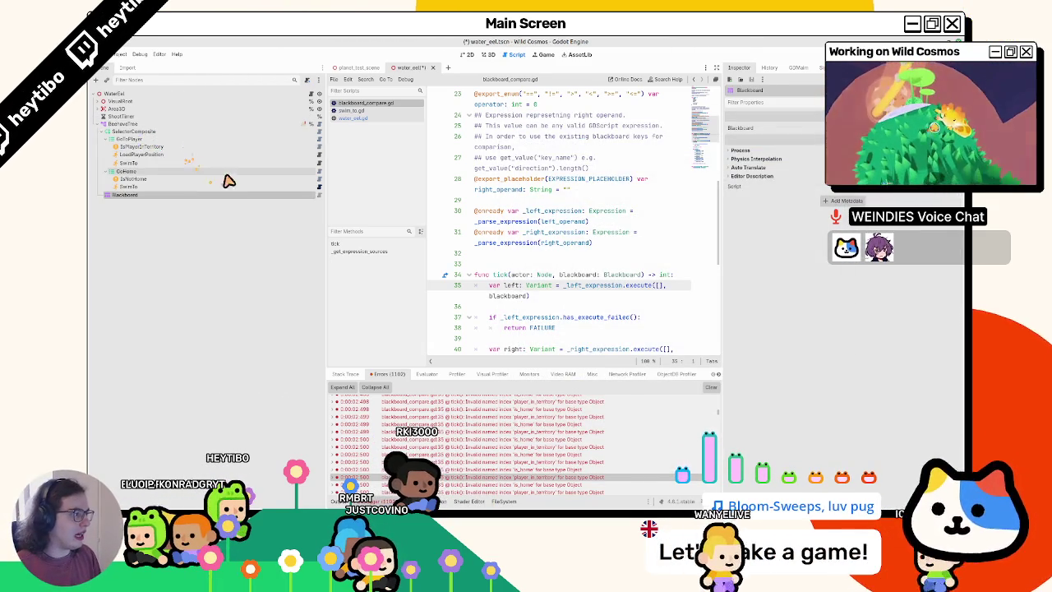
mouse_move(177, 198)
left_mouse_down()
mouse_move(202, 122)
mouse_move(203, 136)
left_mouse_up()
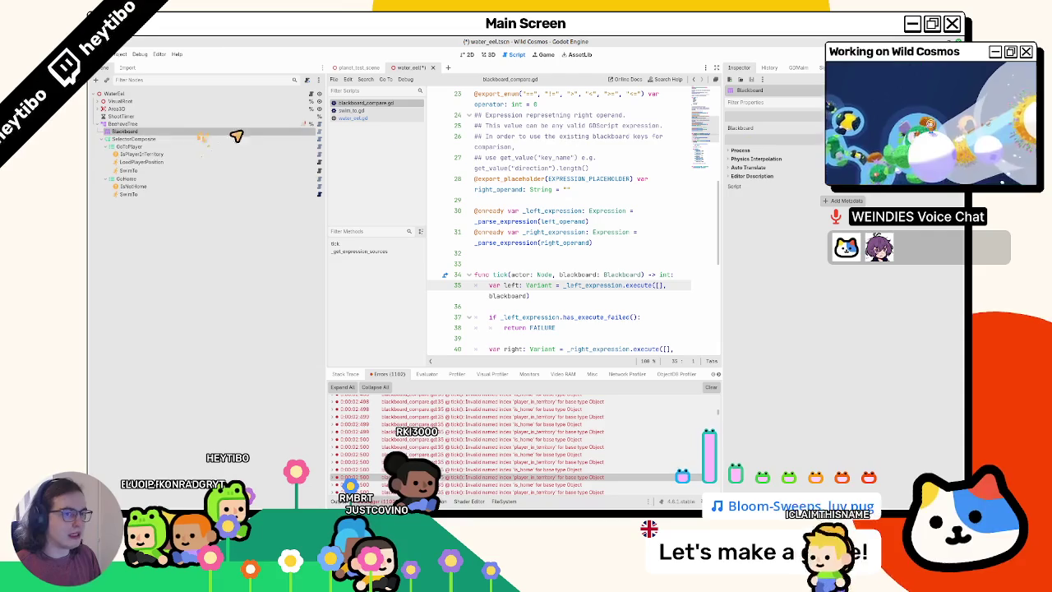
Check the Blackboard's key and value entries, then save and run the game
left_click(740, 127)
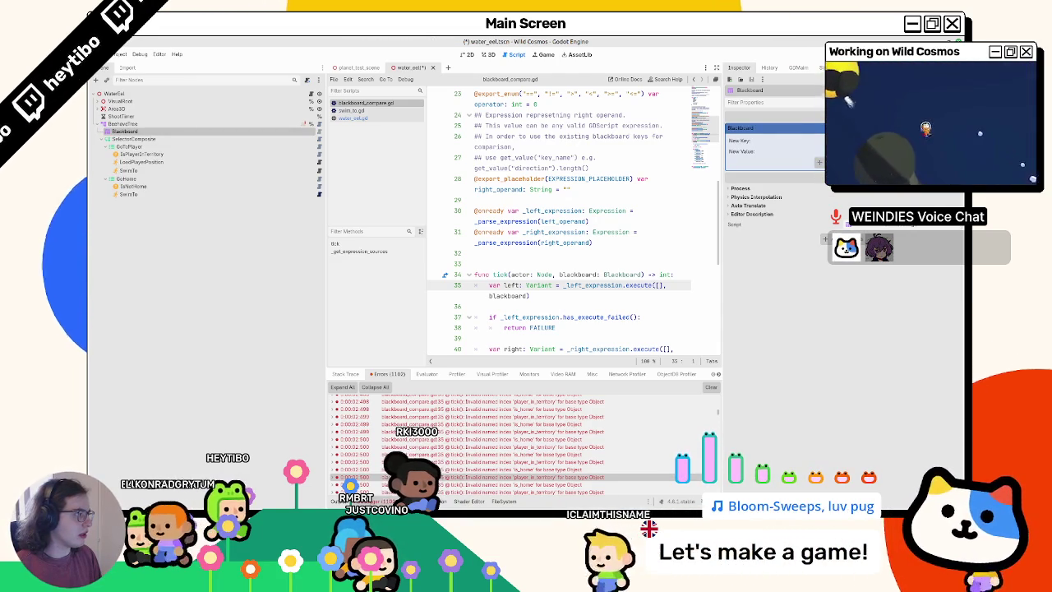
left_click(739, 127)
key("F5")
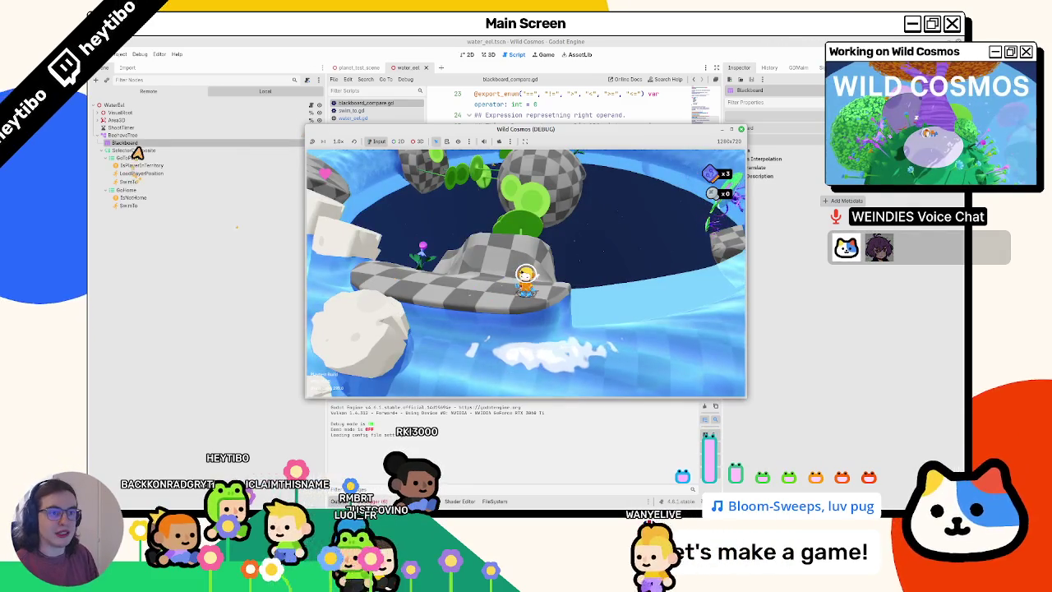
Test-play the game, swimming the character with W, then restart and stop it
left_click(528, 279)
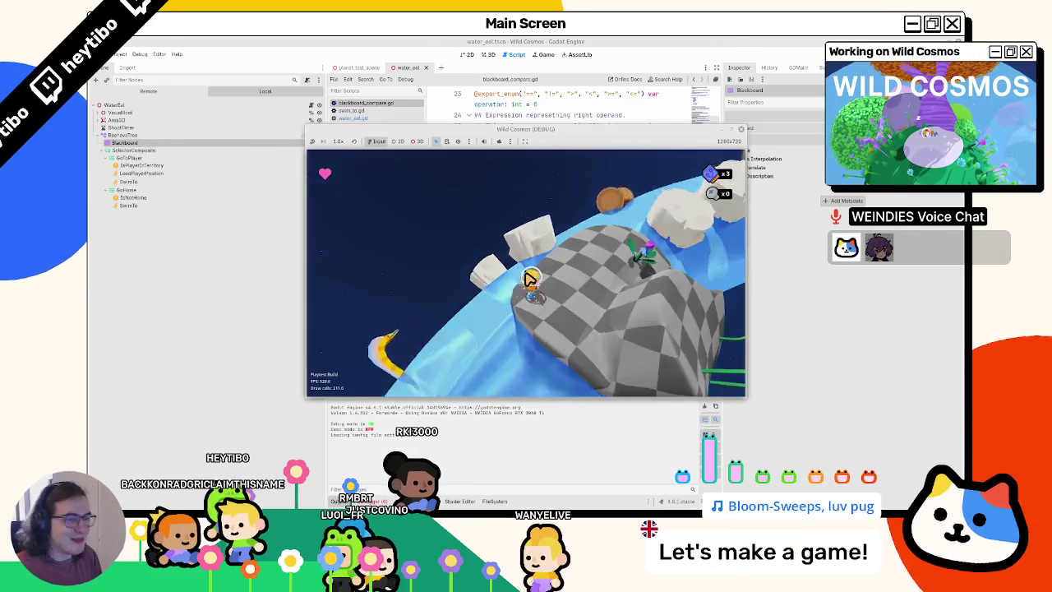
key("Escape")
key("Escape")
key("w")
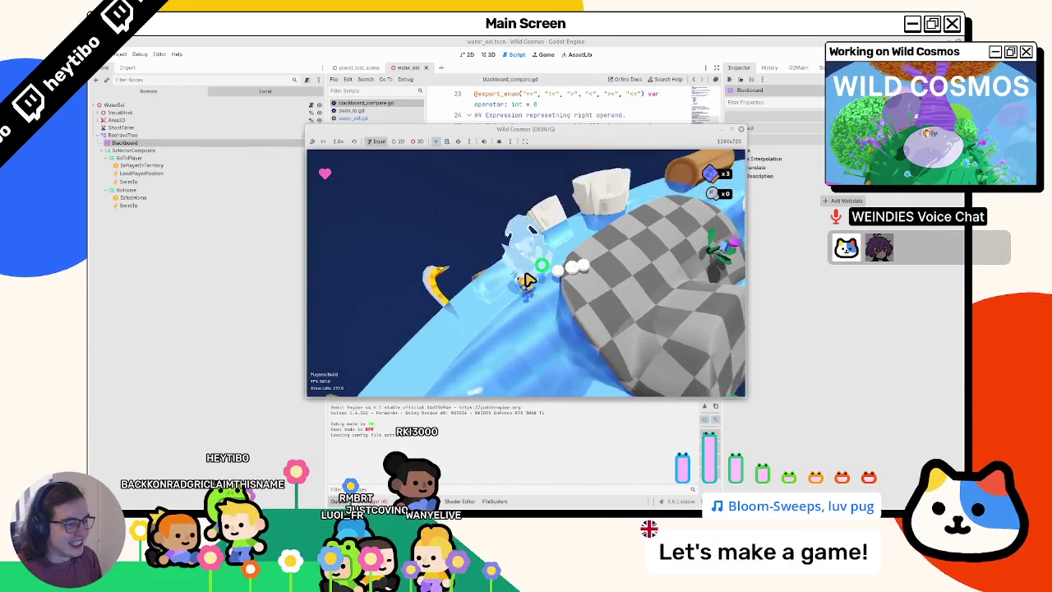
key("w")
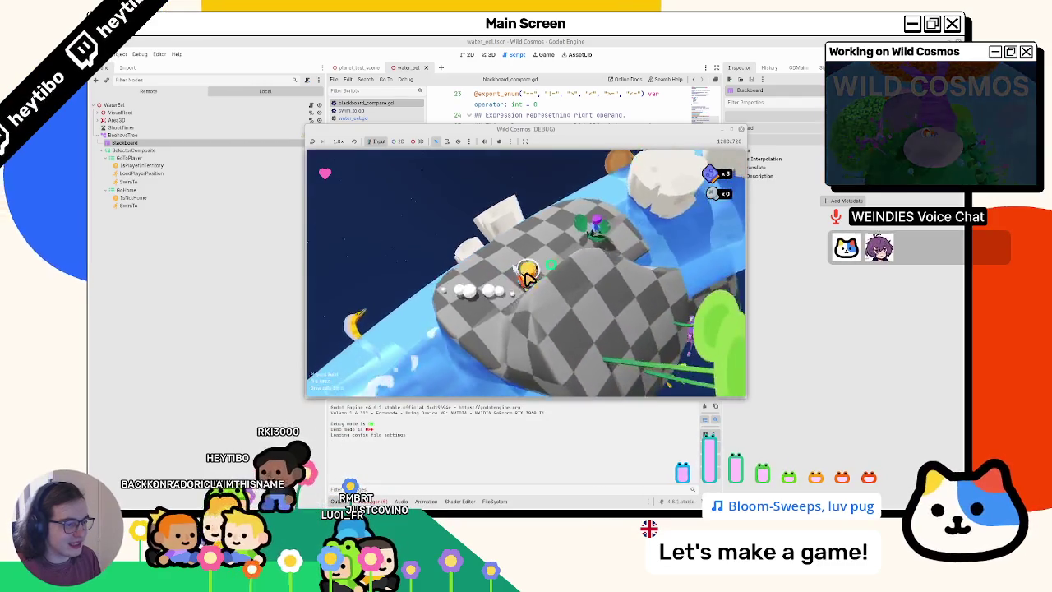
key("Escape")
left_click(403, 387)
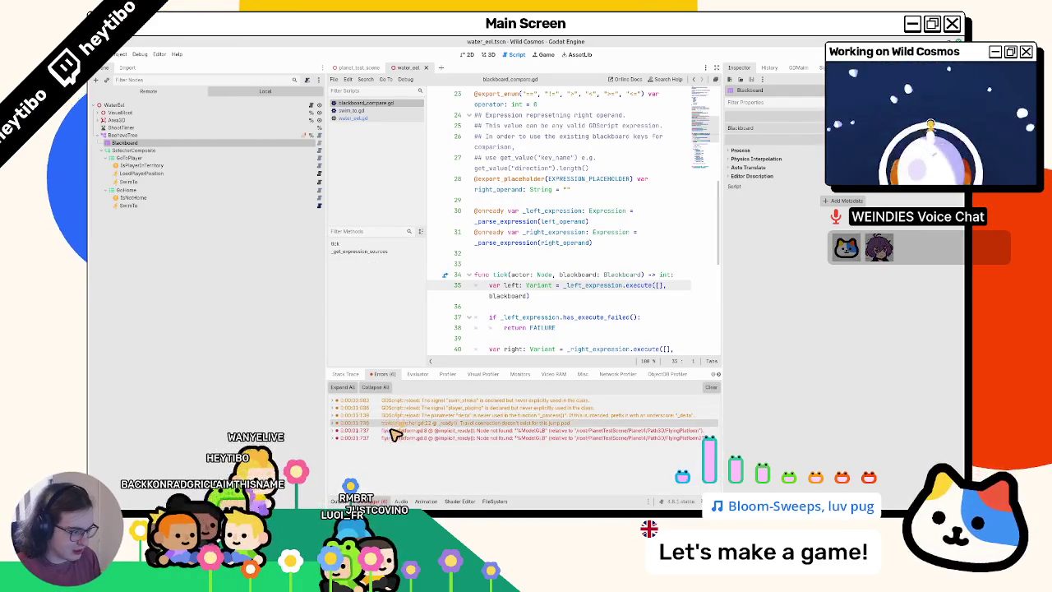
key("alt+Tab")
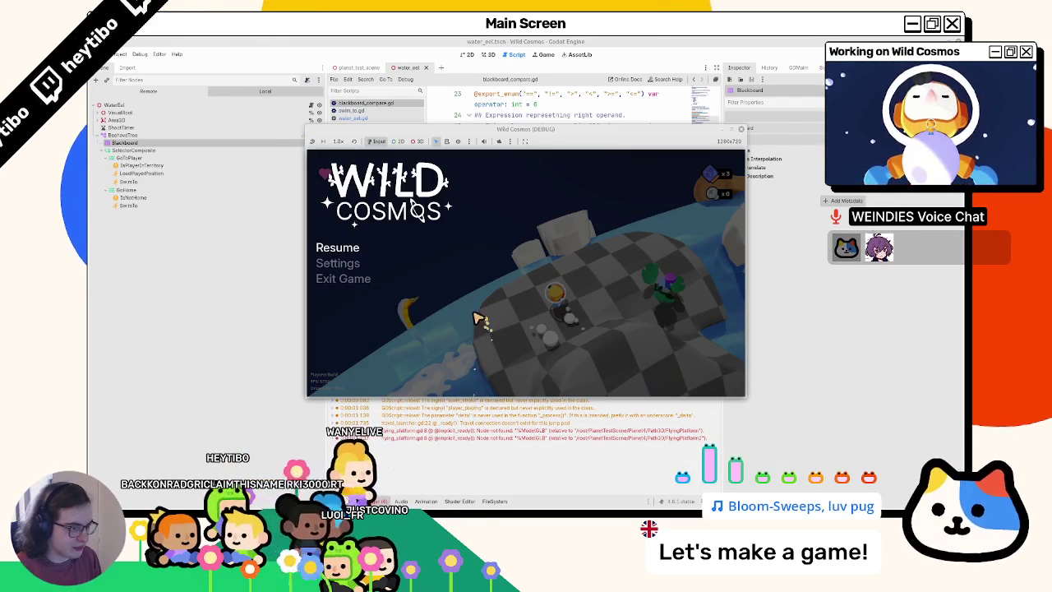
key("F5")
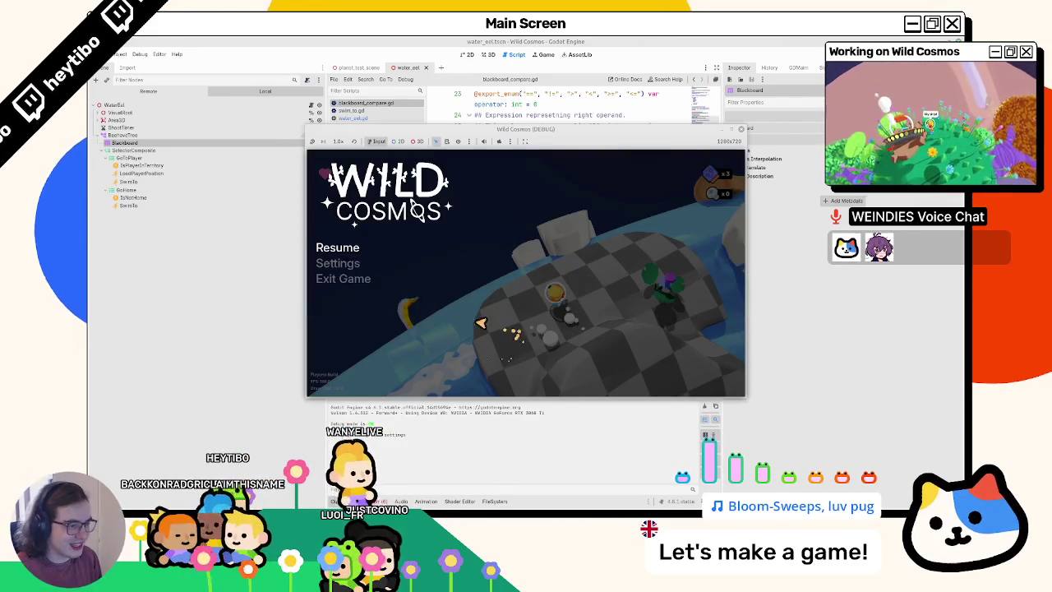
key("F8")
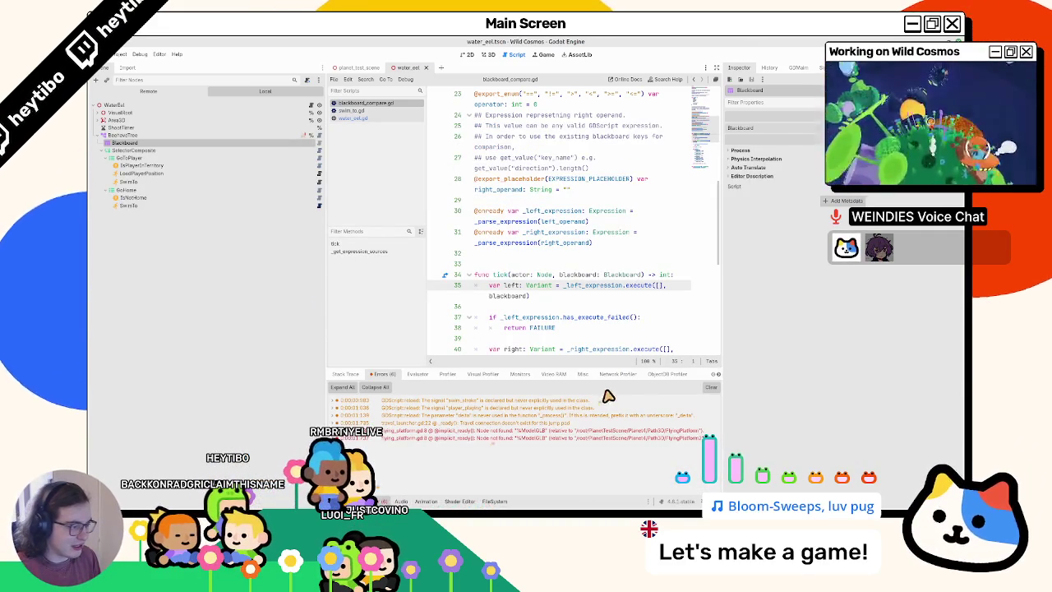
Display the first BeehaveTree's node graph in the Beehave debugger
scroll(682, 376, "down", 1)
left_click(675, 374)
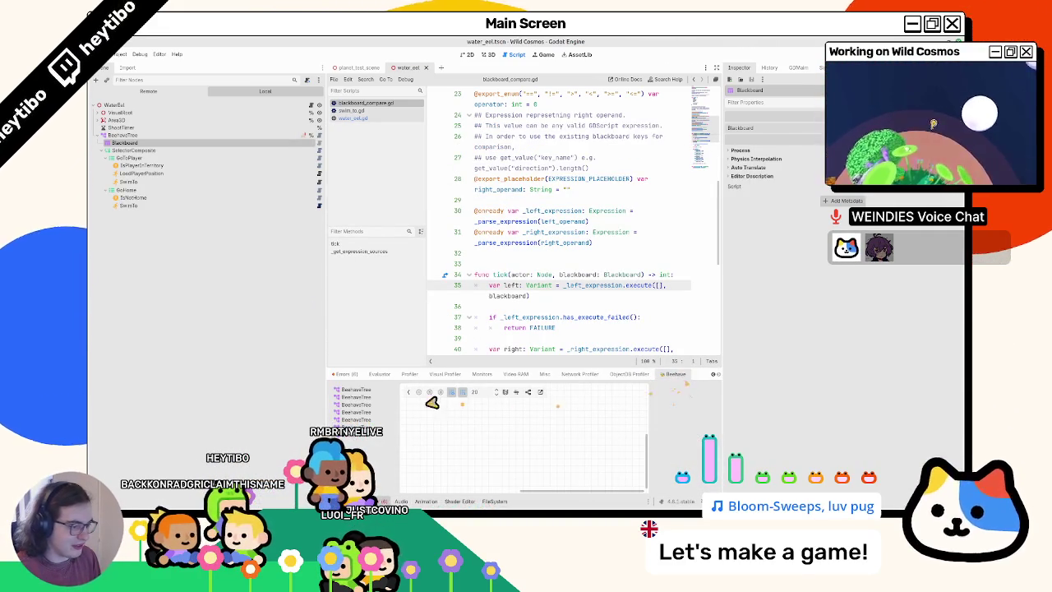
left_click(359, 390)
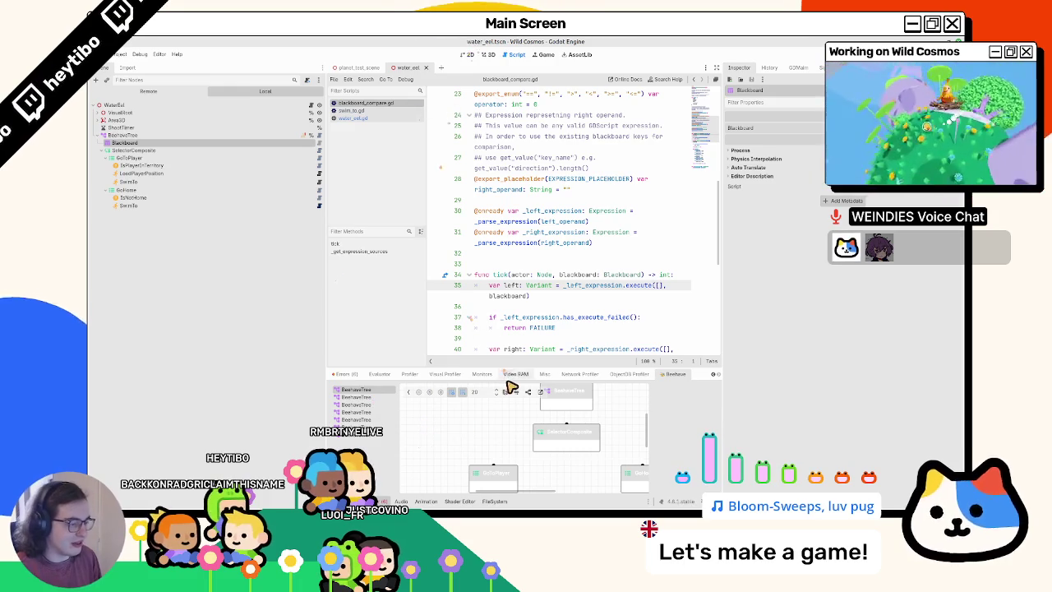
scroll(549, 447, "down", 2)
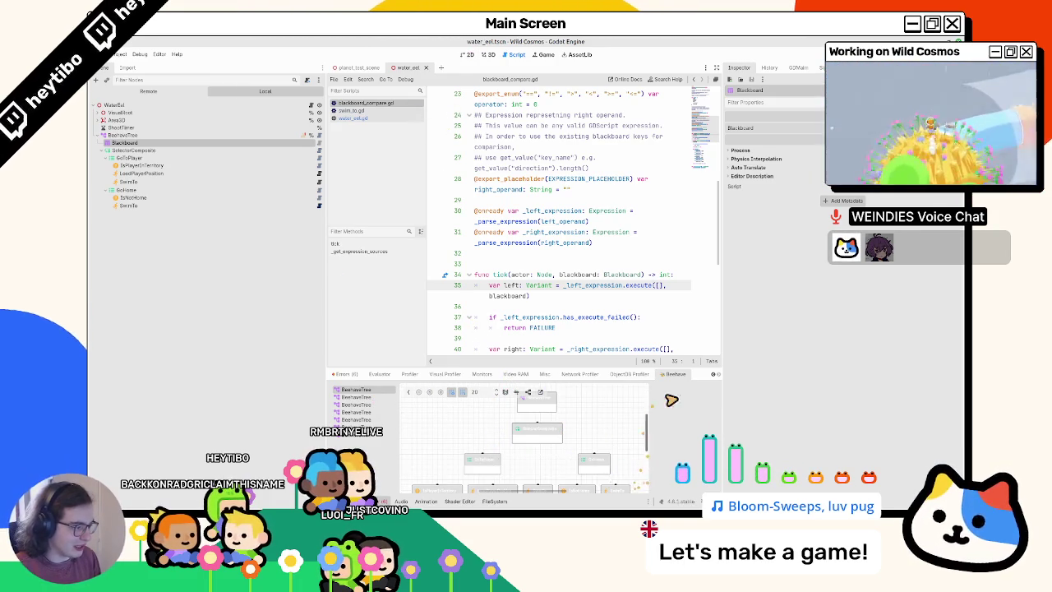